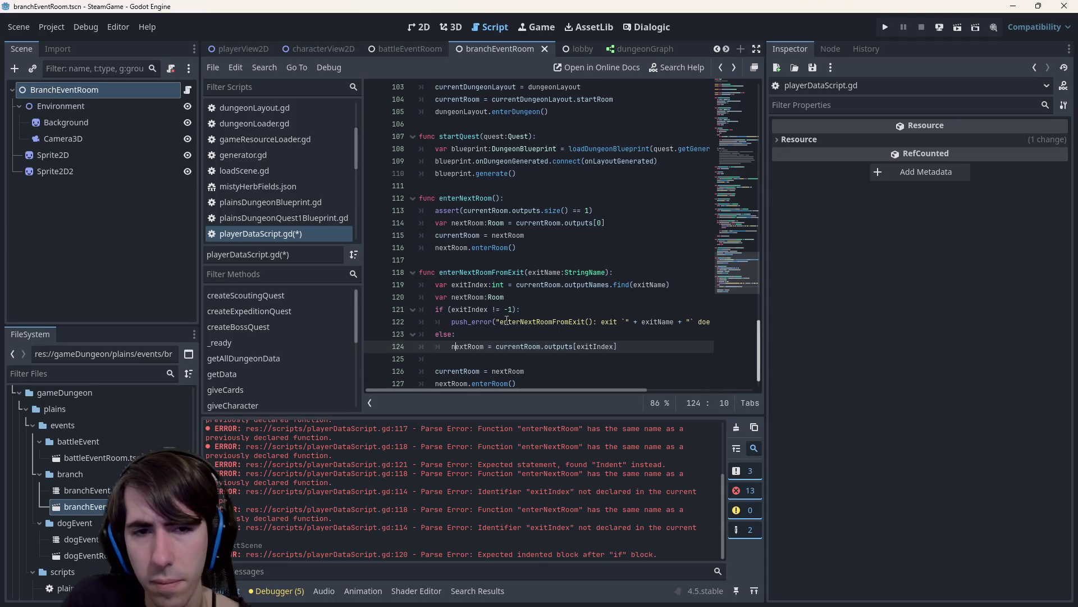
Add a colon to else and paste 'nextRoom = currentRoom.outputs' on a new line under the if.
key(Return)
key(Up)
key(Down)
key(Down)
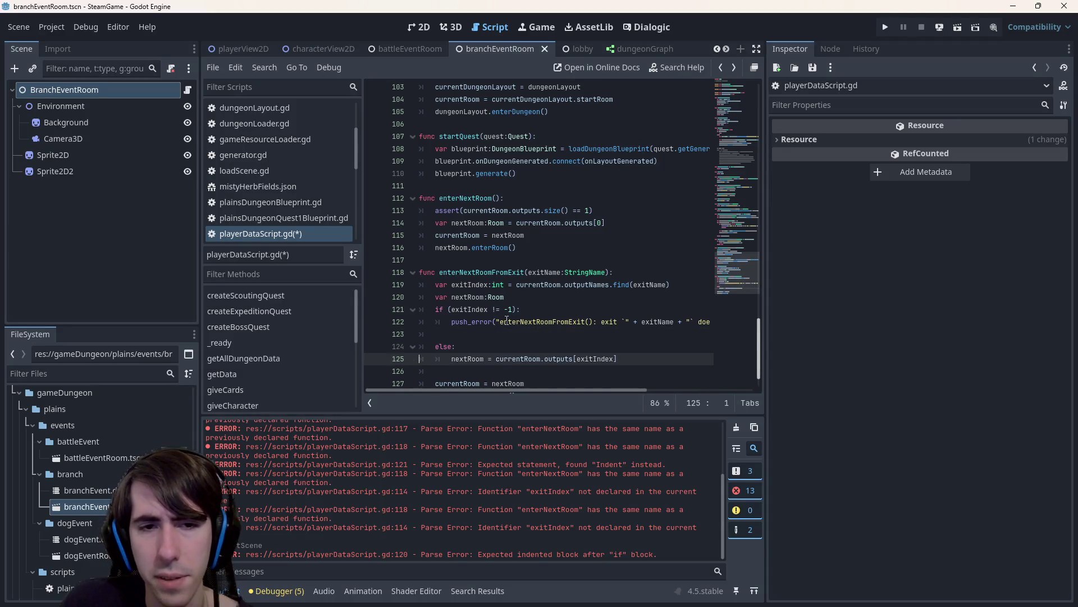
key(ctrl+Right)
key(ctrl+Left)
key(ctrl+shift+Right)
key(ctrl+shift+Right)
key(ctrl+shift+Right)
key(ctrl+shift+Right)
key(ctrl+shift+Right)
key(ctrl+c)
key(Up)
key(Up)
key(ctrl+v)
Indent the pasted assignment, append .pick_random() to it, and save the script.
key(Home)
key(Tab)
text(.pick_random())
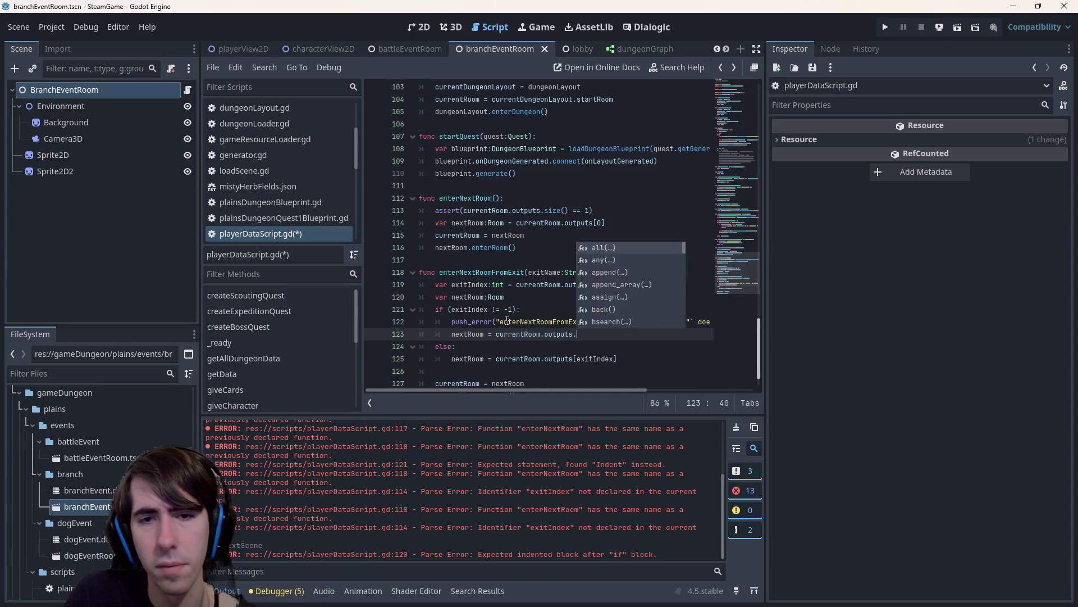
key(ctrl+s)
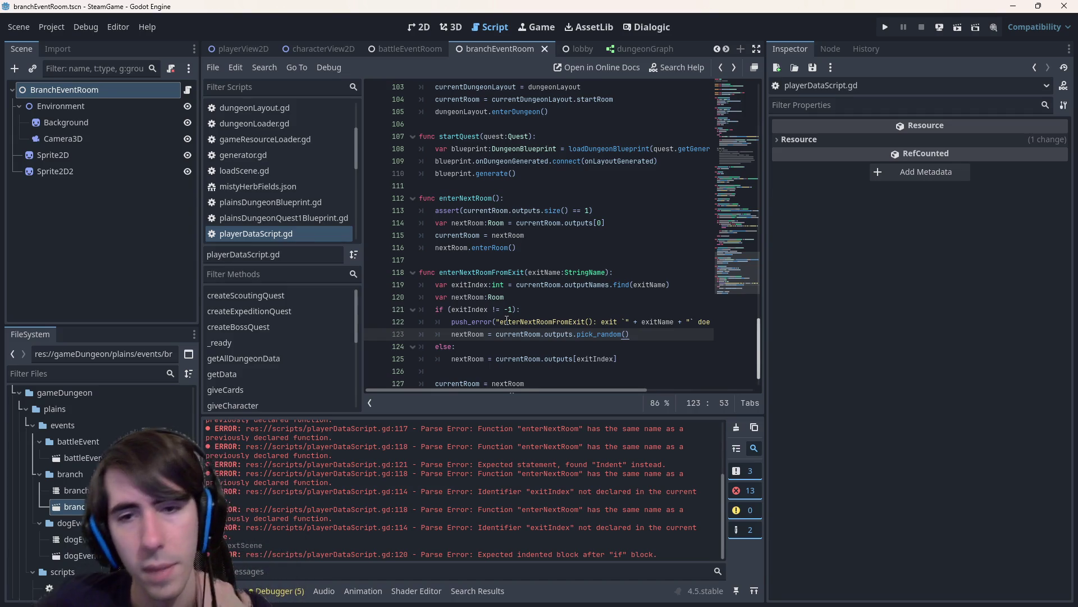
Review the pick_random, currentRoom and enterRoom lines, then open dogEventRoom.tscn from FileSystem.
scroll(508, 318, down, 1)
key(ctrl+Left)
key(ctrl+Left)
key(ctrl+shift+Right)
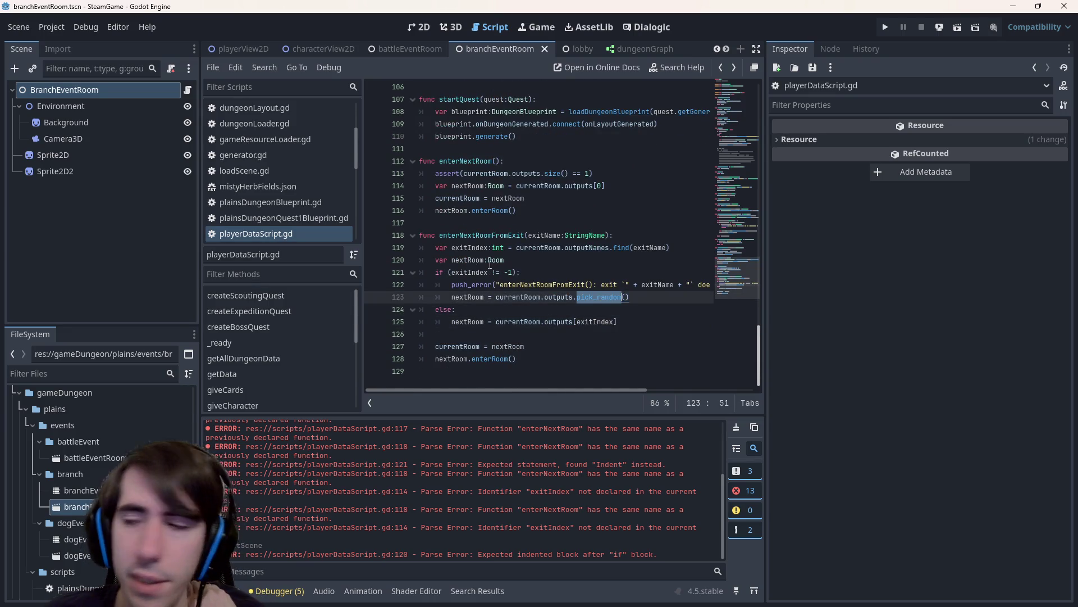
mouse_move(496, 253)
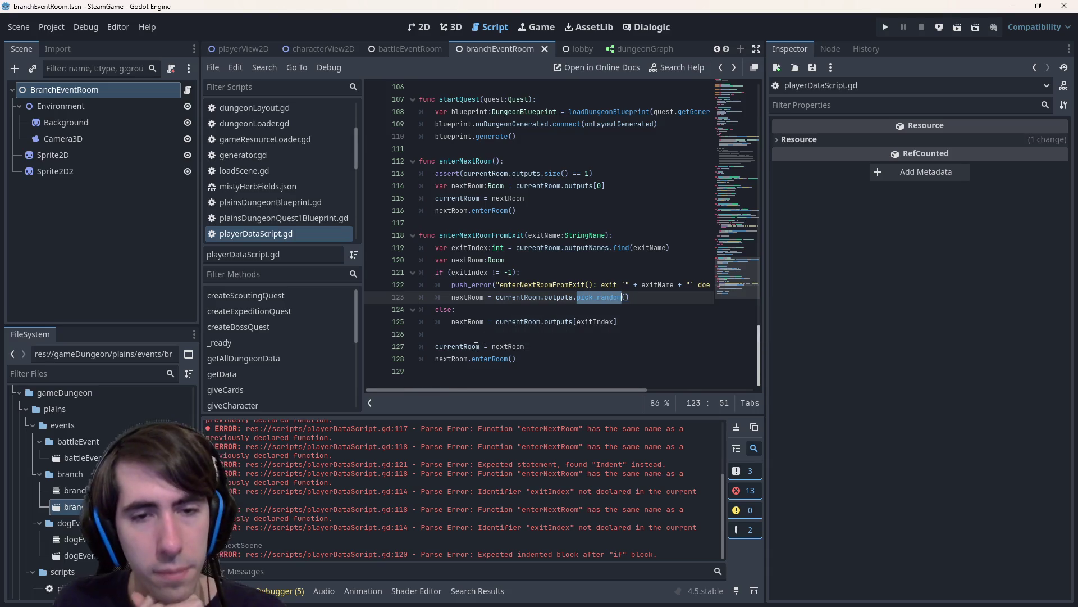
double_click(458, 347)
mouse_move(458, 347)
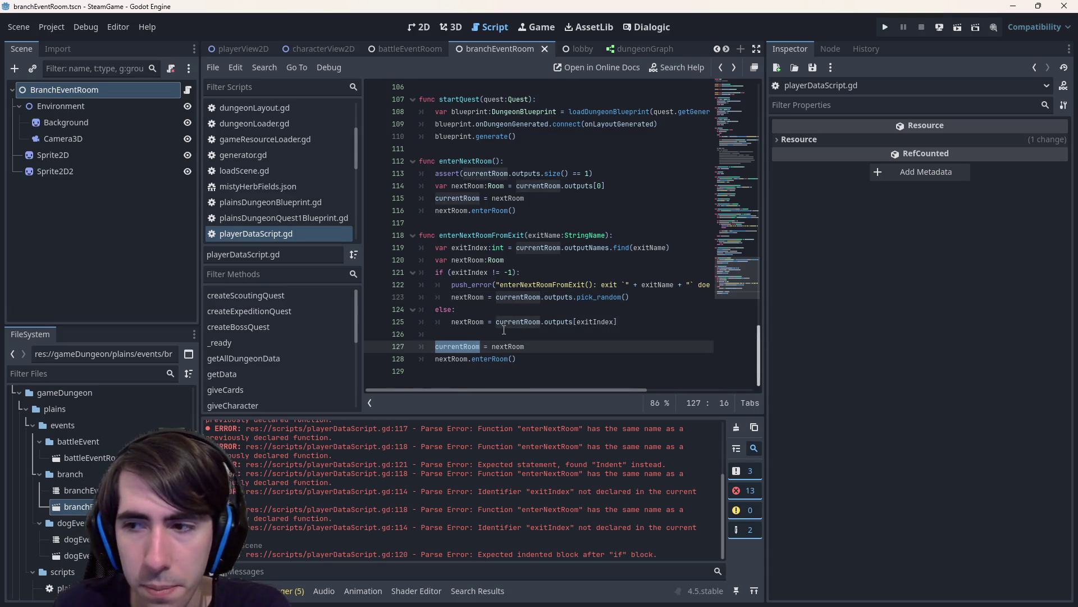
click(502, 358)
mouse_move(502, 359)
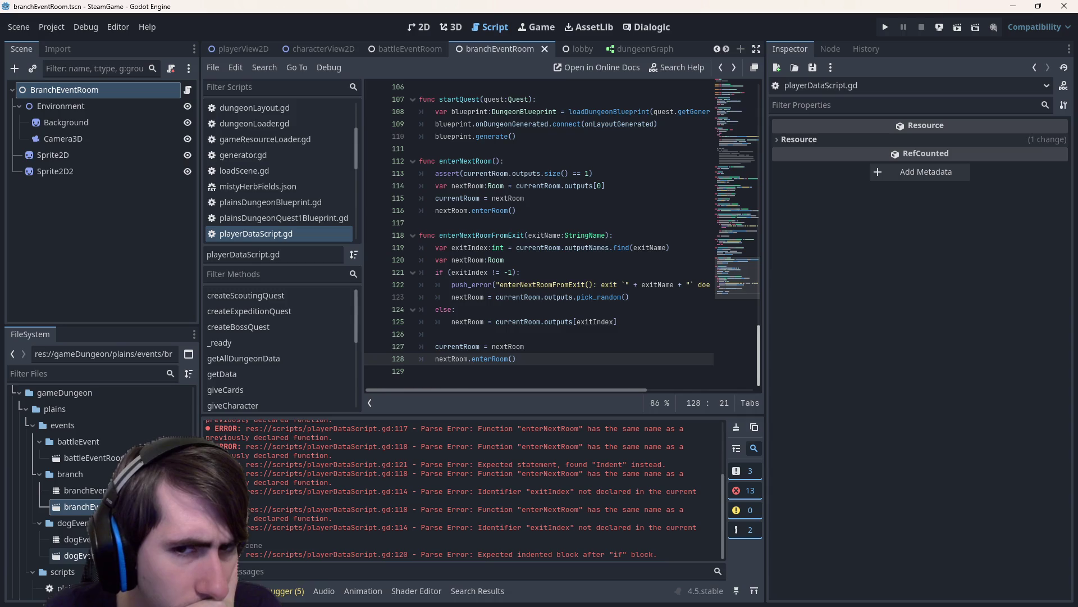
double_click(73, 555)
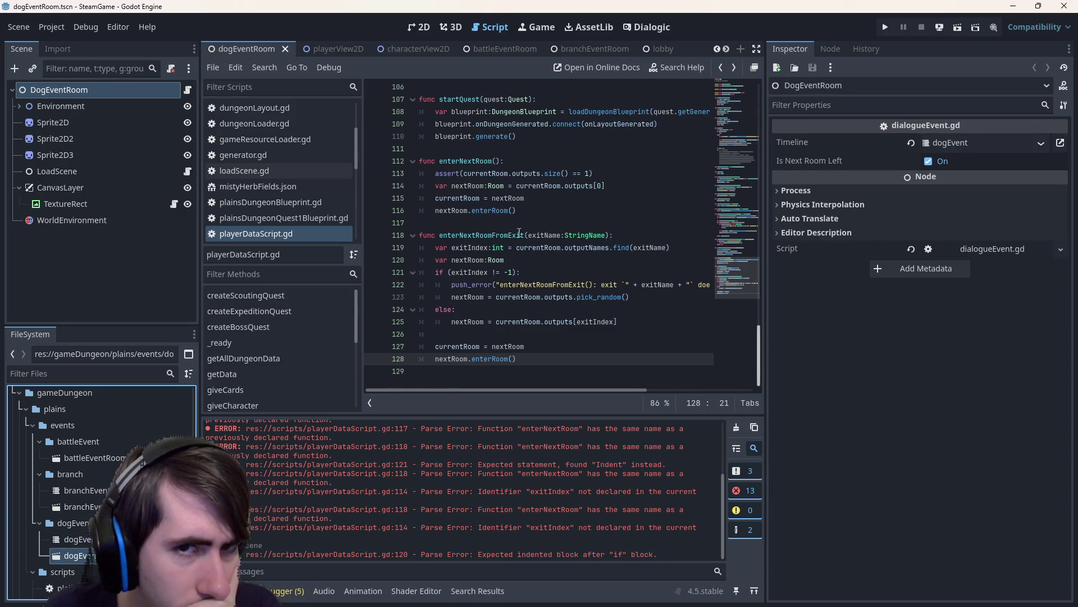
Undo the recent edit and check the assert help page for the enterNextRoom assert.
double_click(466, 162)
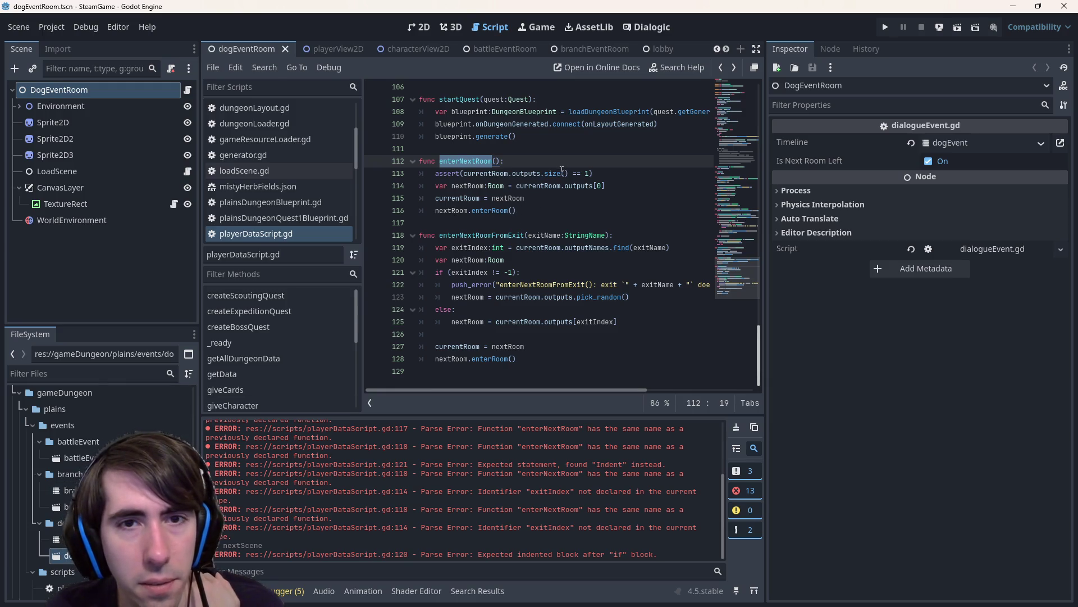
click(618, 171)
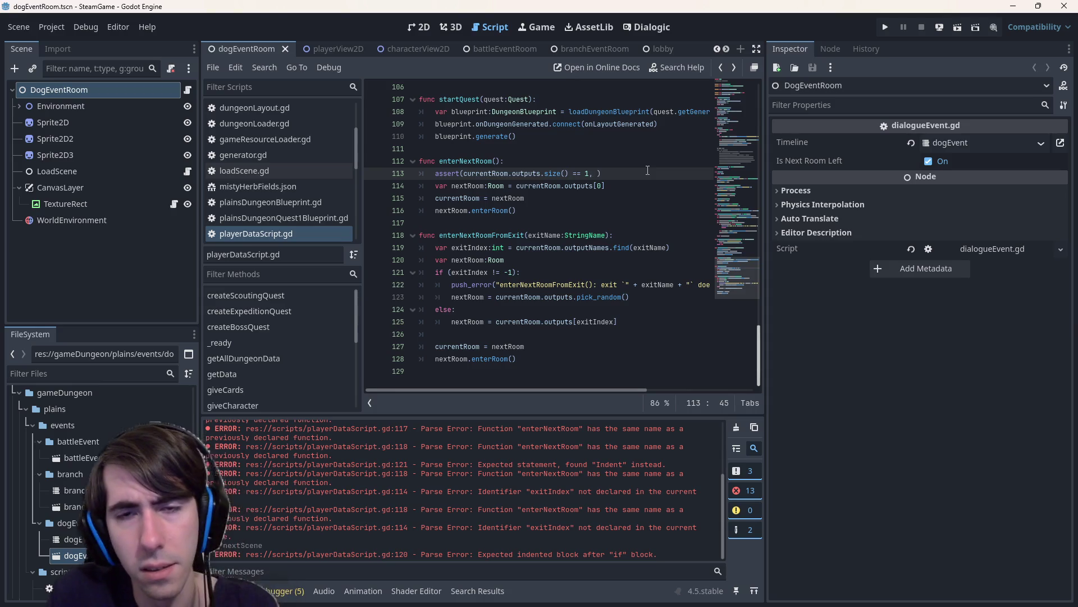
key(ctrl+z)
key(ctrl+z)
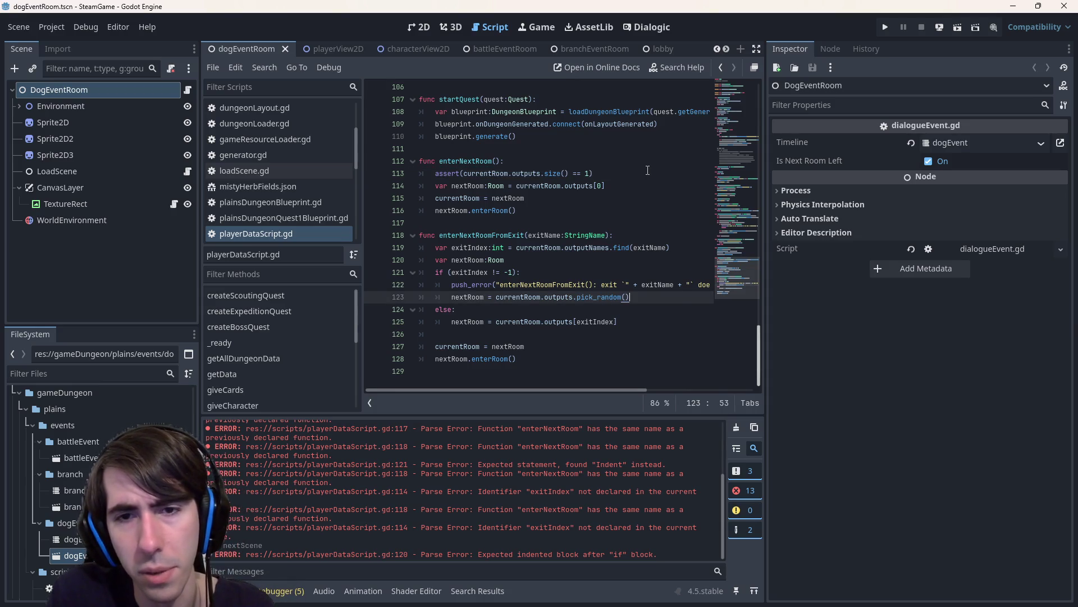
ctrl+click(453, 173)
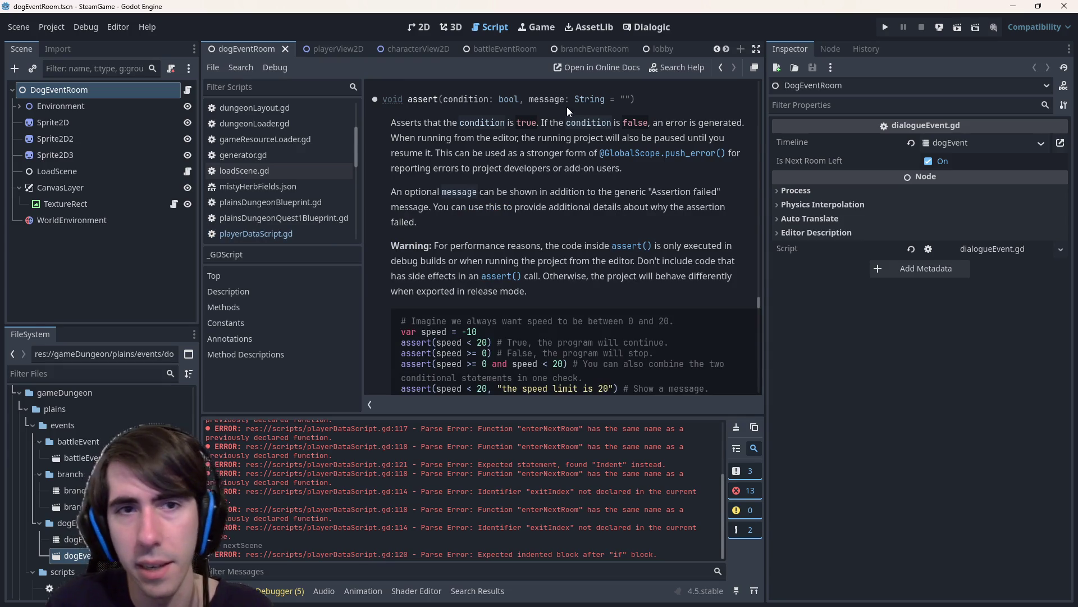
key(alt+Left)
click(608, 186)
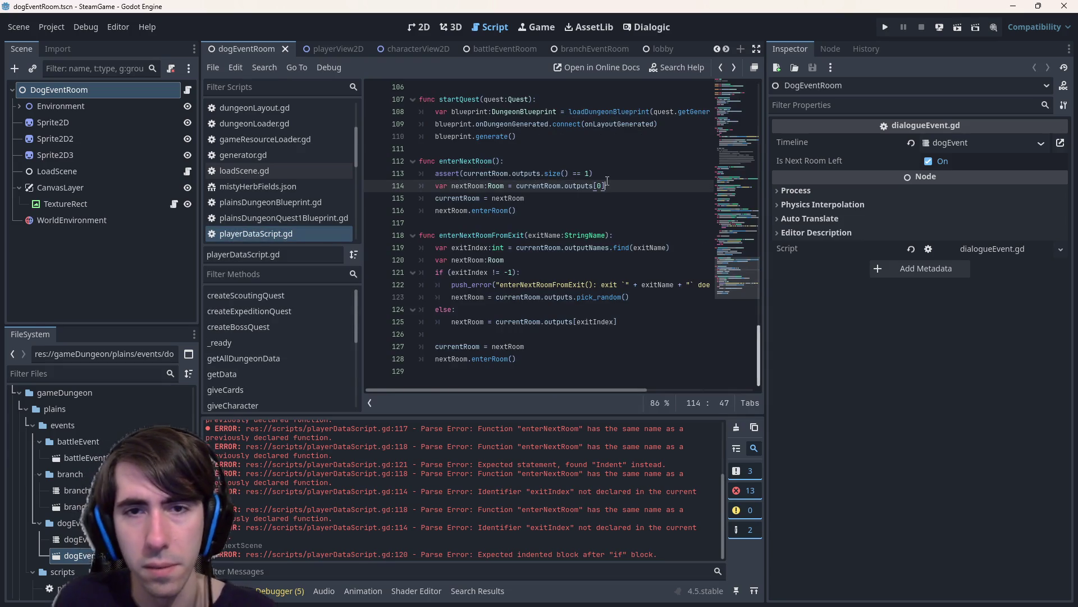
key(Up)
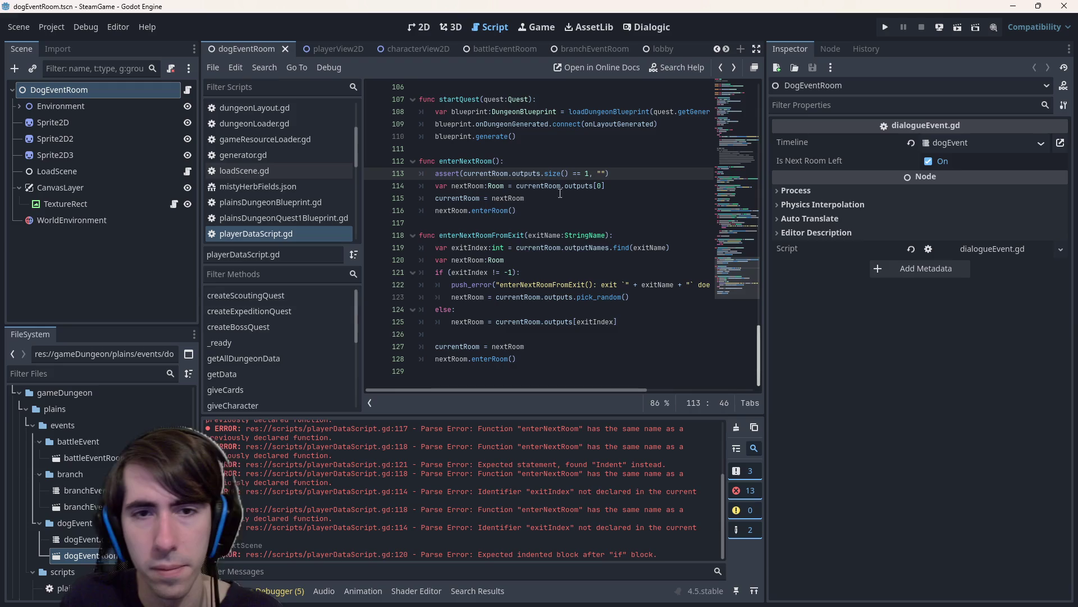
double_click(485, 236)
Make the assert message read 'Use enterNextRoomFromExit() instead.' and save the script.
click(602, 174)
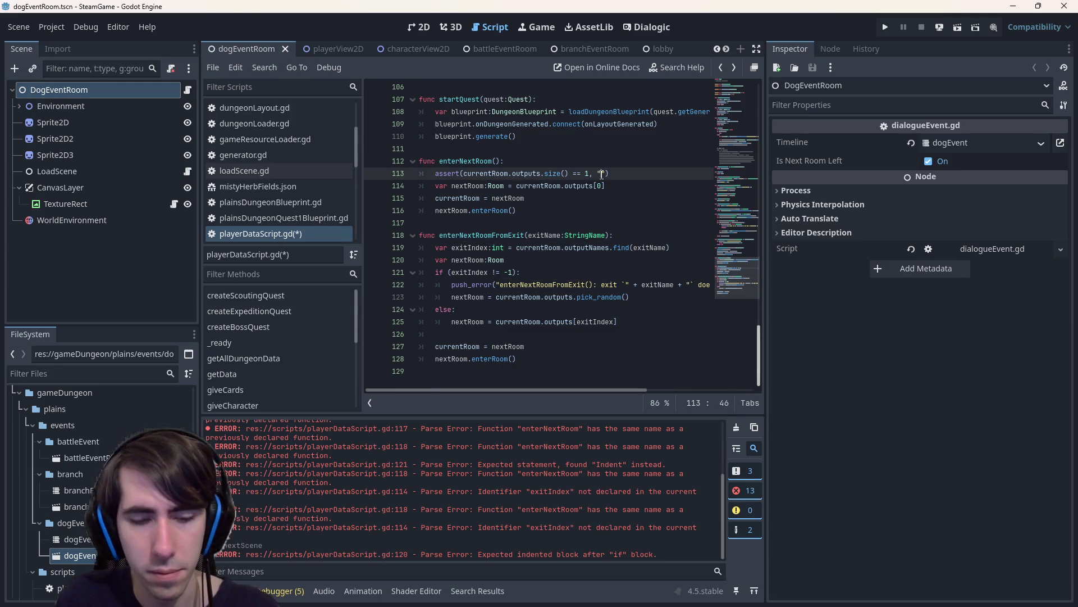
text(enterNextRoomFromExit() instead.)
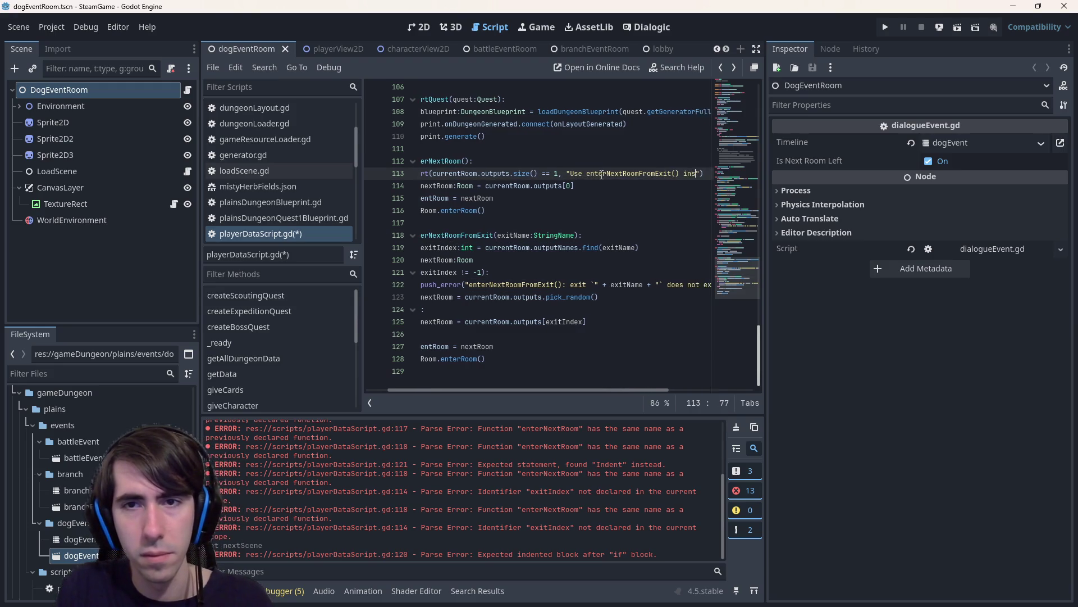
key(ctrl+s)
Switch to the levelSelectionMenu scene.
drag(603, 289, 565, 217)
click(566, 195)
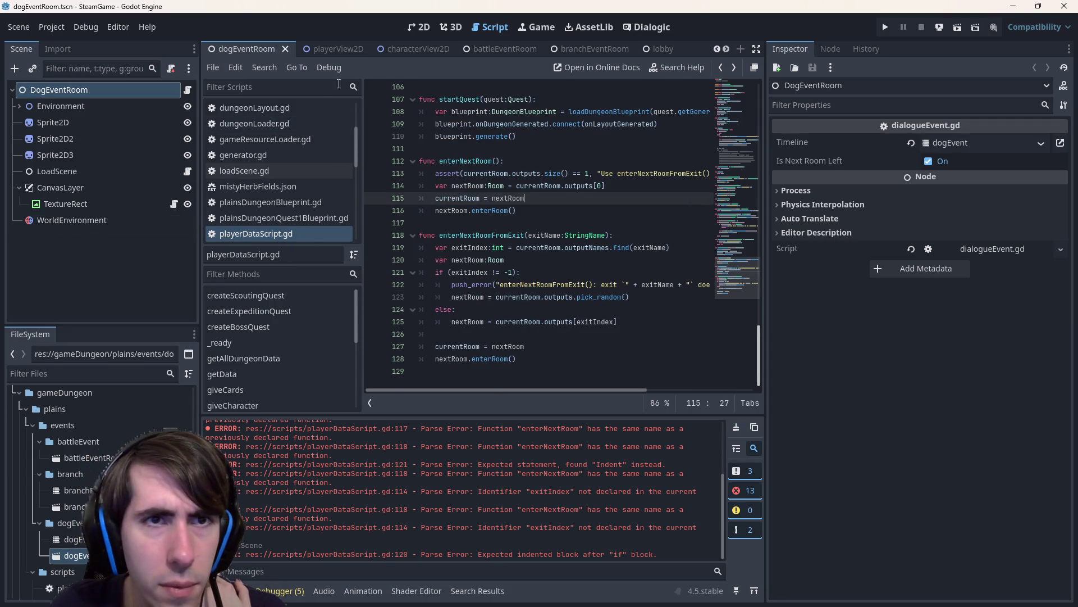
scroll(323, 50, down, 5)
scroll(321, 46, up, 1)
click(324, 46)
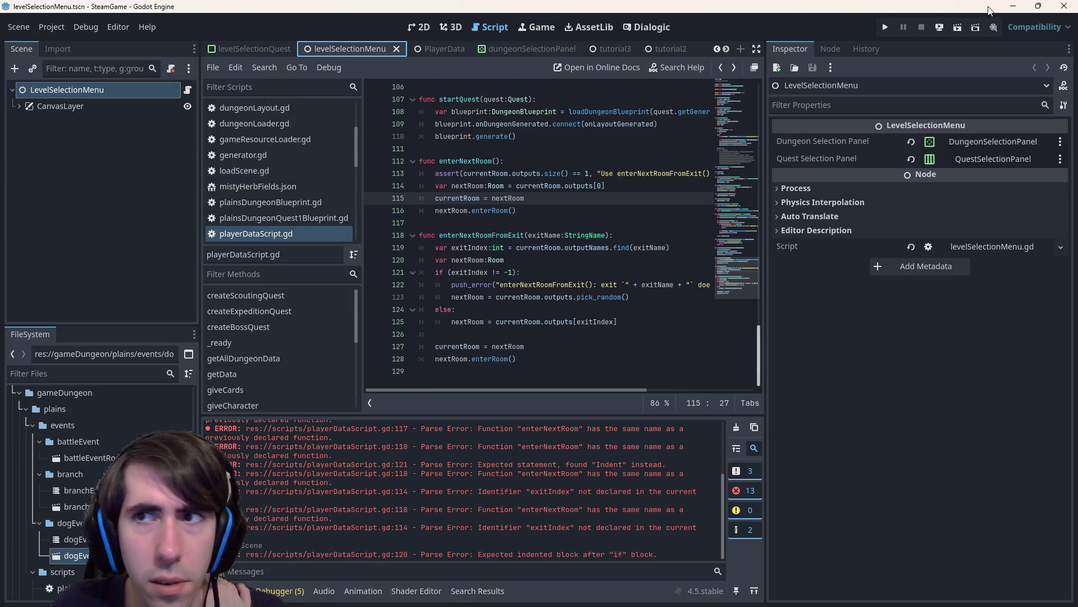
Run the level selection scene and start the Misty Herb Fields quest.
click(954, 28)
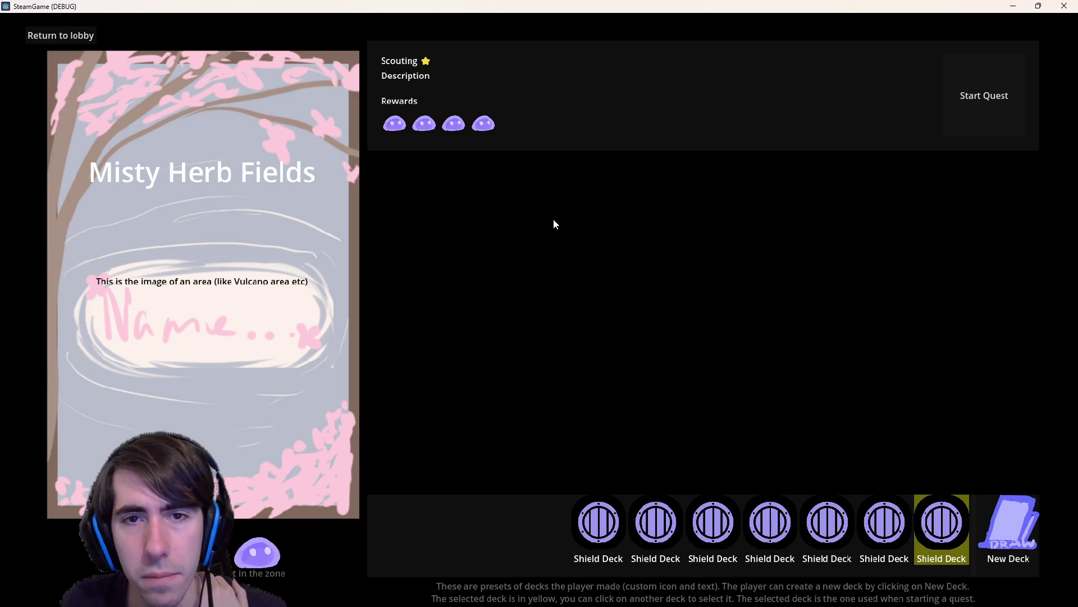
click(980, 94)
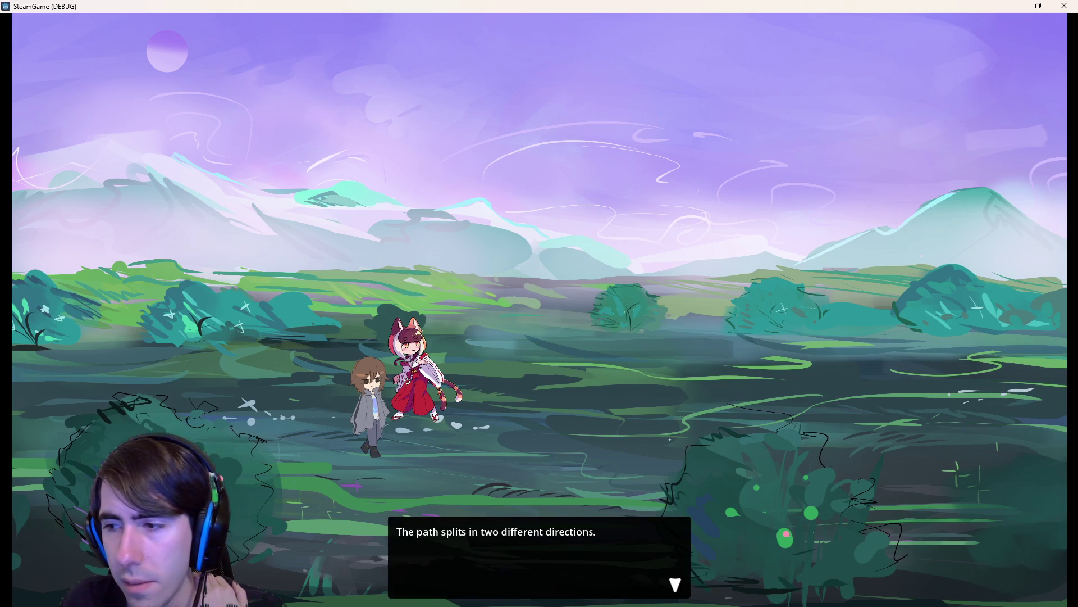
key(alt+Tab)
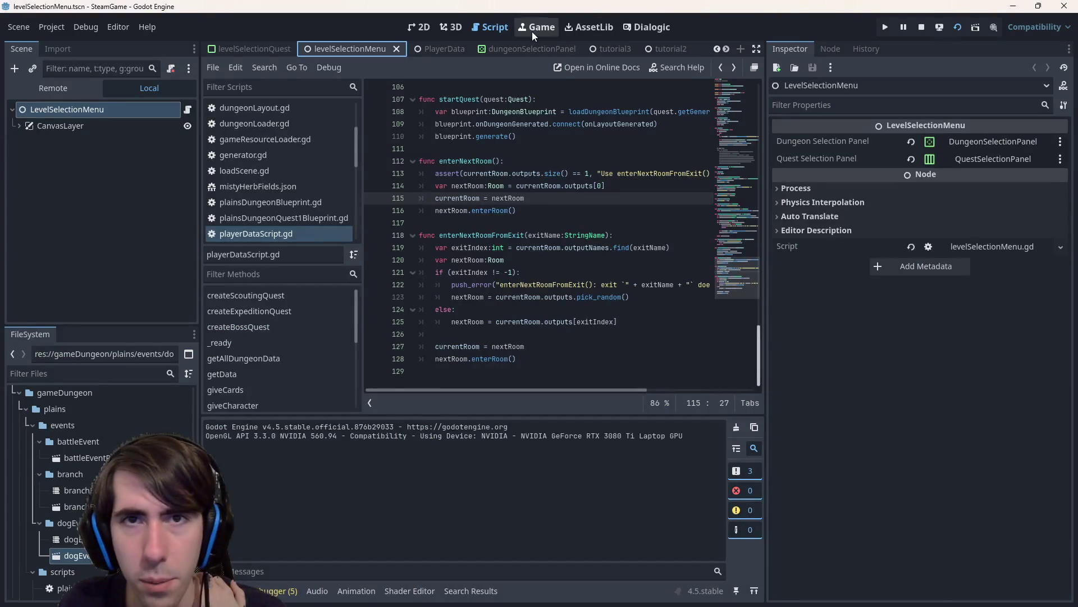
key(alt+Tab)
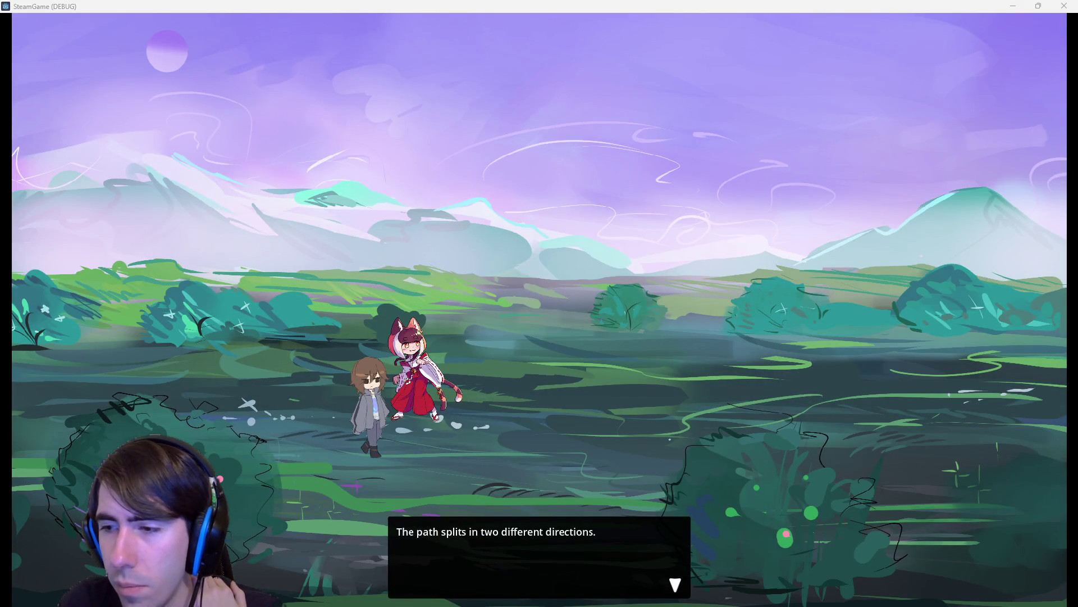
Advance the dialogue, take the path with ruts, and dismiss the carriage-traces line.
click(450, 281)
click(450, 281)
click(451, 280)
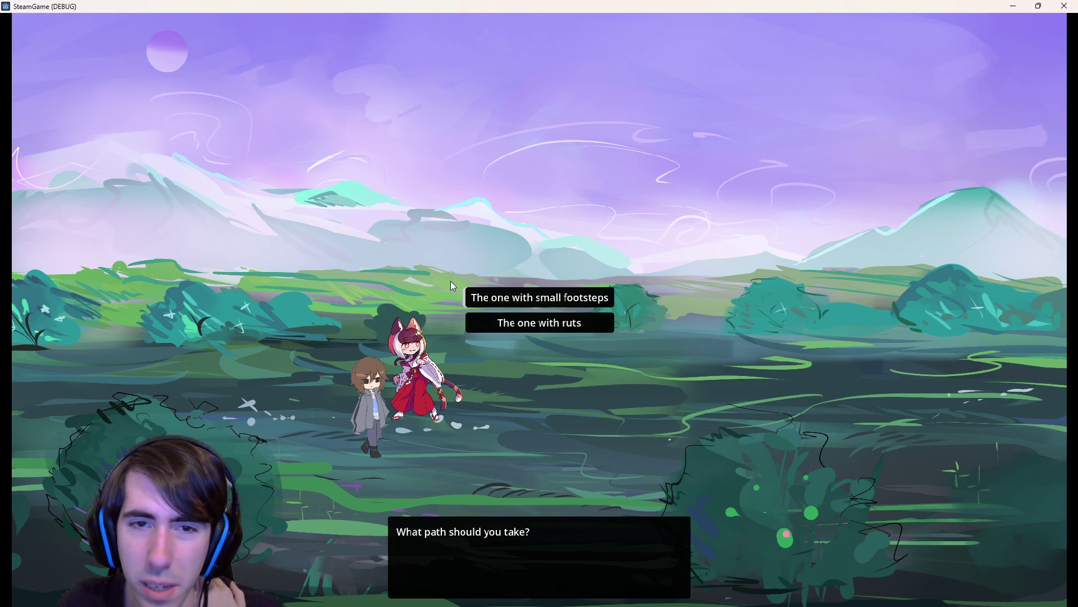
click(521, 324)
click(520, 322)
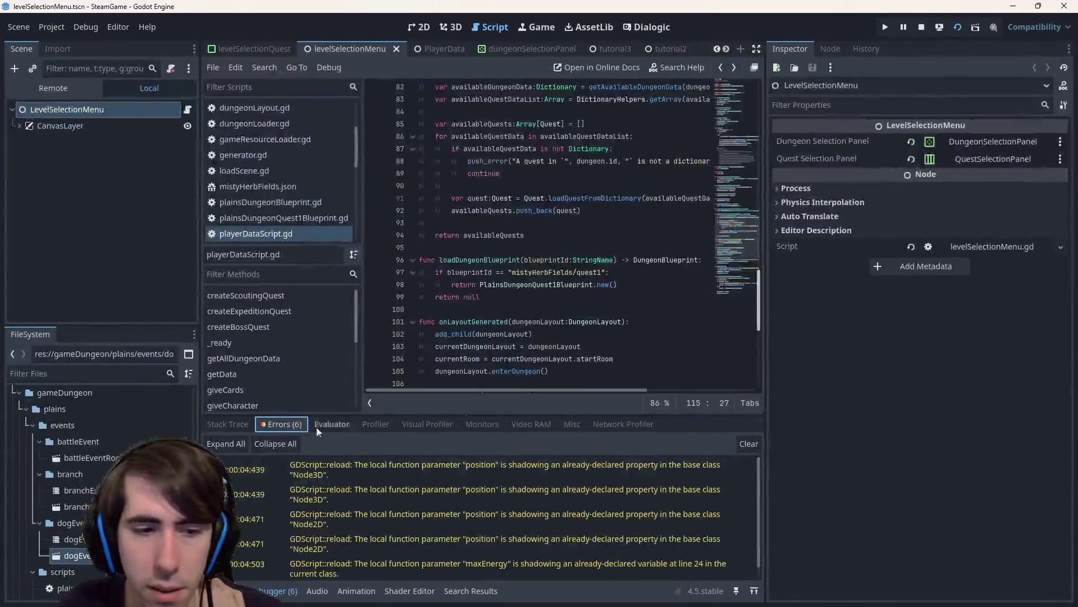
Dismiss the error details and launch the game again with F5.
mouse_move(414, 571)
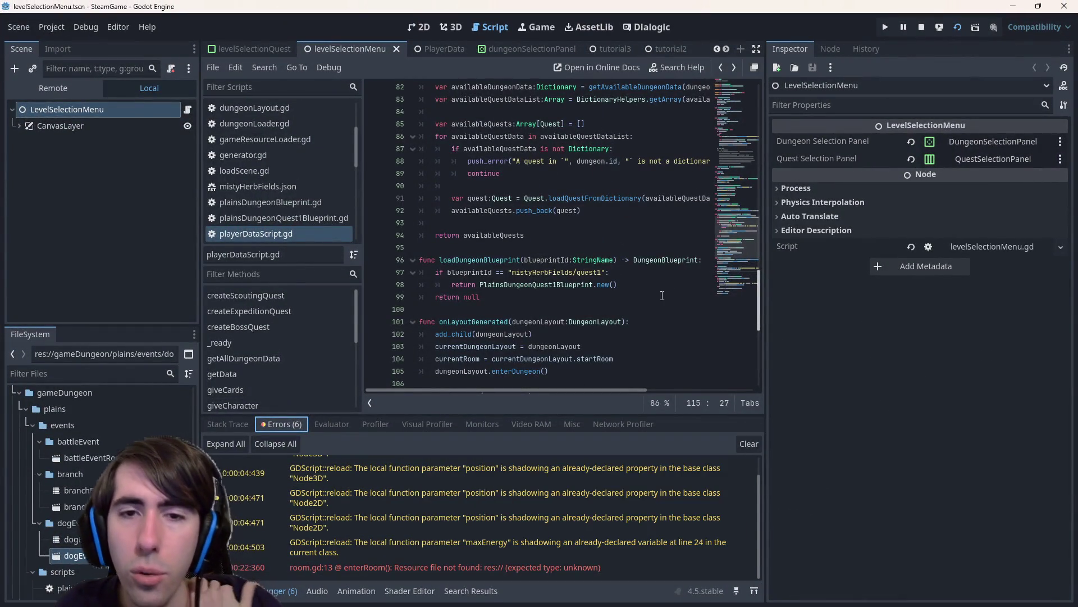
click(635, 297)
key(F5)
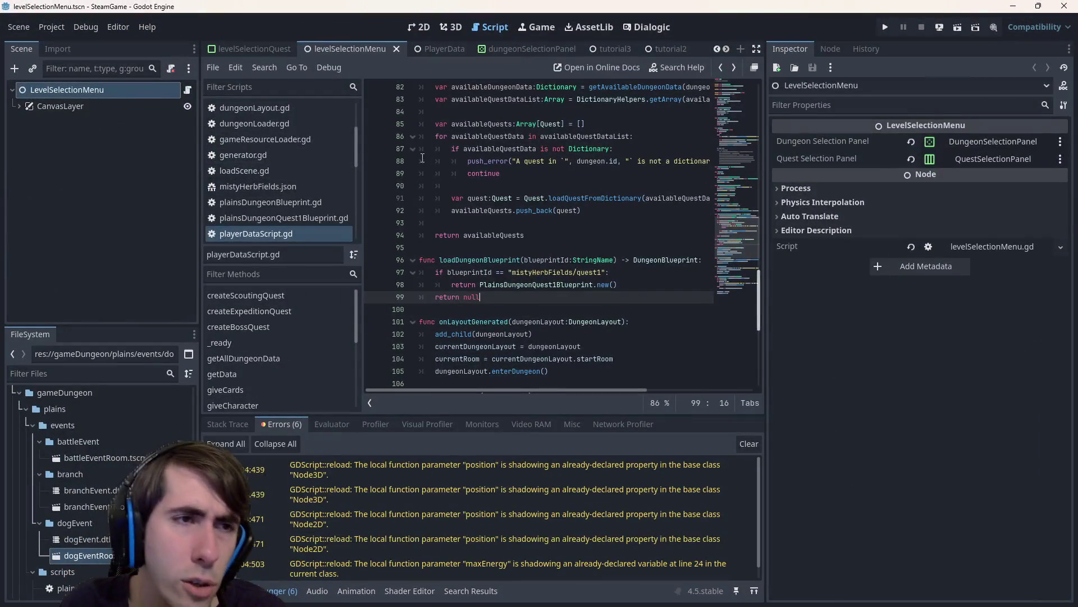
Widen the FileSystem panel and browse the dungeonGameplay scripts folders.
scroll(84, 477, down, 3)
scroll(85, 477, up, 5)
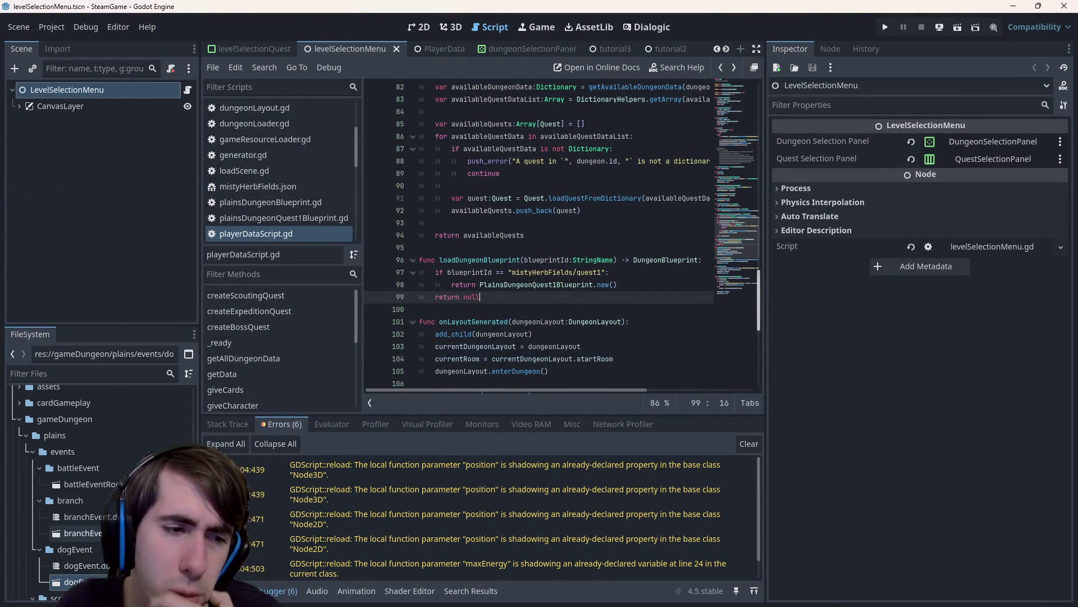
scroll(90, 453, down, 6)
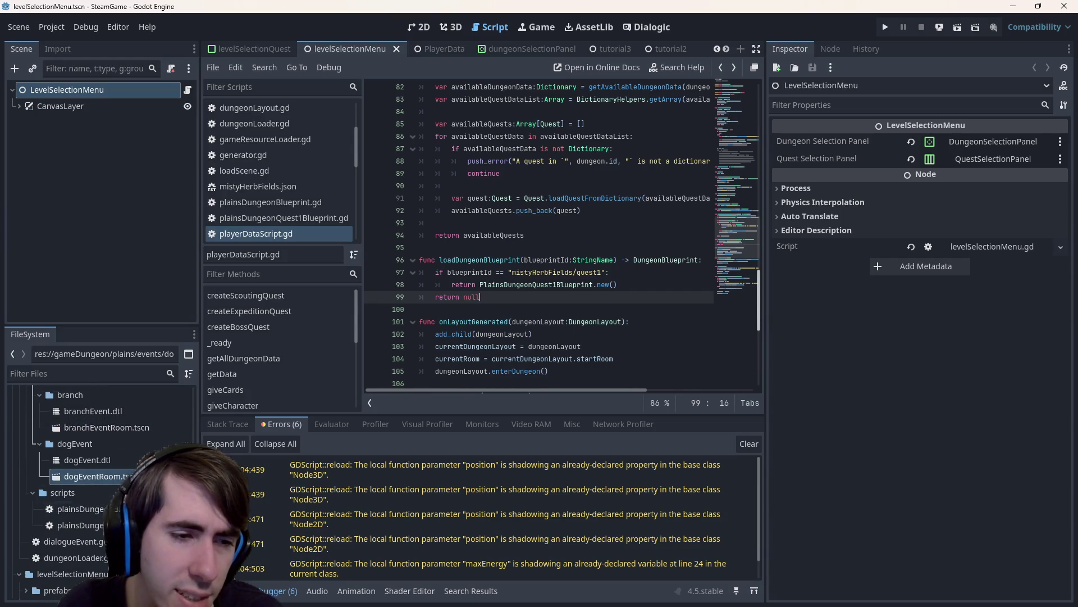
drag(198, 486, 270, 487)
scroll(216, 505, up, 10)
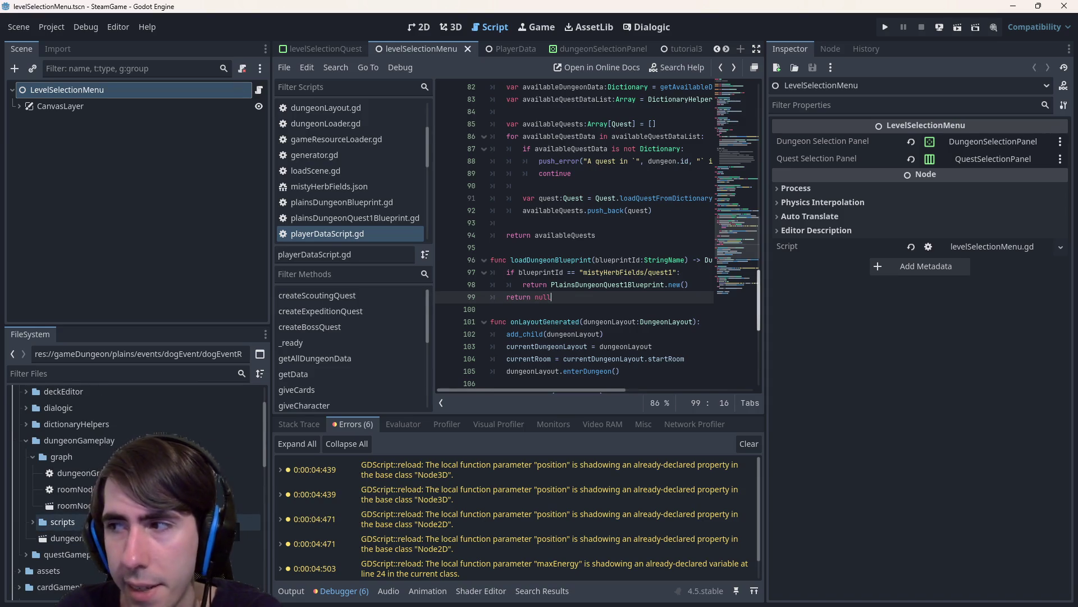
scroll(22, 455, up, 3)
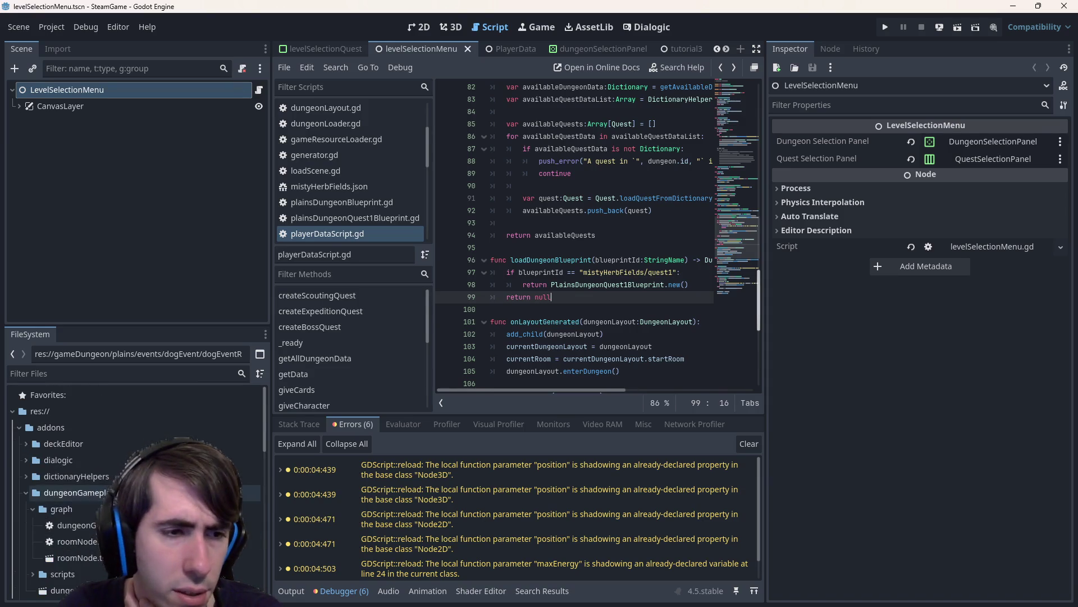
scroll(89, 512, down, 3)
double_click(90, 520)
scroll(89, 518, down, 3)
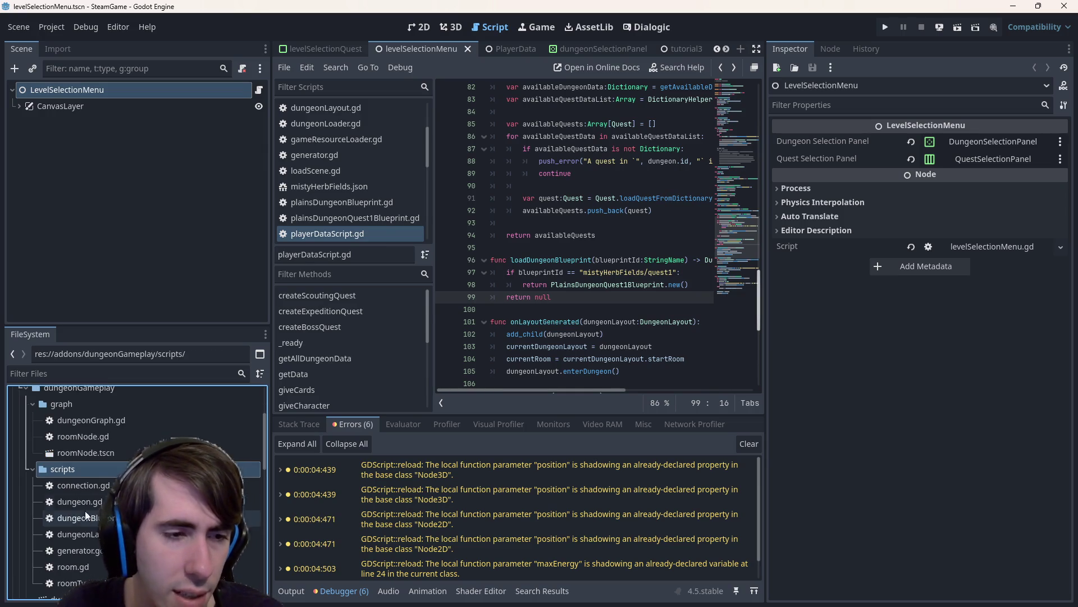
double_click(63, 468)
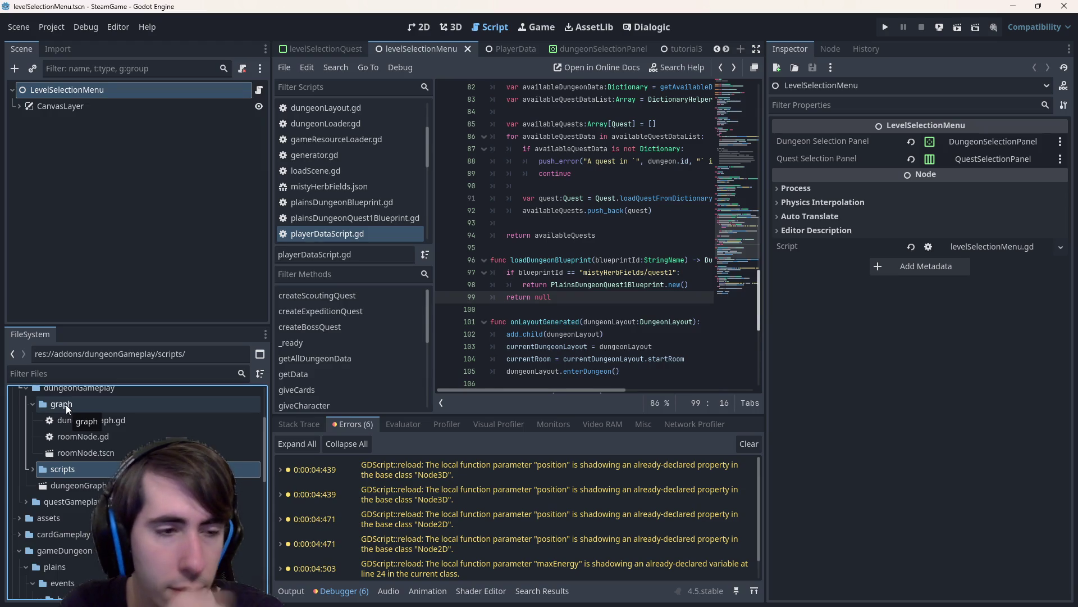
scroll(66, 404, up, 5)
scroll(135, 483, down, 10)
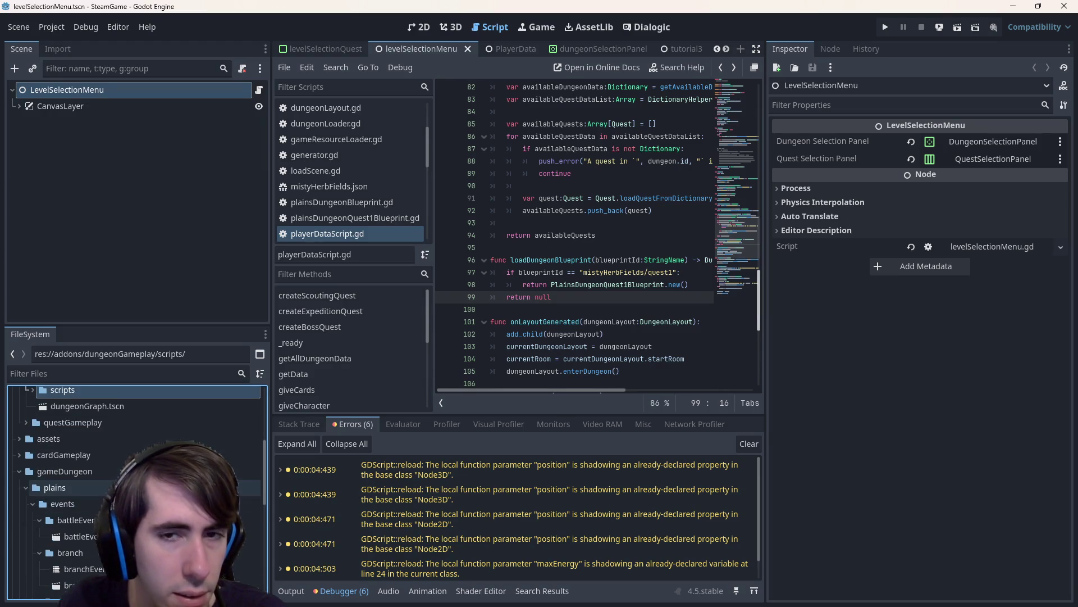
scroll(135, 494, down, 5)
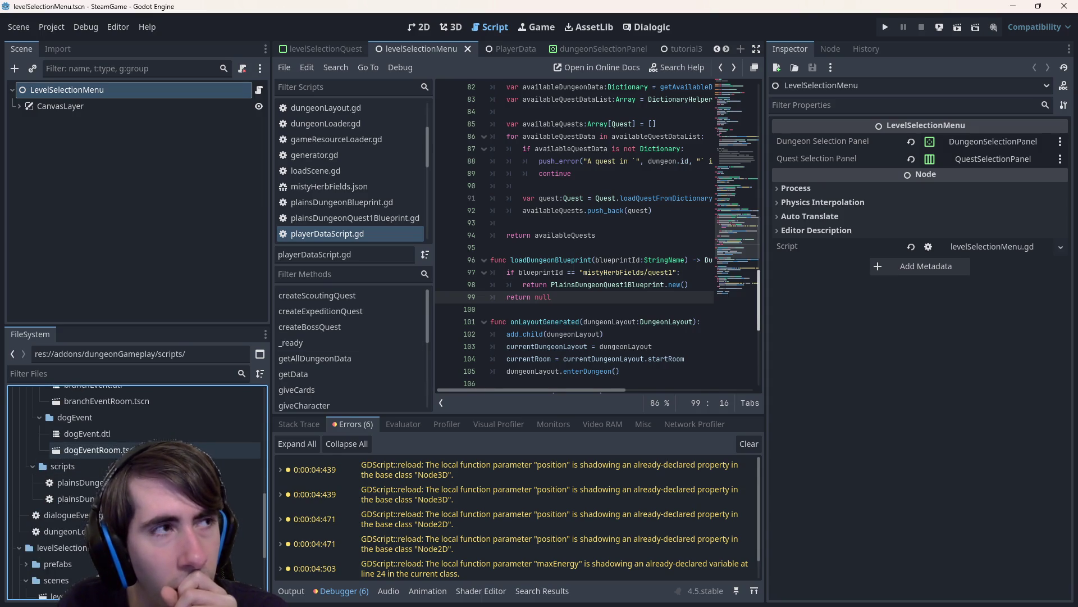
scroll(135, 495, up, 5)
scroll(104, 493, up, 2)
Browse the gameplay asset folders and open assets/gameplay/quests/mistyHerbFields/quest1.json.
click(61, 483)
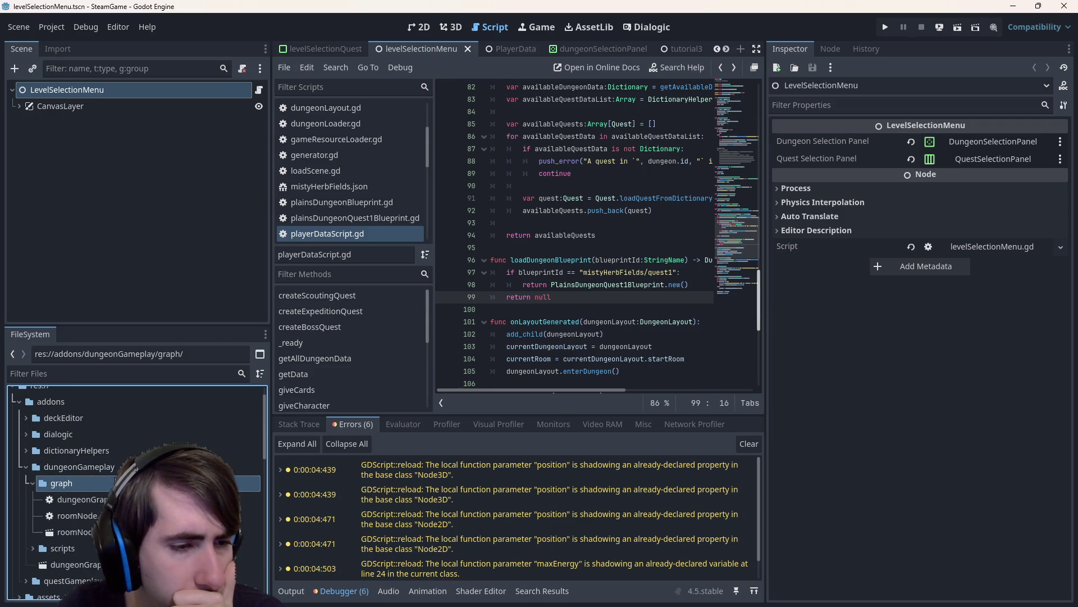
scroll(135, 494, up, 2)
scroll(83, 457, down, 5)
click(83, 457)
scroll(83, 457, down, 3)
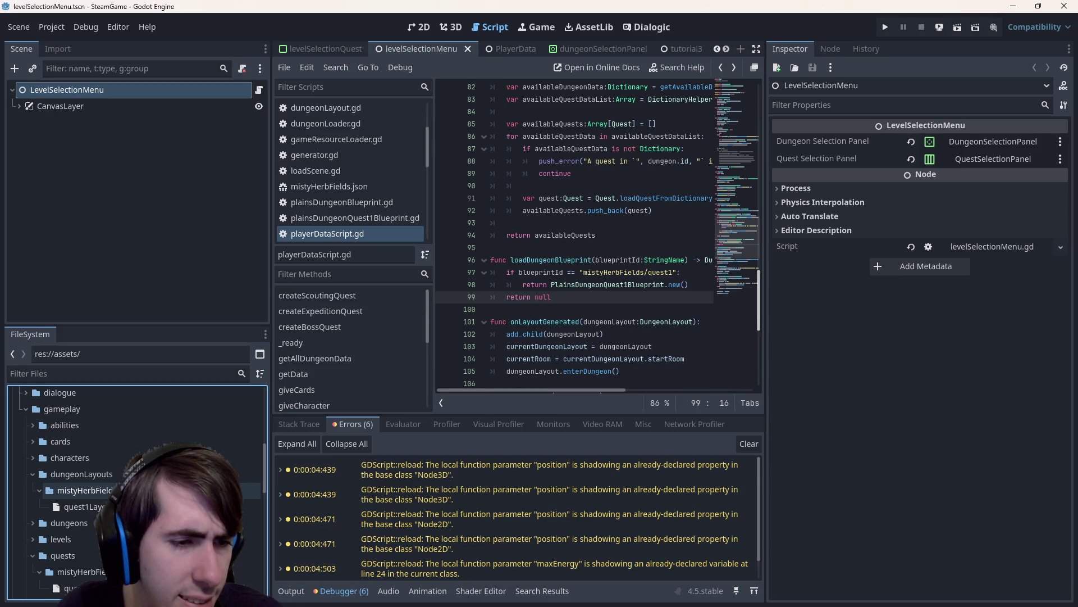
click(79, 507)
scroll(119, 447, down, 3)
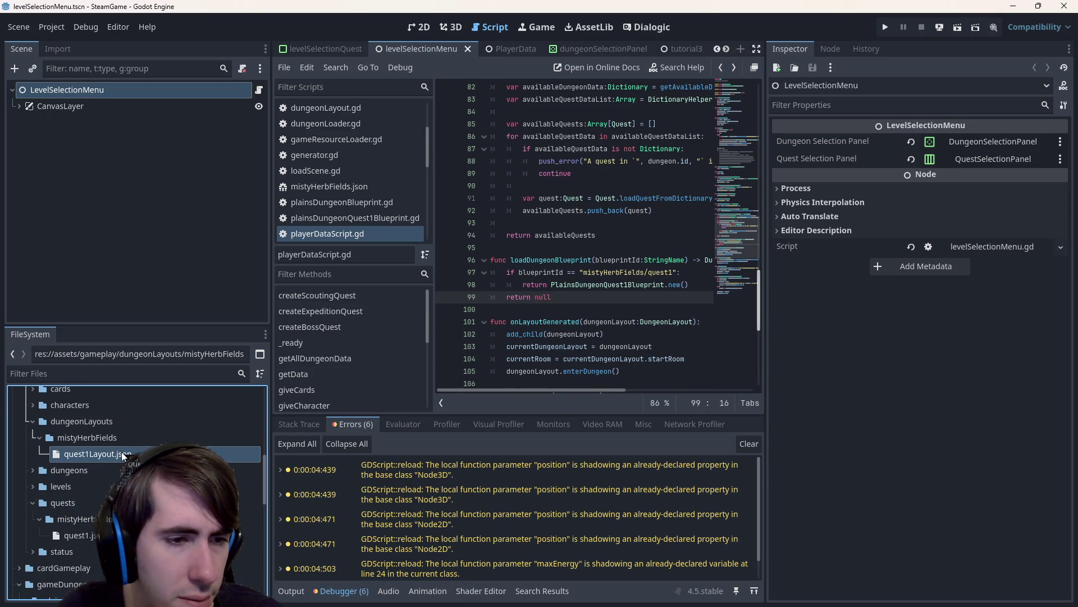
double_click(80, 538)
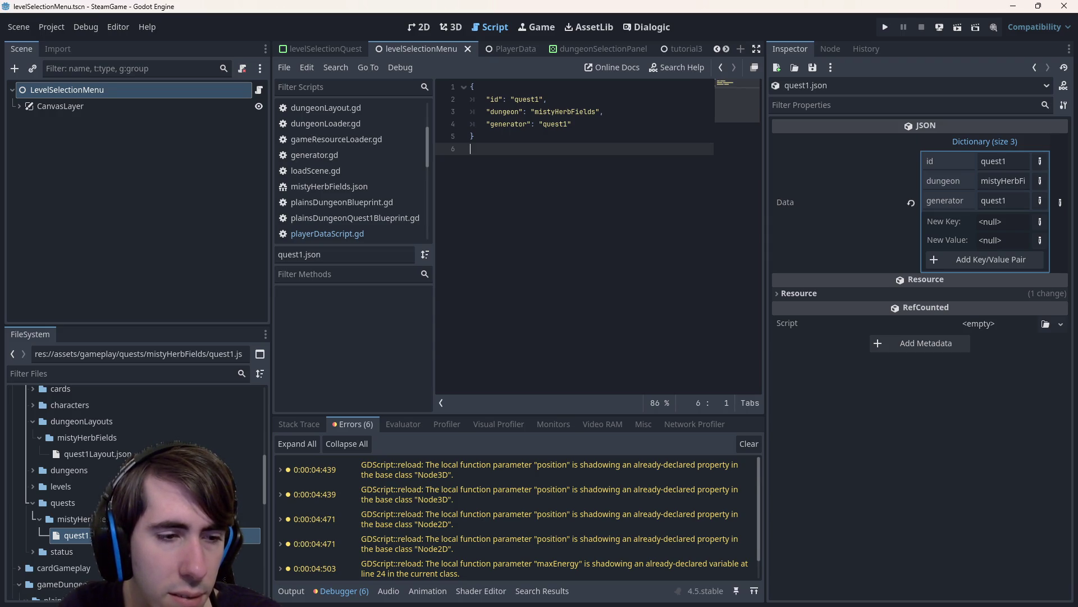
Expand the dungeons folder and open mistyHerbFields.json.
click(84, 535)
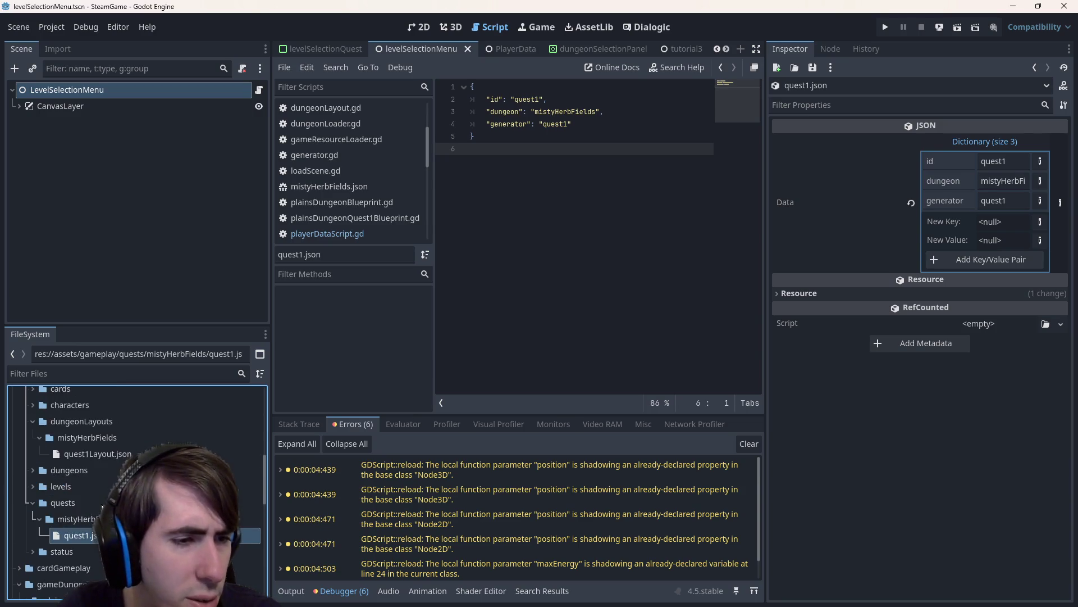
scroll(100, 502, up, 3)
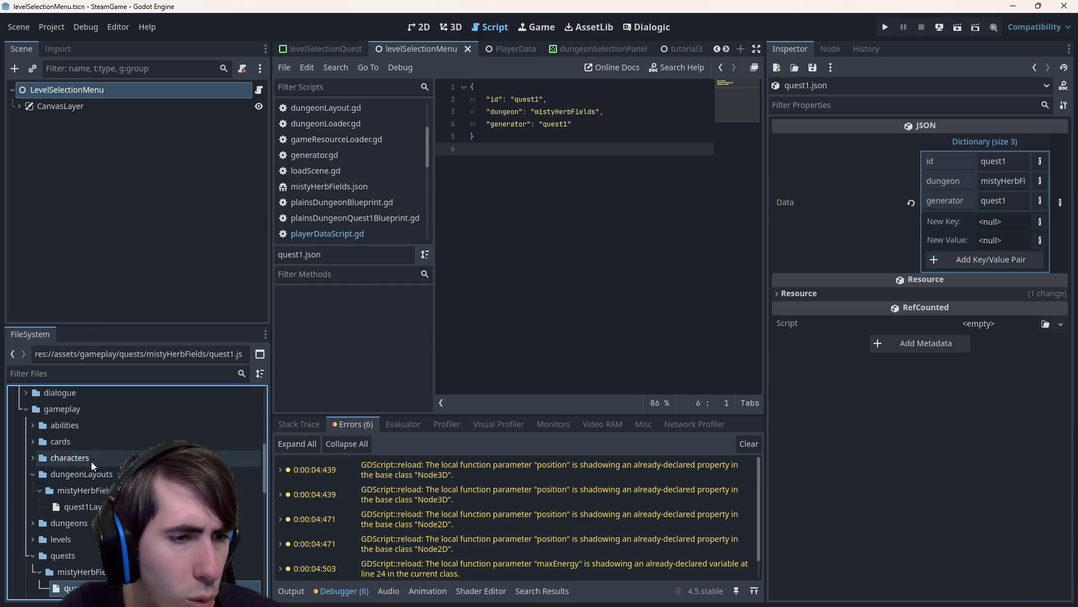
double_click(69, 522)
scroll(69, 522, down, 1)
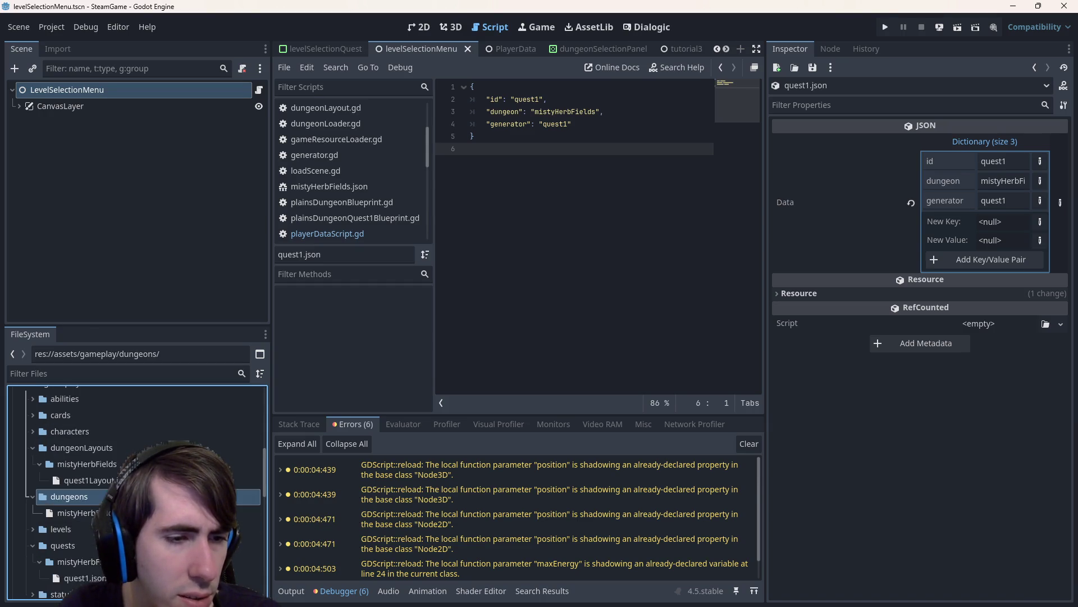
scroll(92, 494, down, 1)
double_click(90, 489)
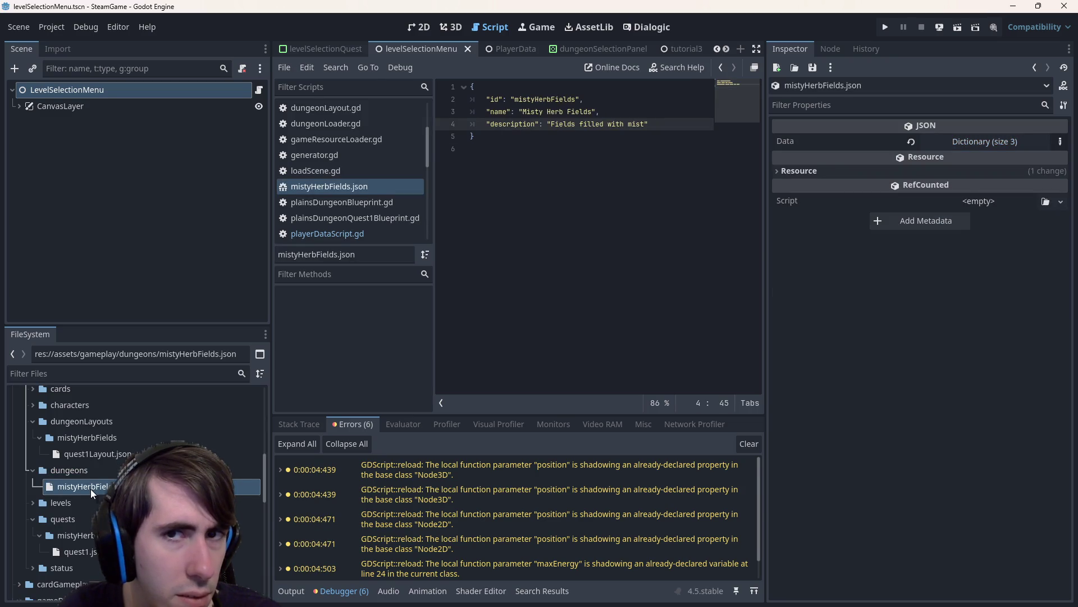
Look through the levels, status, cards and abilities folders in FileSystem.
double_click(80, 509)
scroll(89, 519, down, 3)
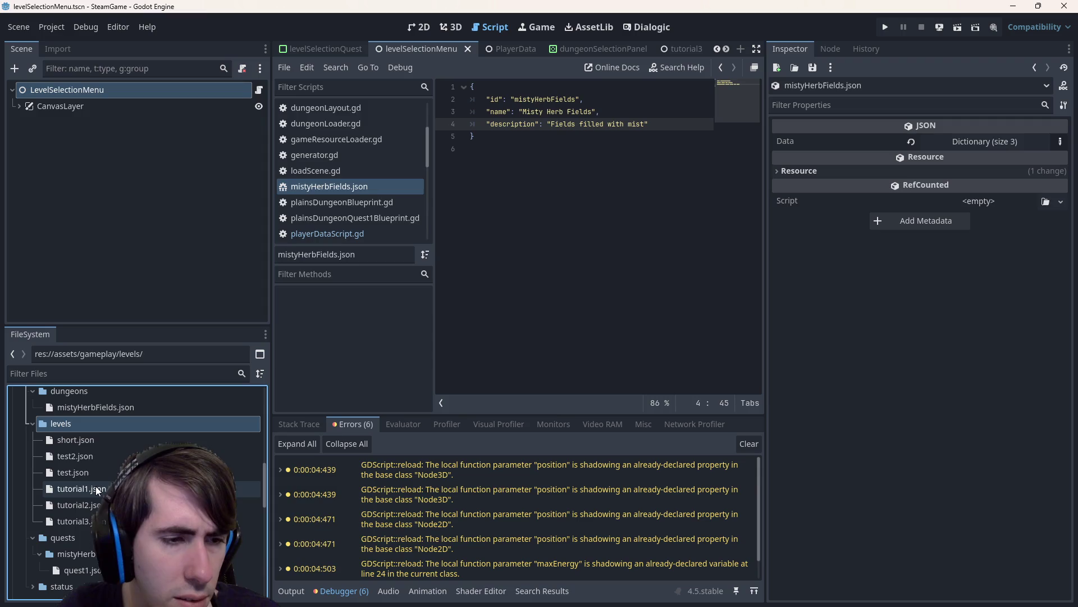
double_click(93, 423)
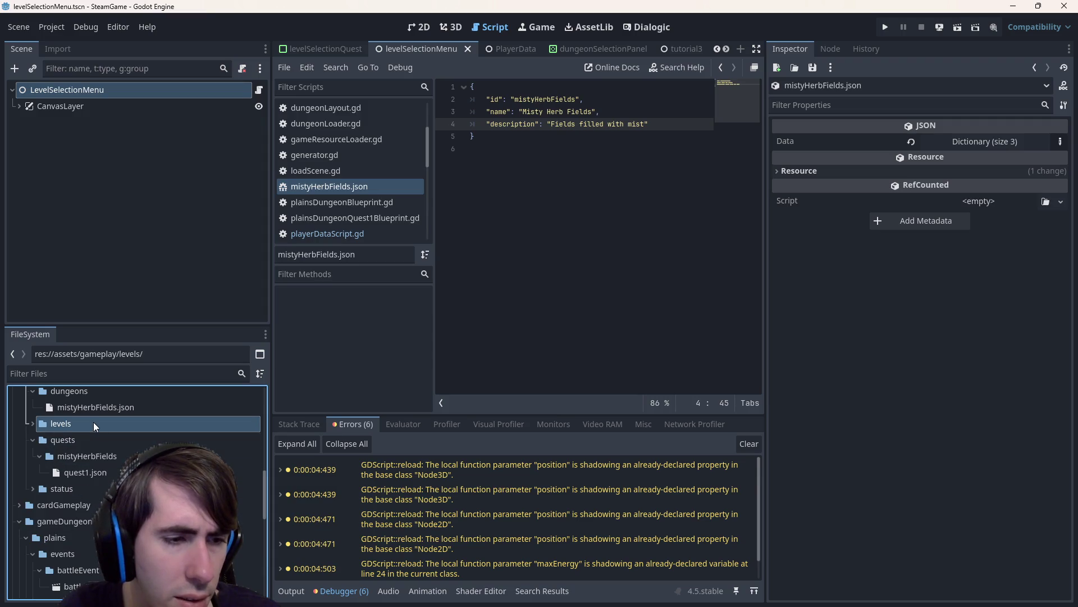
click(100, 484)
scroll(100, 484, up, 3)
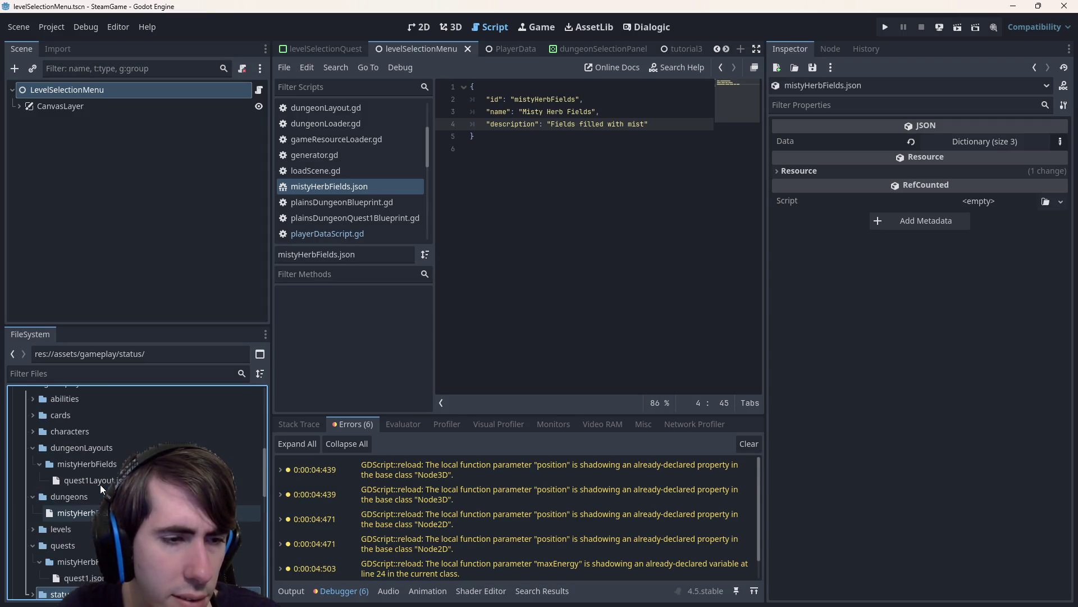
scroll(99, 482, up, 5)
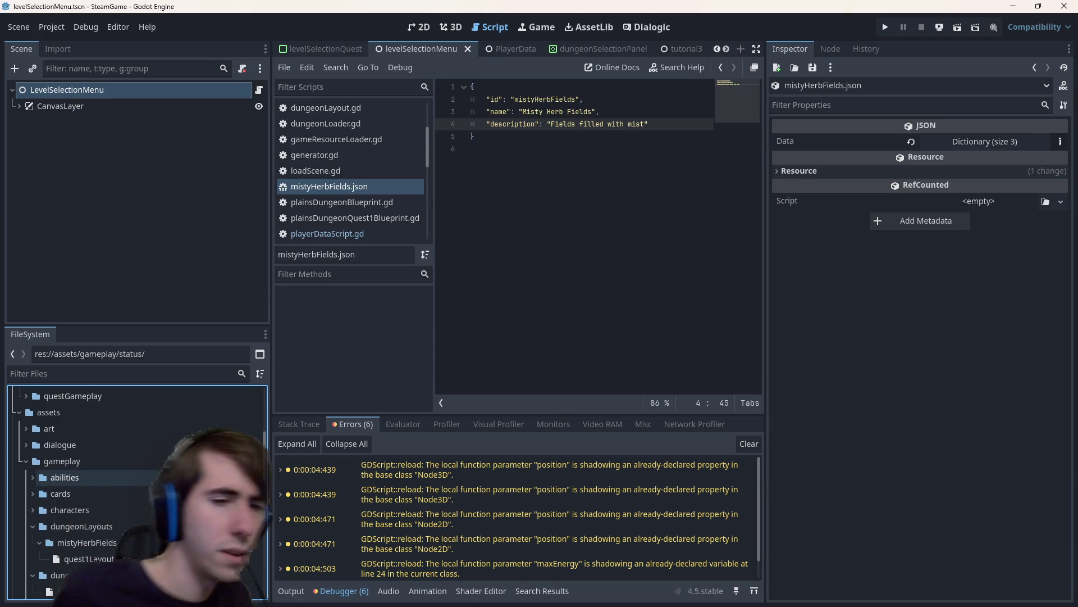
click(116, 492)
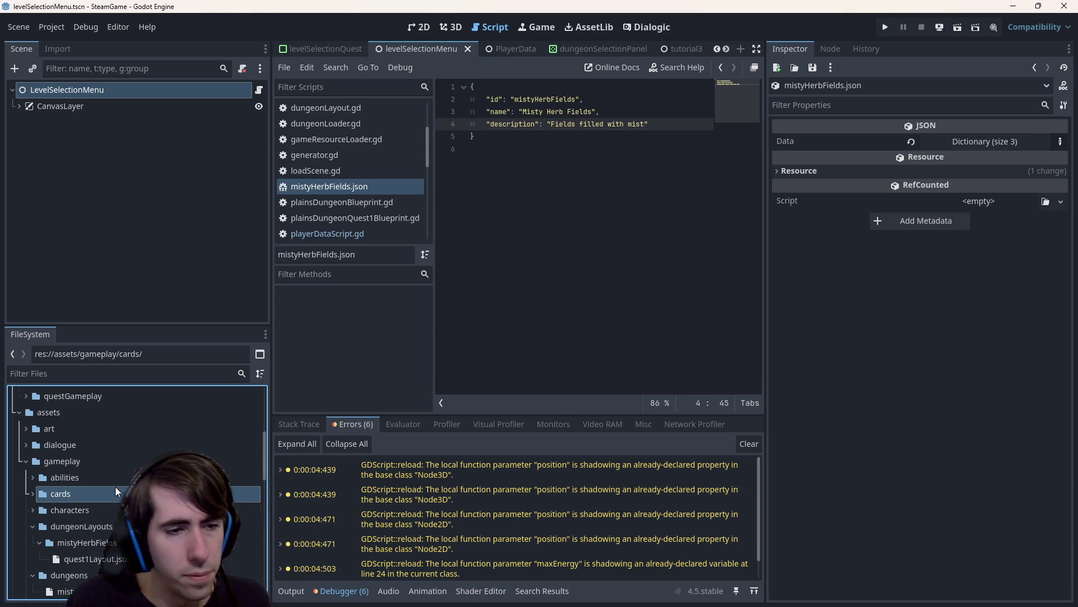
scroll(117, 491, down, 3)
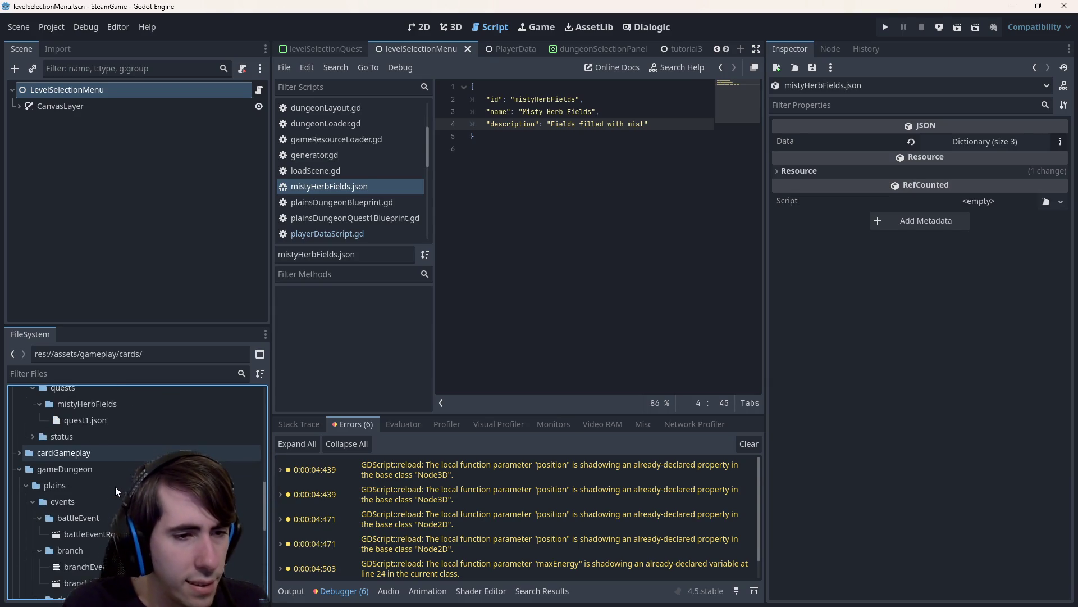
scroll(116, 486, down, 3)
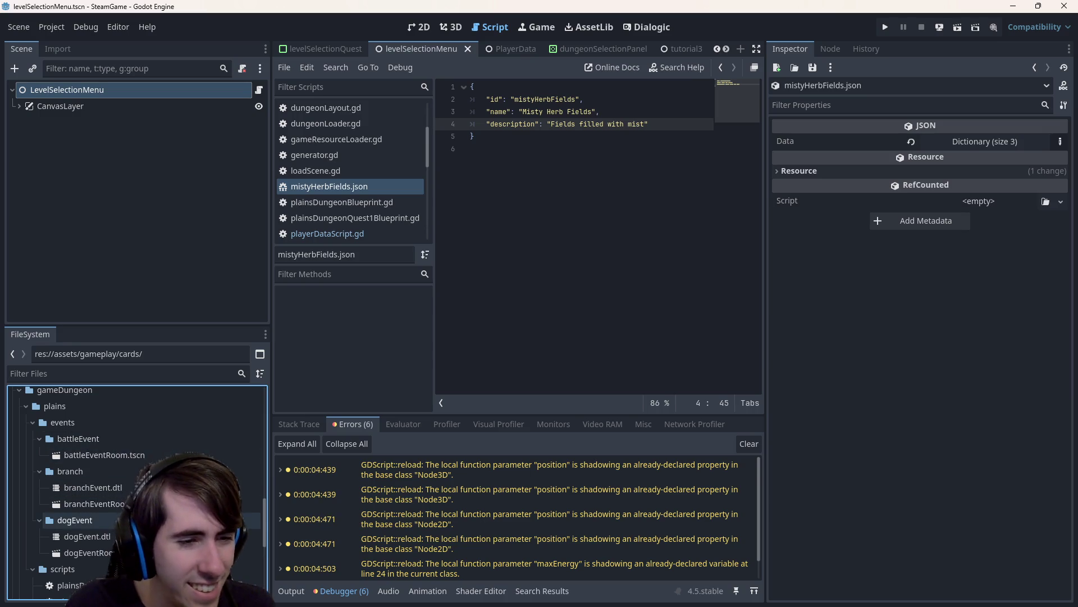
scroll(140, 528, down, 5)
scroll(141, 550, down, 2)
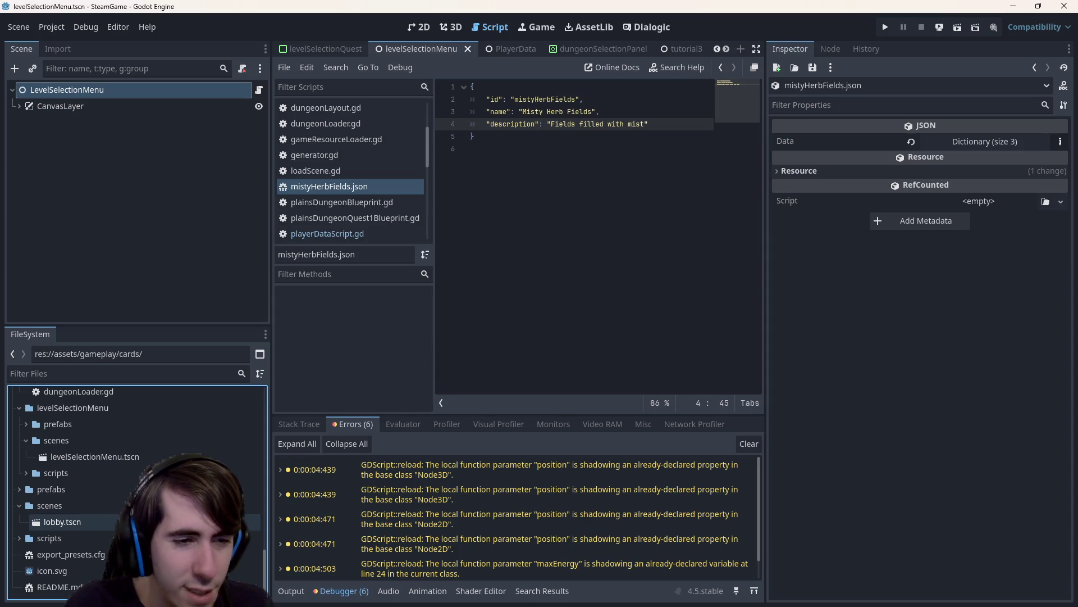
scroll(140, 522, up, 10)
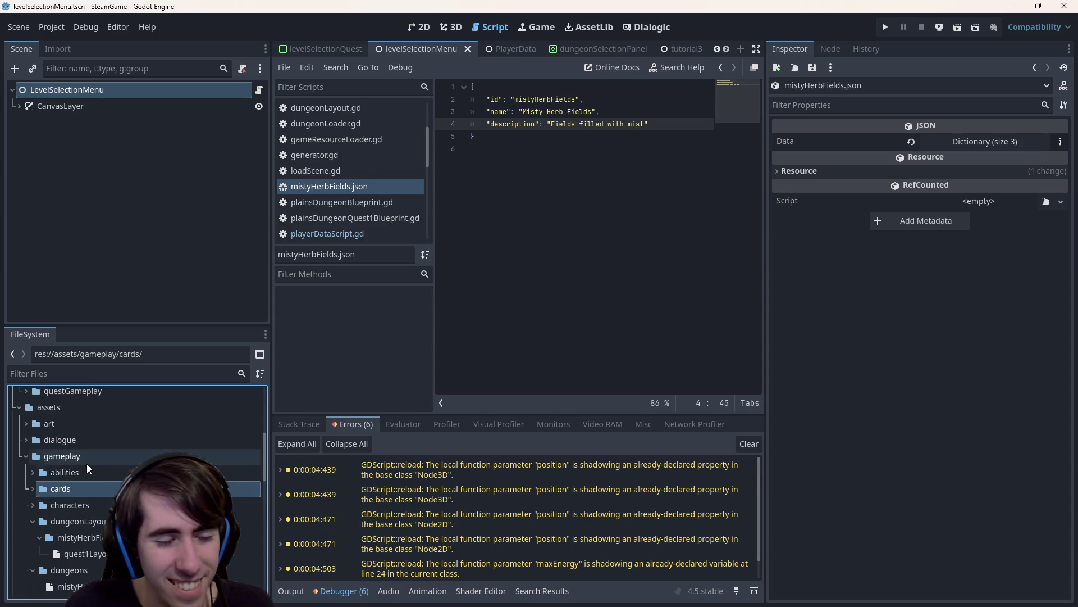
double_click(95, 474)
double_click(94, 475)
click(103, 490)
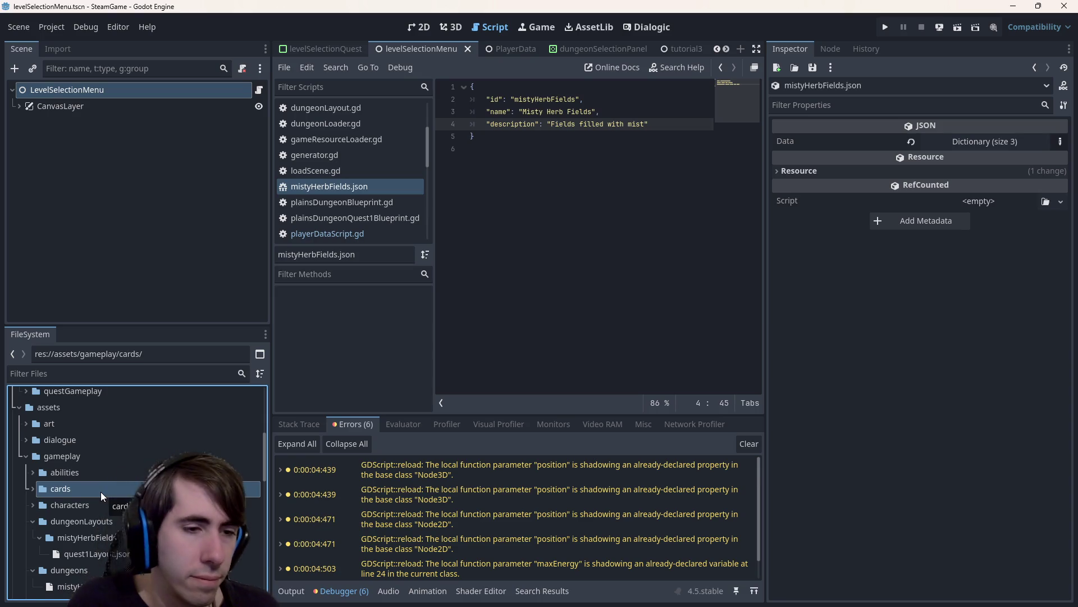
key(Down)
Switch to the PlayerData scene, select its root node, and open playerDataScript.gd.
click(502, 49)
click(158, 103)
click(129, 91)
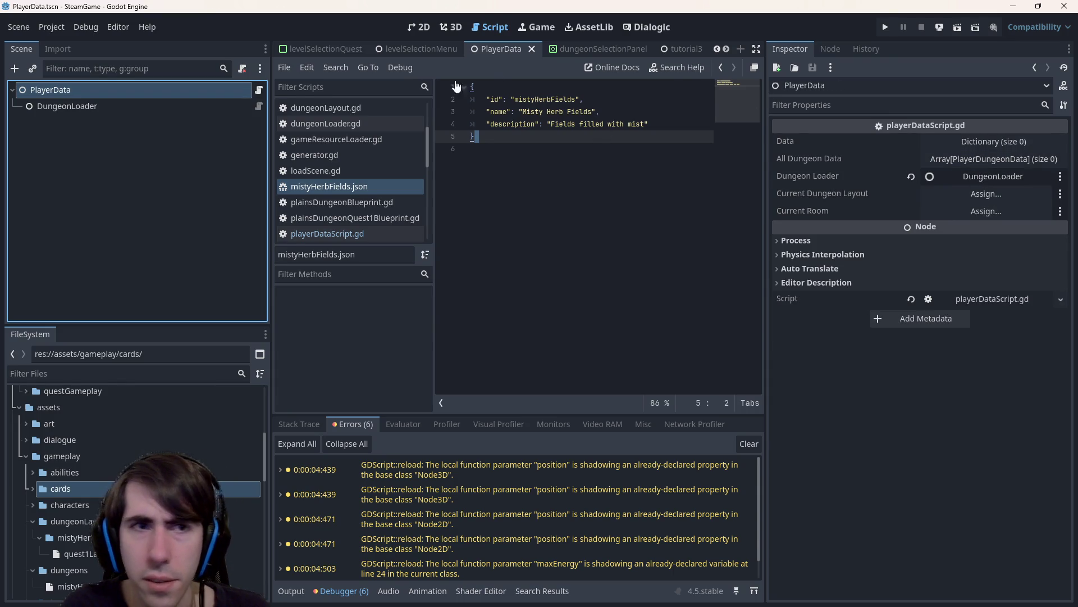
click(258, 90)
Select the findDungeonQuest line on line 35; a trial edit is undone.
scroll(760, 238, up, 5)
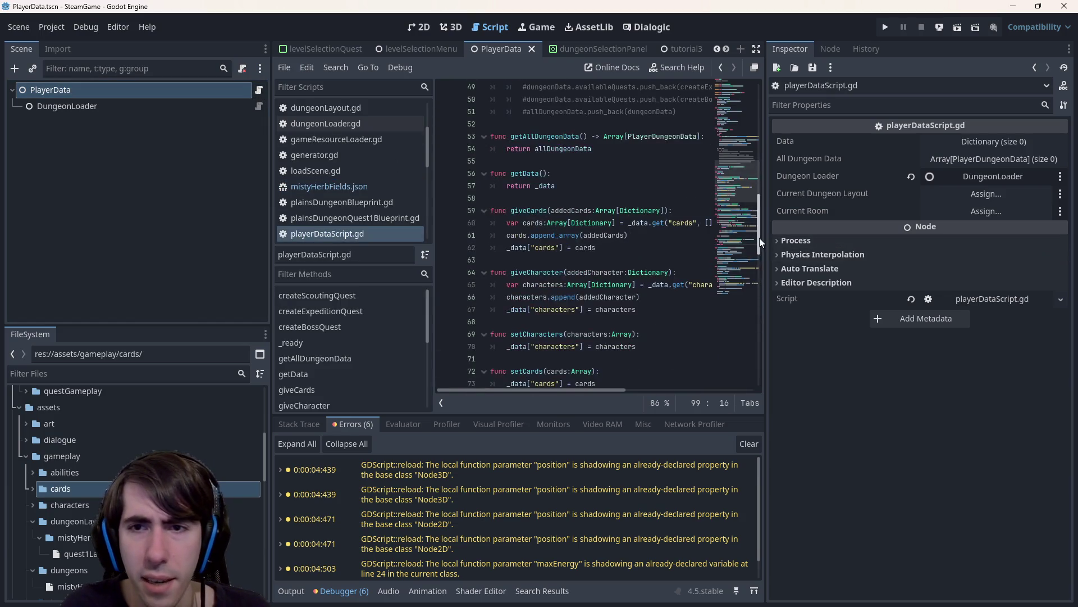
drag(767, 238, 906, 326)
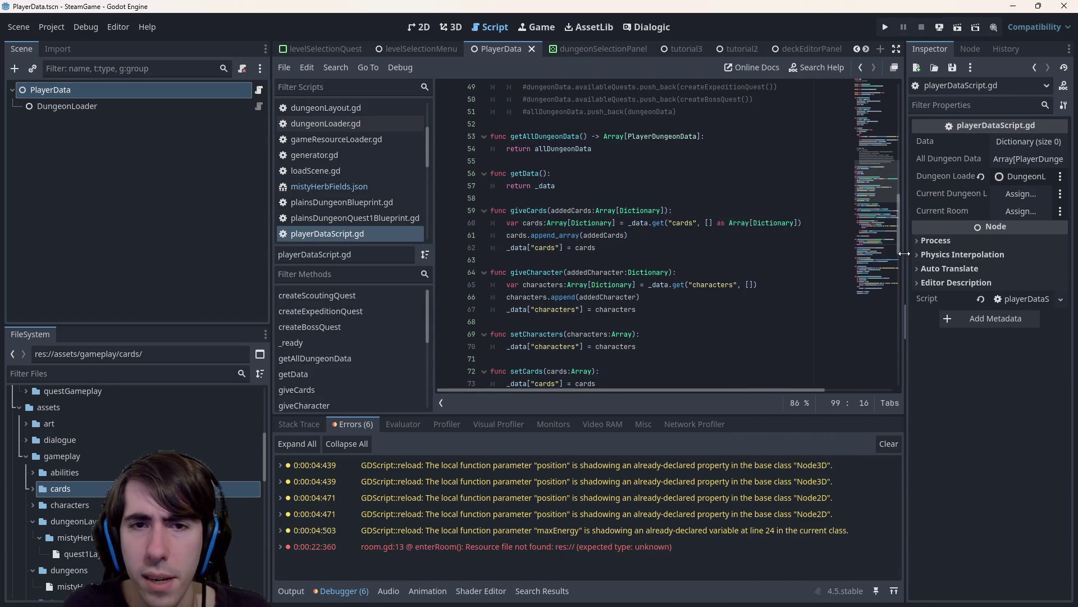
scroll(591, 382, up, 5)
scroll(591, 382, up, 6)
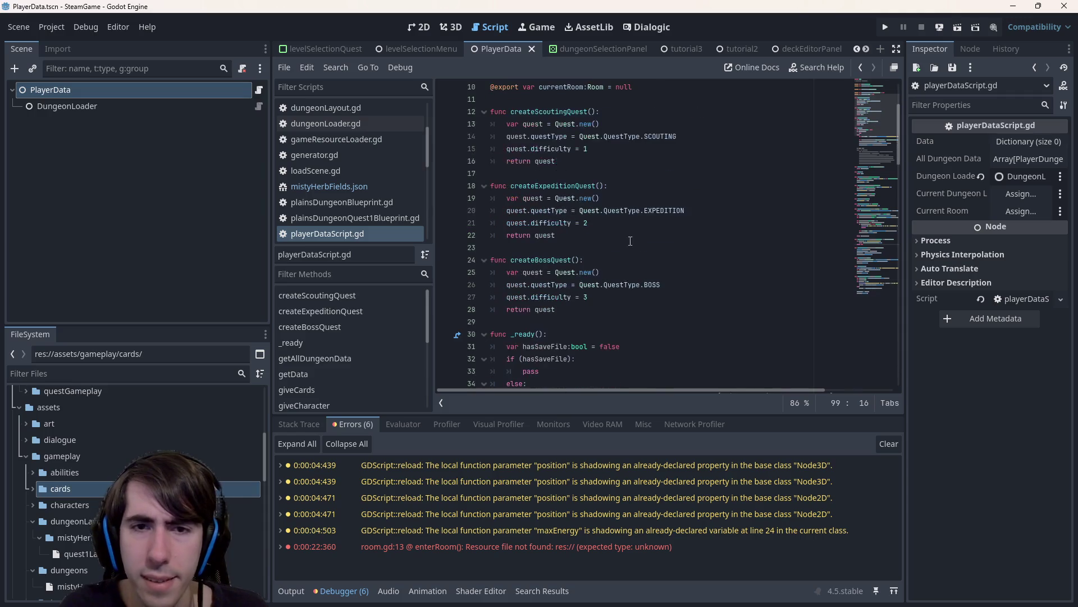
scroll(584, 276, down, 4)
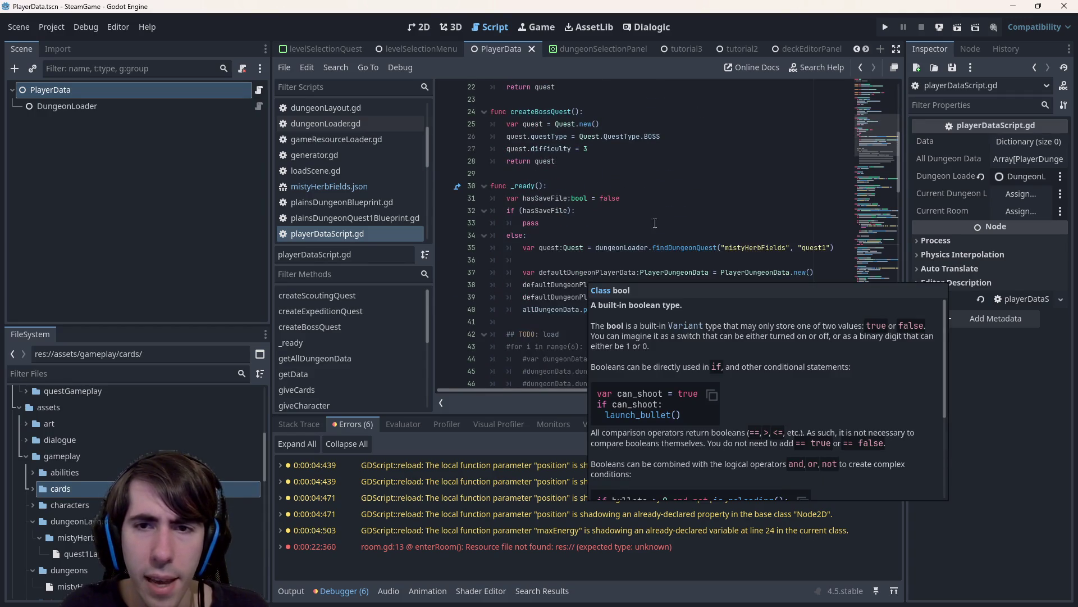
double_click(691, 247)
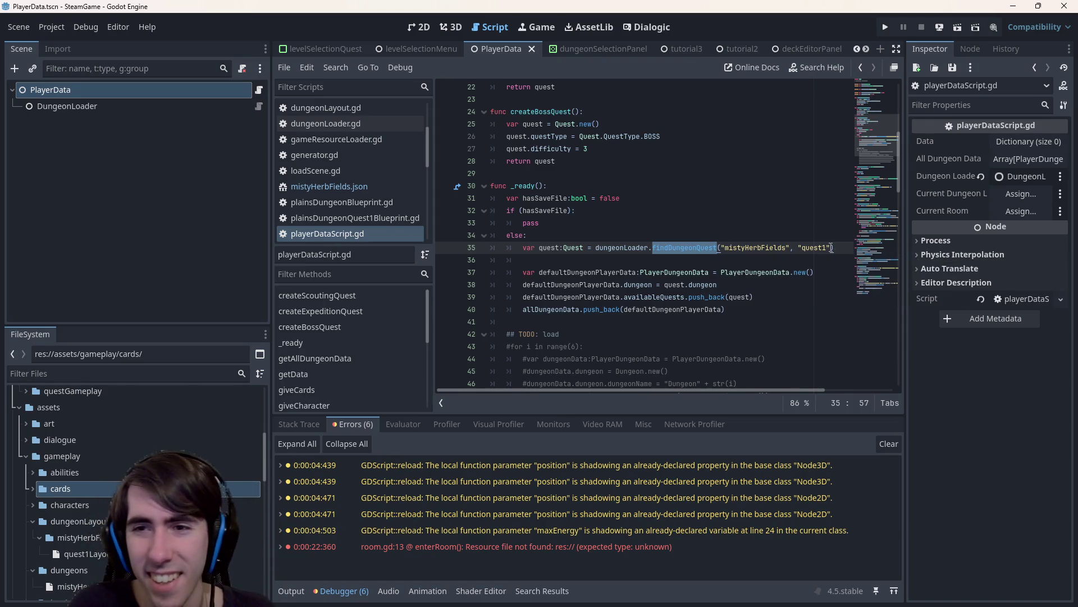
drag(841, 249, 518, 245)
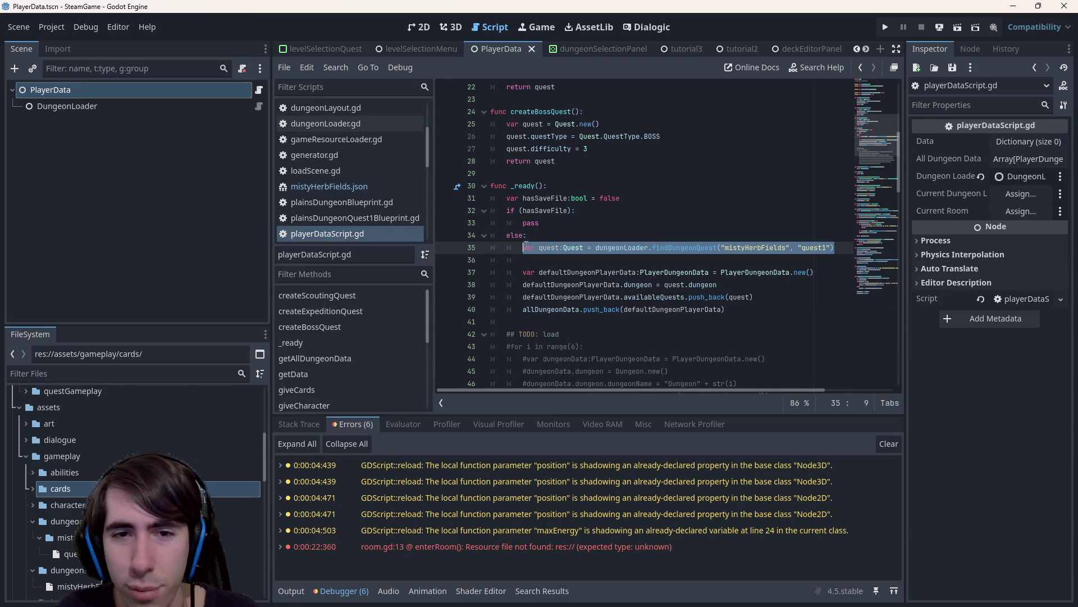
key(ctrl+shift+Return)
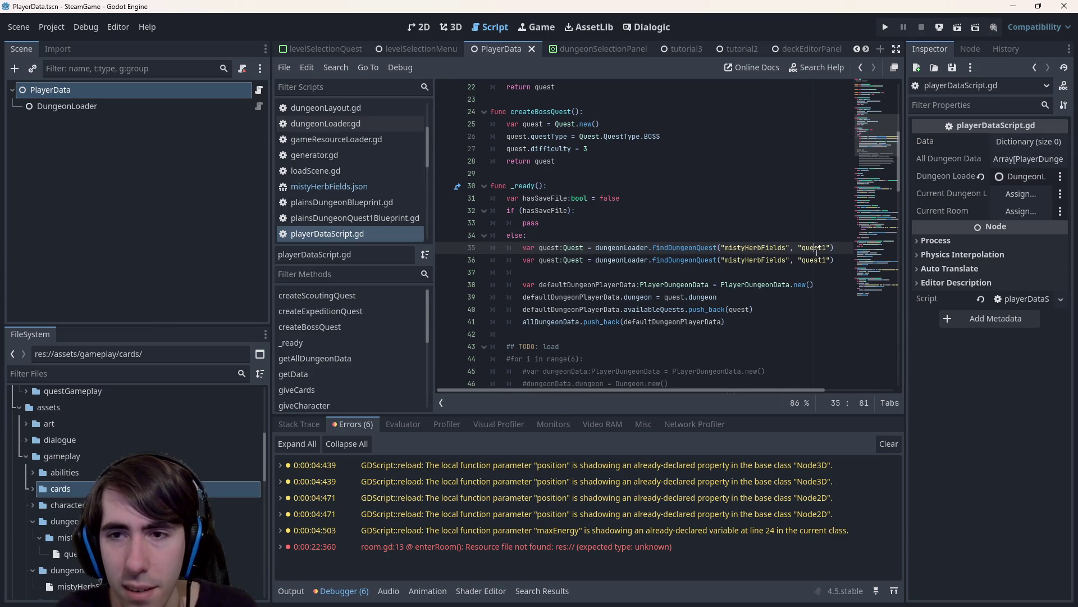
text(est)
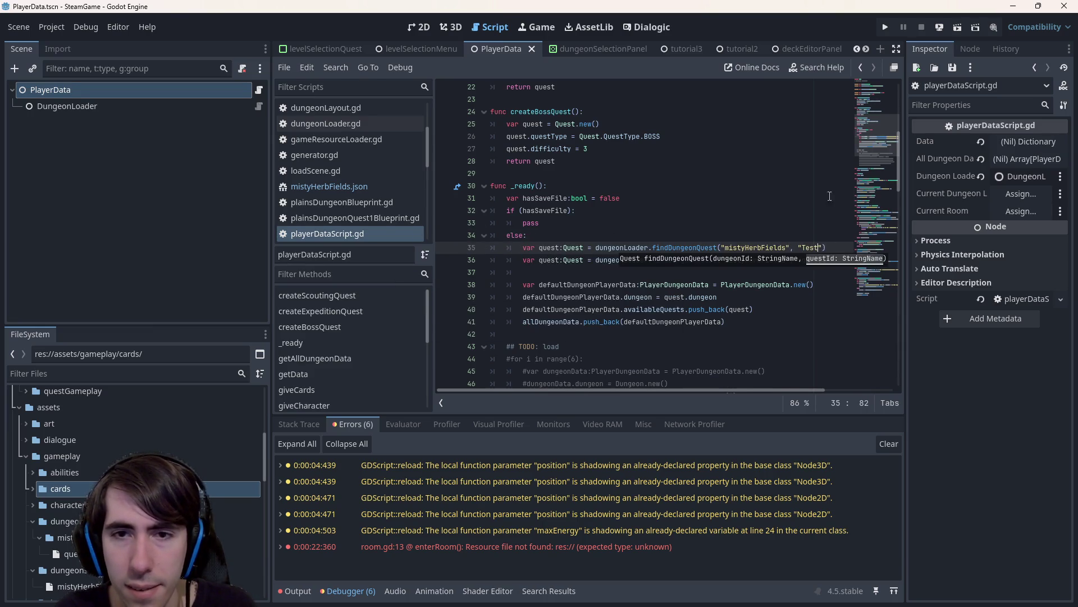
click(547, 247)
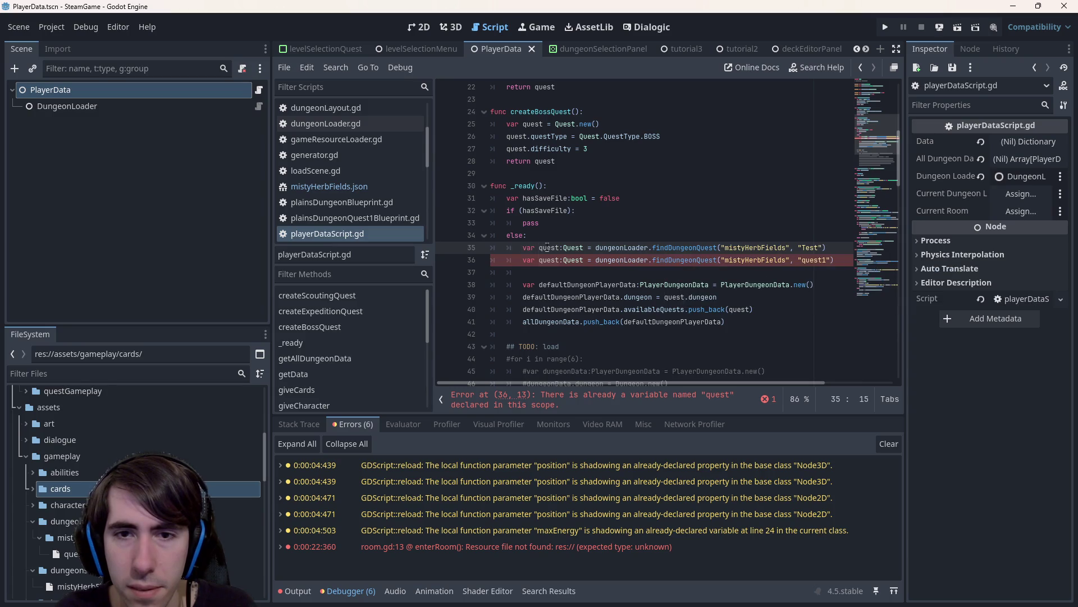
key(ctrl+z)
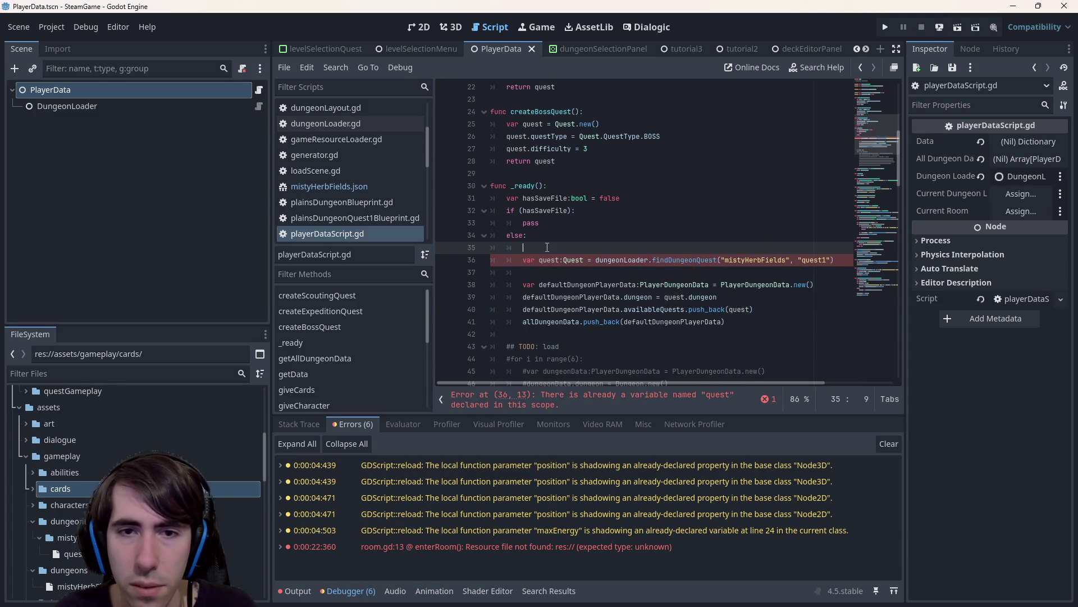
key(ctrl+z)
key(ctrl+s)
Duplicate the quest-loading line as testQuest and save the script.
click(741, 263)
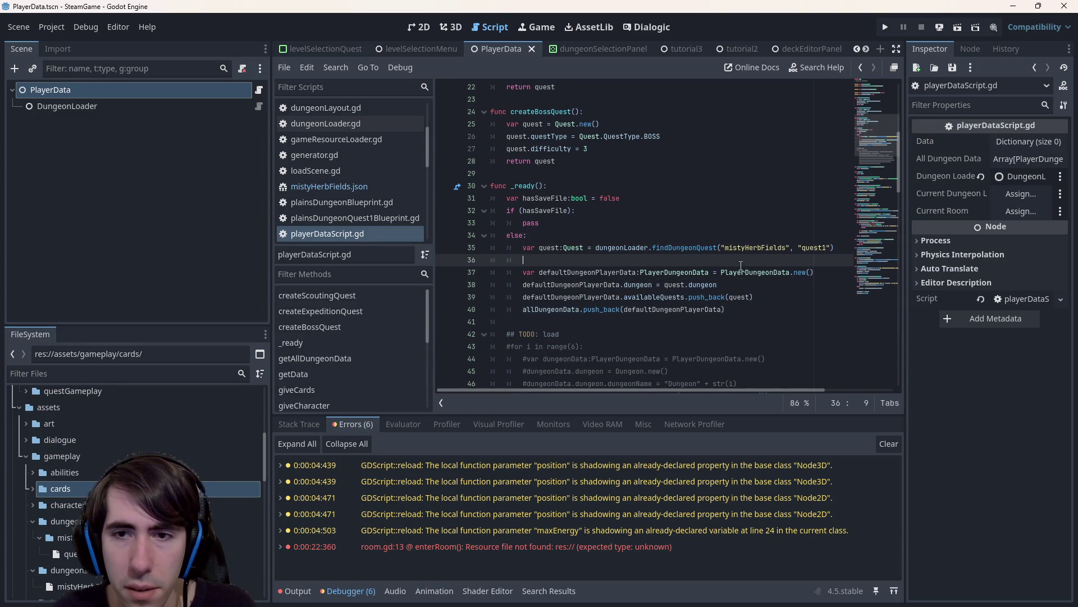
double_click(754, 269)
click(654, 298)
click(696, 221)
key(ctrl+z)
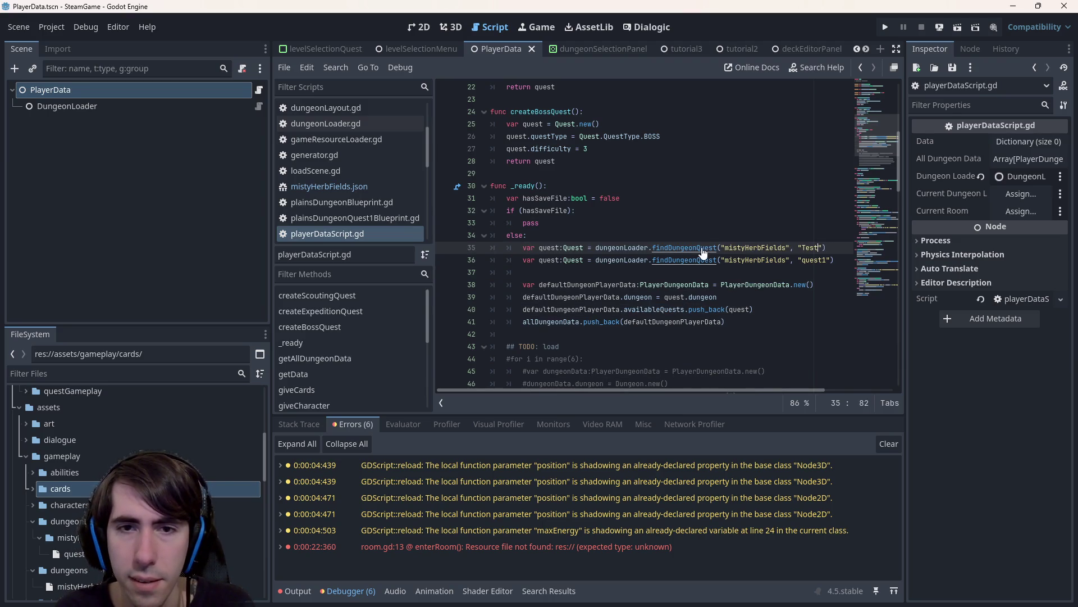
key(ctrl+s)
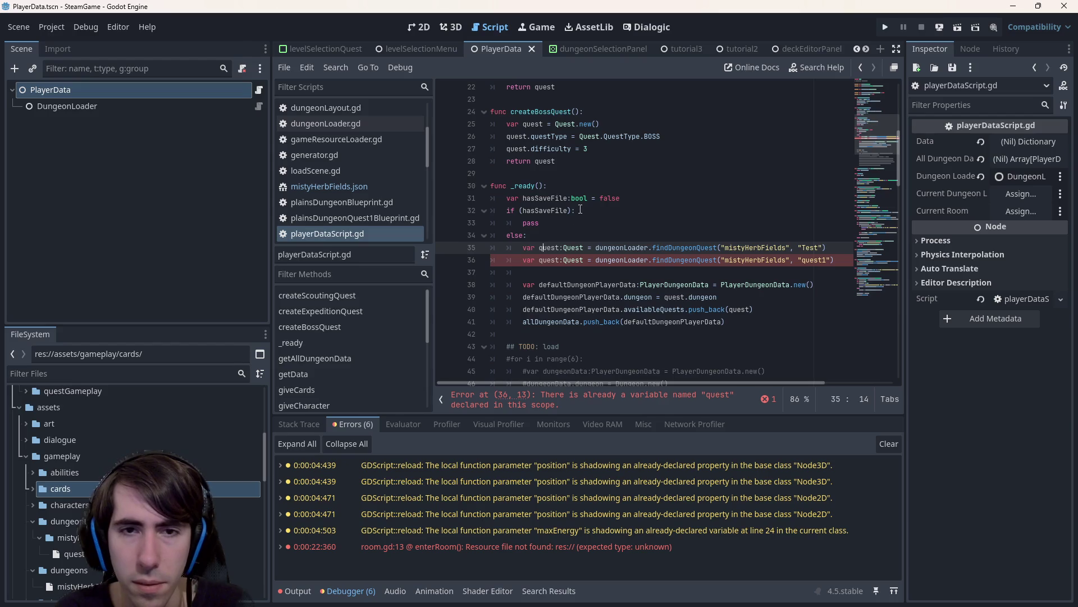
key(ctrl+s)
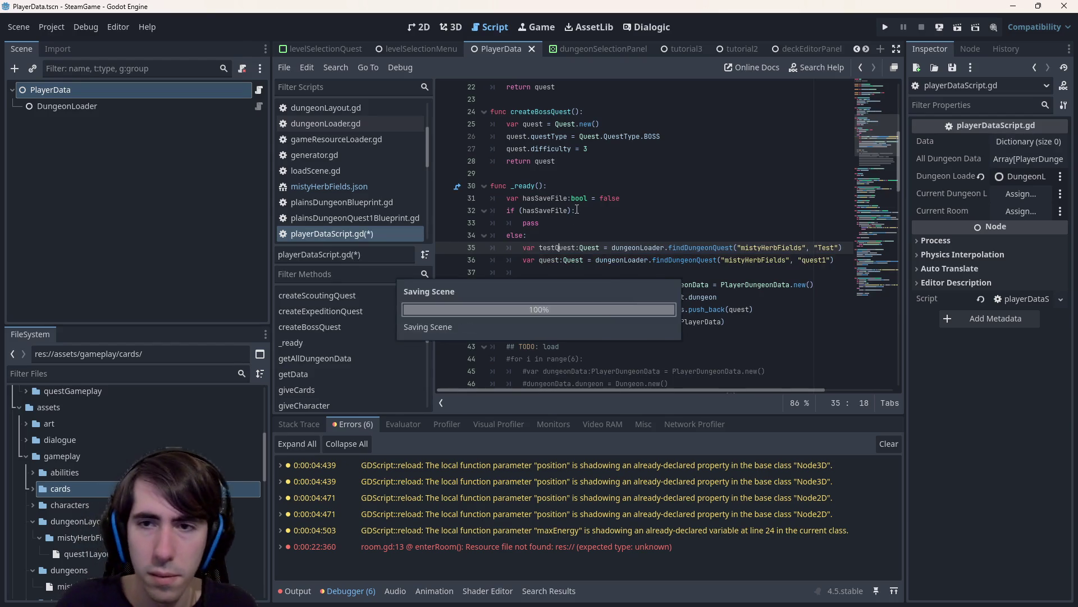
Duplicate the push_back line so testQuest is also added to availableQuests.
triple_click(747, 308)
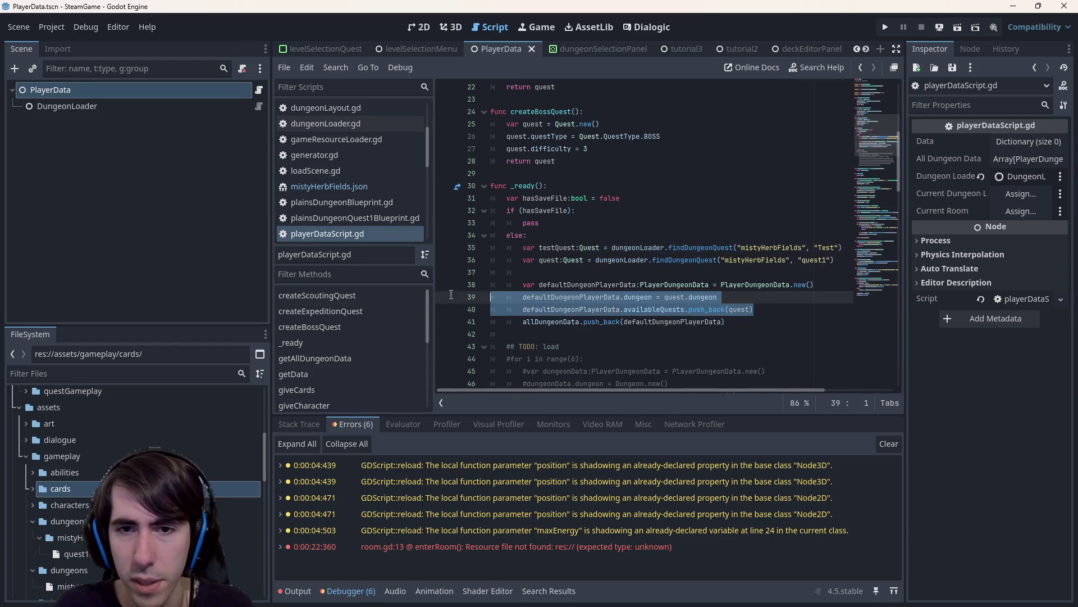
key(End)
key(ctrl+shift+d)
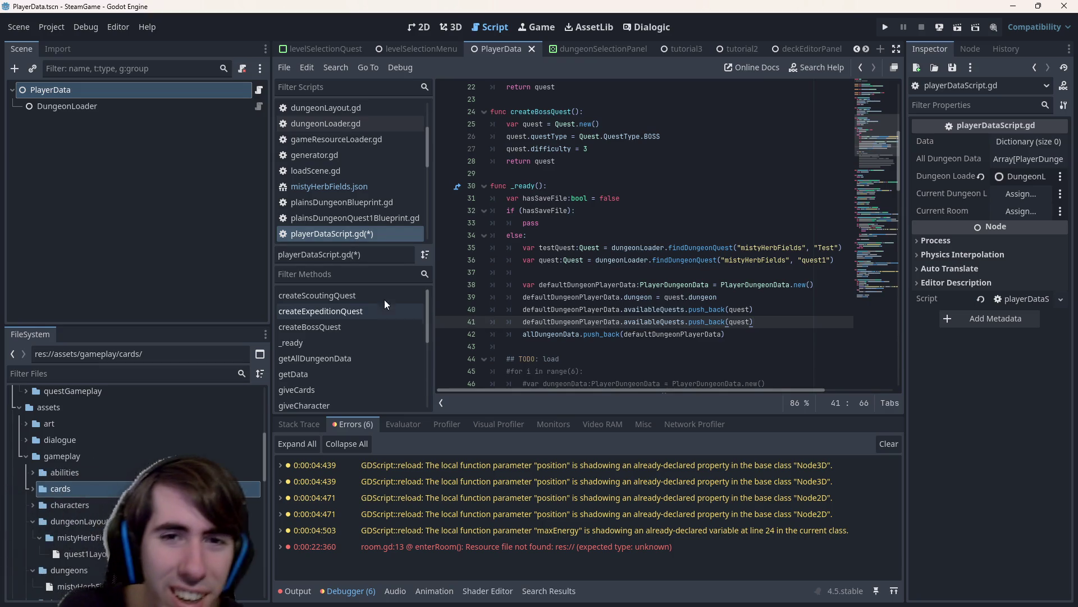
double_click(560, 247)
key(ctrl+c)
double_click(739, 322)
key(ctrl+v)
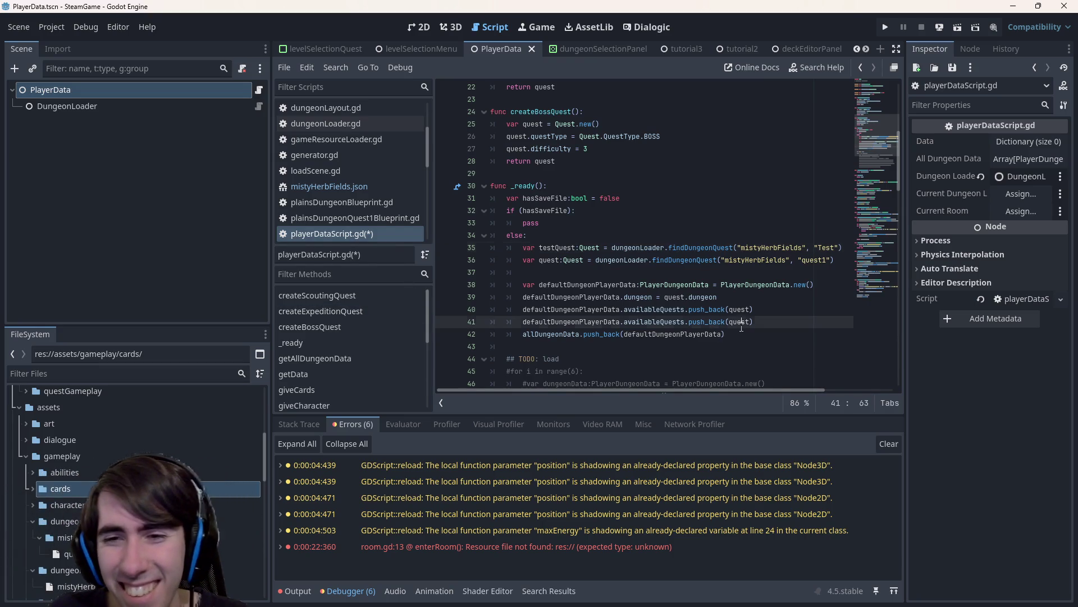
key(ctrl+s)
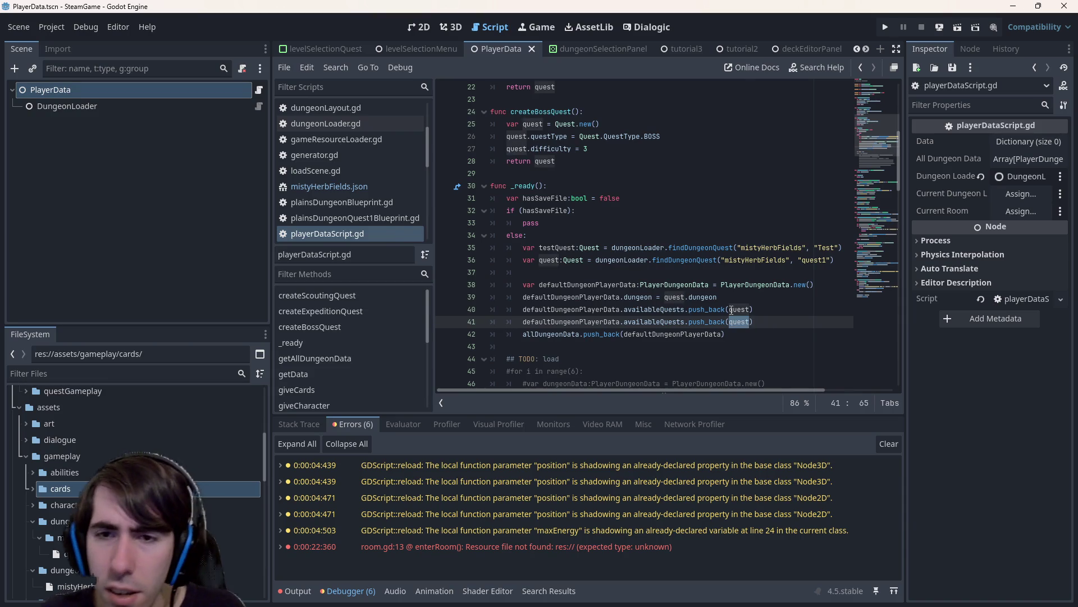
double_click(732, 310)
key(ctrl+v)
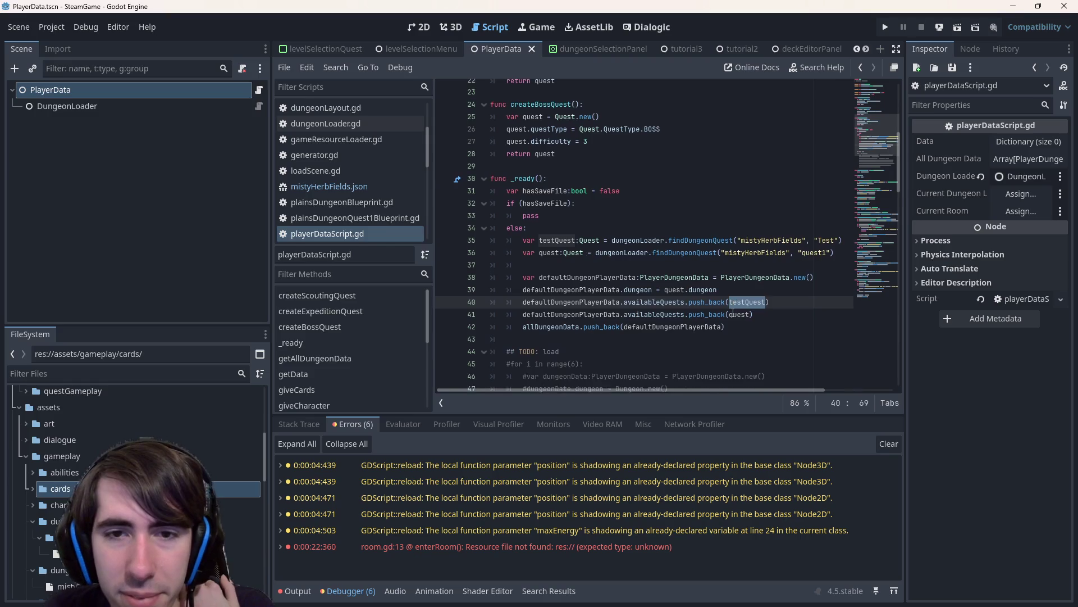
Change the quest id to lowercase "test" and save the script.
scroll(758, 258, down, 1)
click(782, 210)
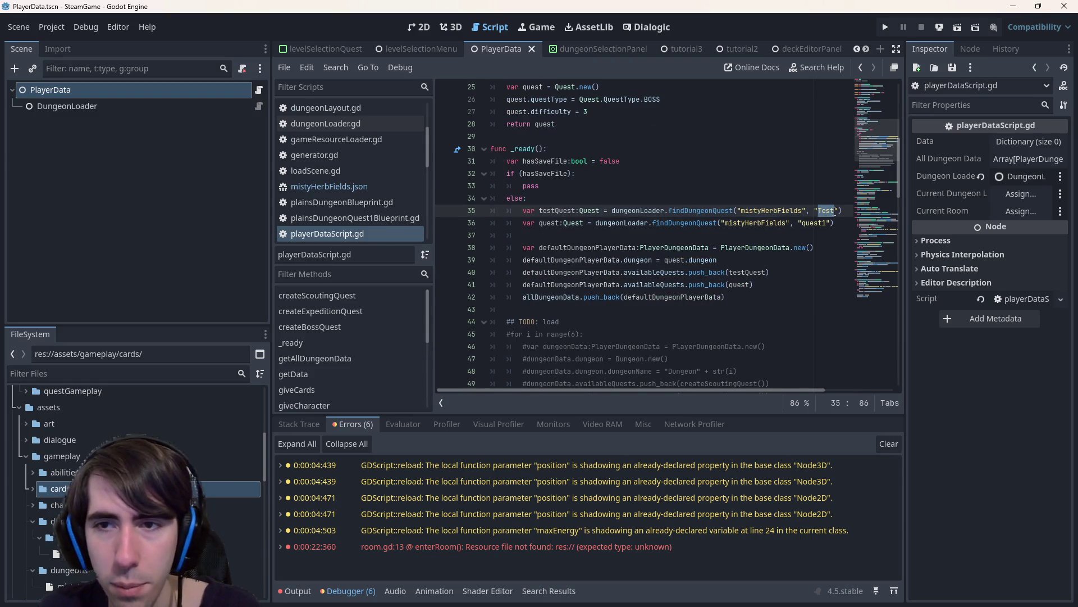
key(ctrl+s)
click(763, 301)
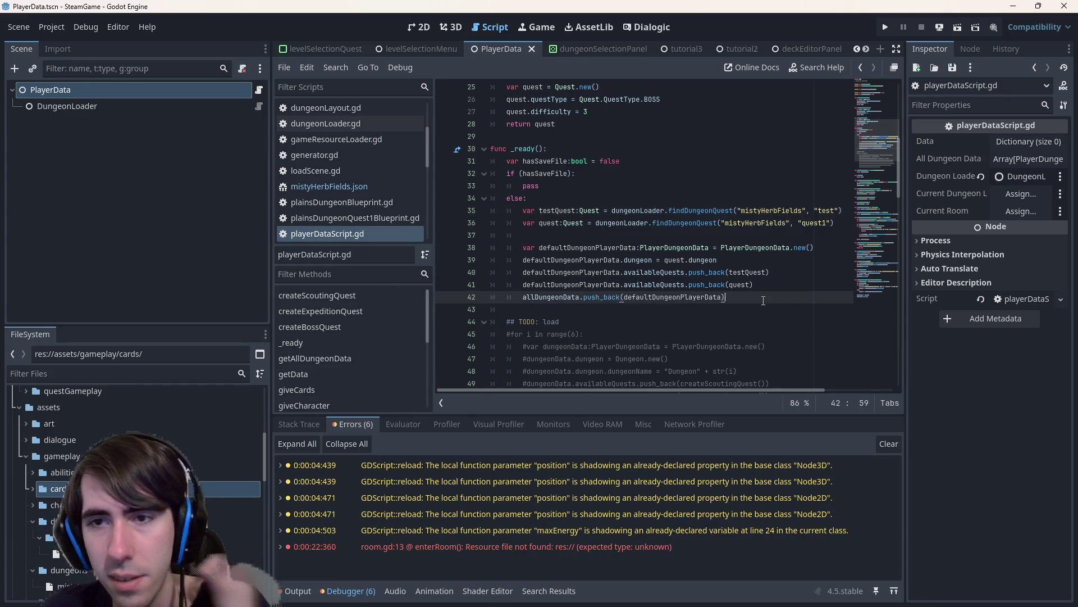
scroll(78, 482, down, 3)
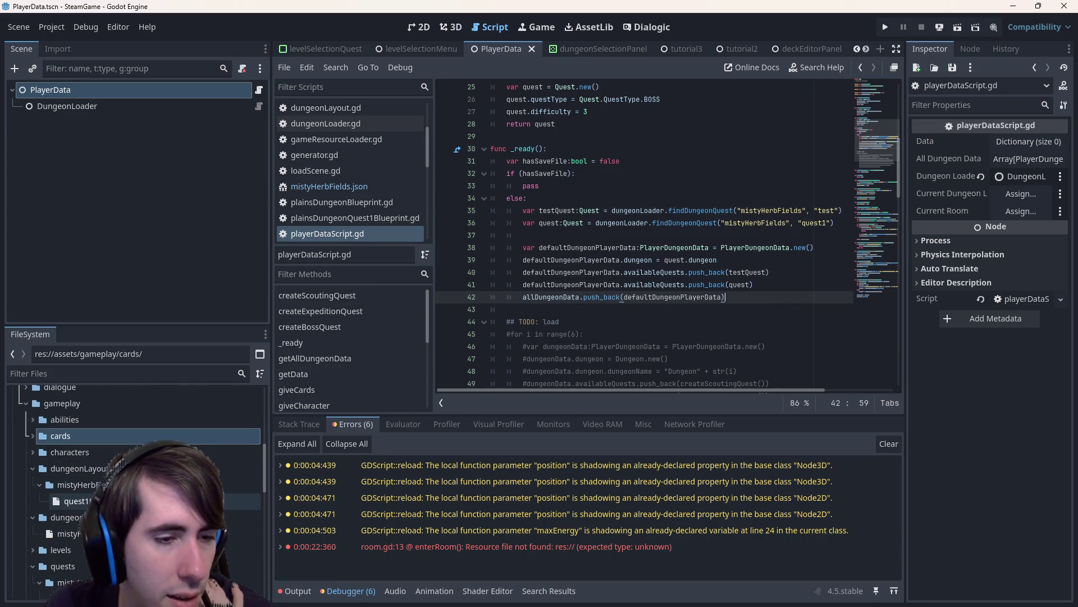
scroll(78, 482, down, 3)
Duplicate quest1.json in the mistyHerbFields quests folder as test.json.
click(68, 545)
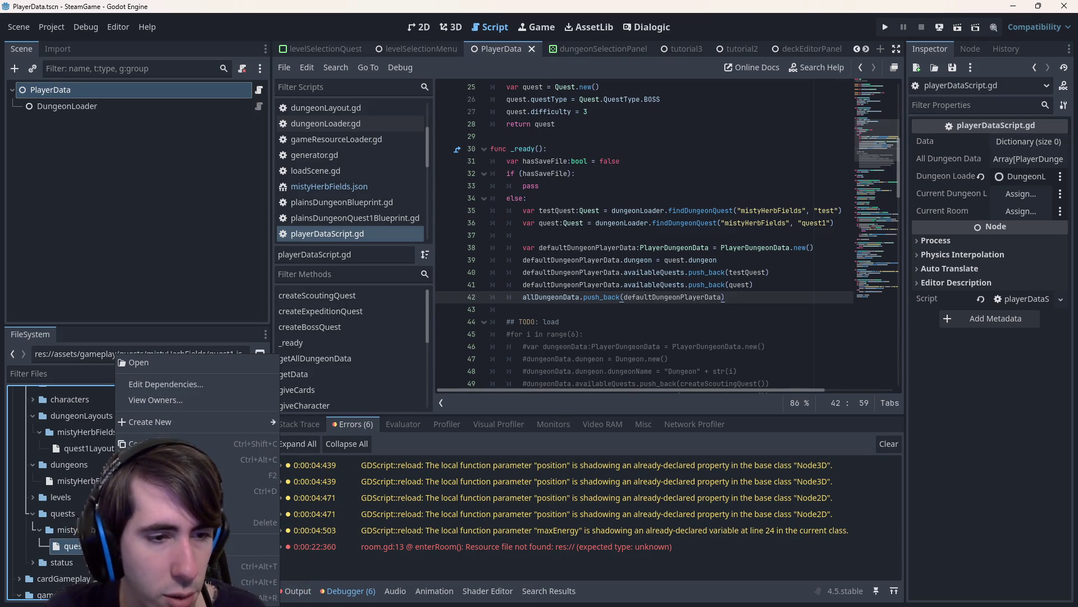
click(247, 490)
text(test)
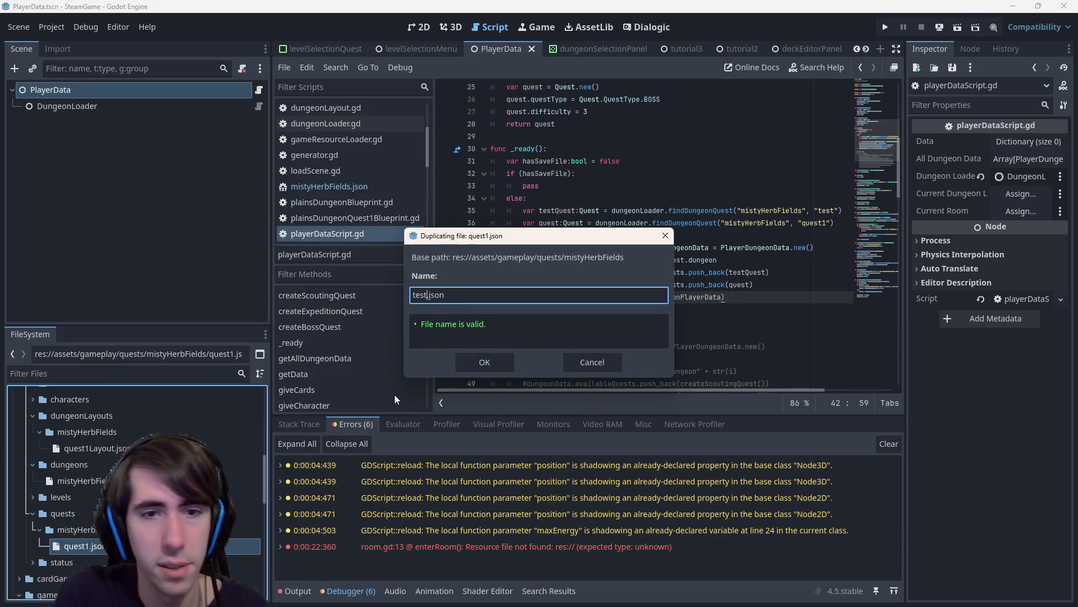
key(Return)
Change test.json's id value from quest1 to 'test', then reopen quest1.json.
double_click(77, 562)
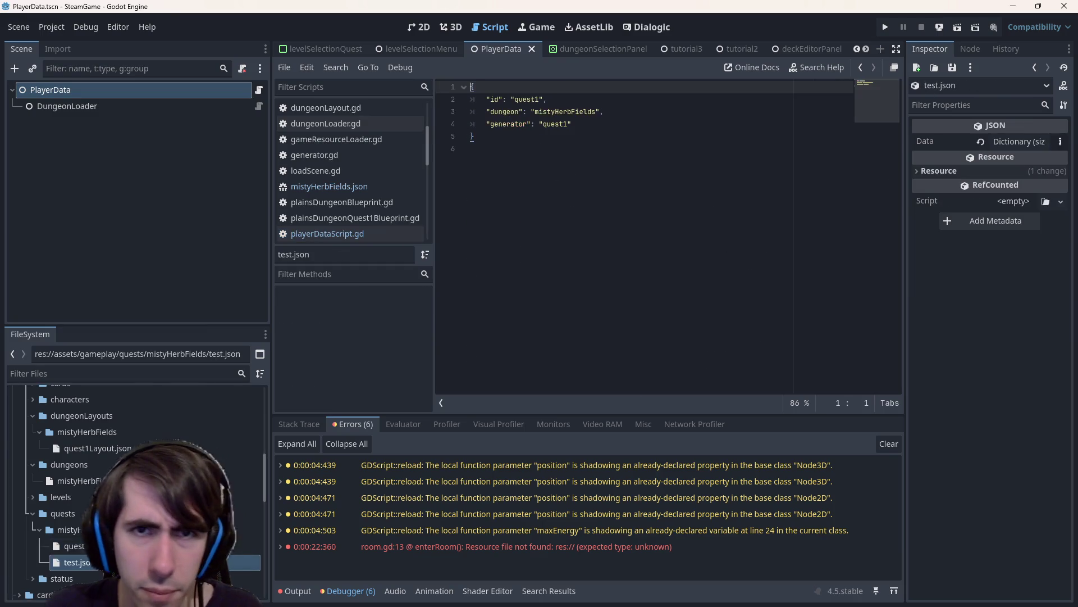
double_click(527, 99)
text(test)
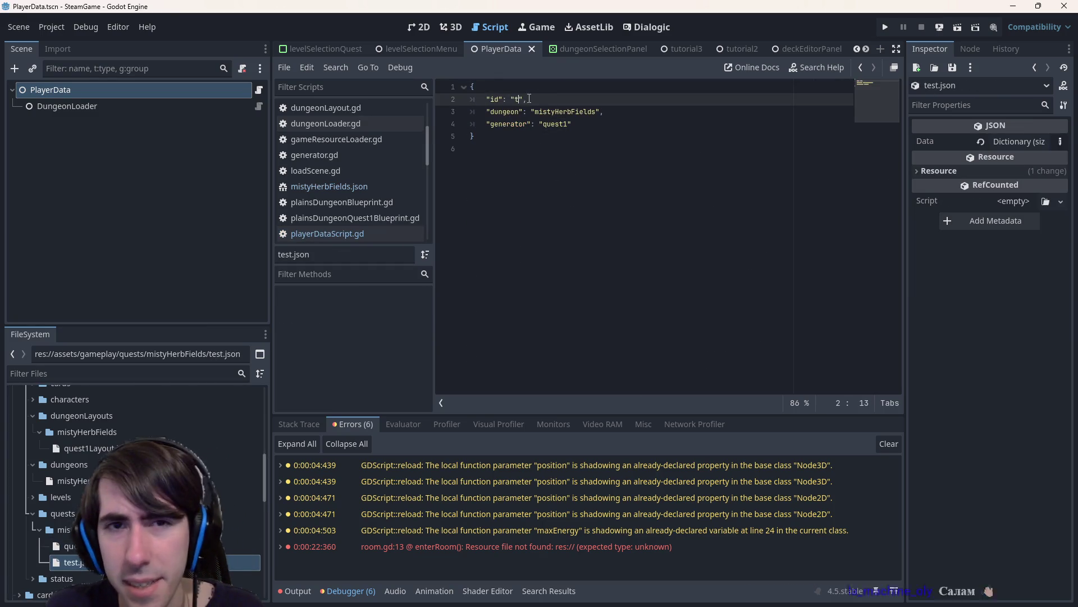
double_click(557, 124)
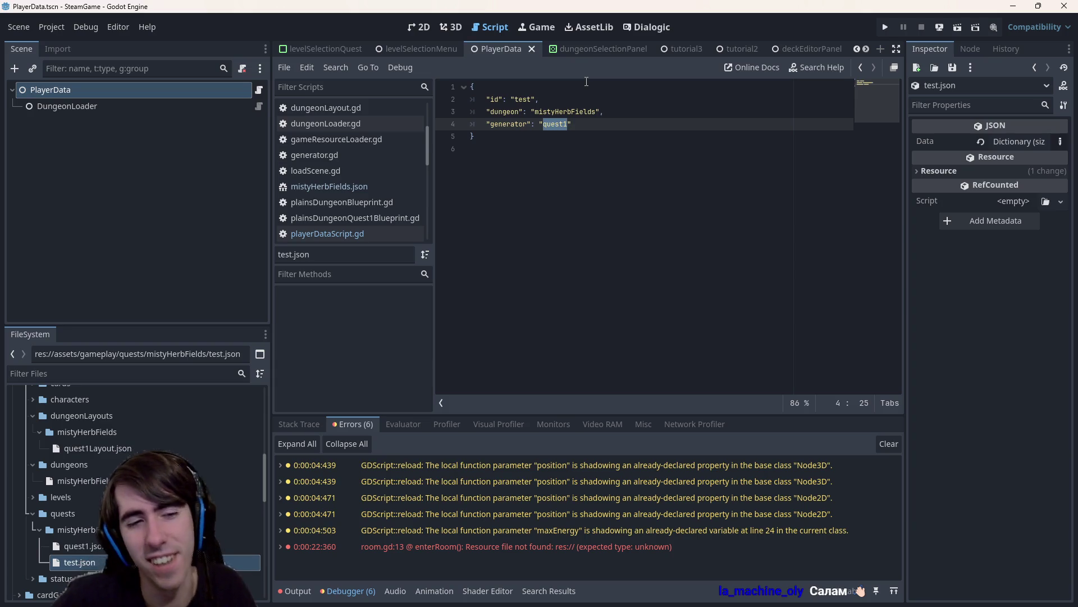
double_click(75, 545)
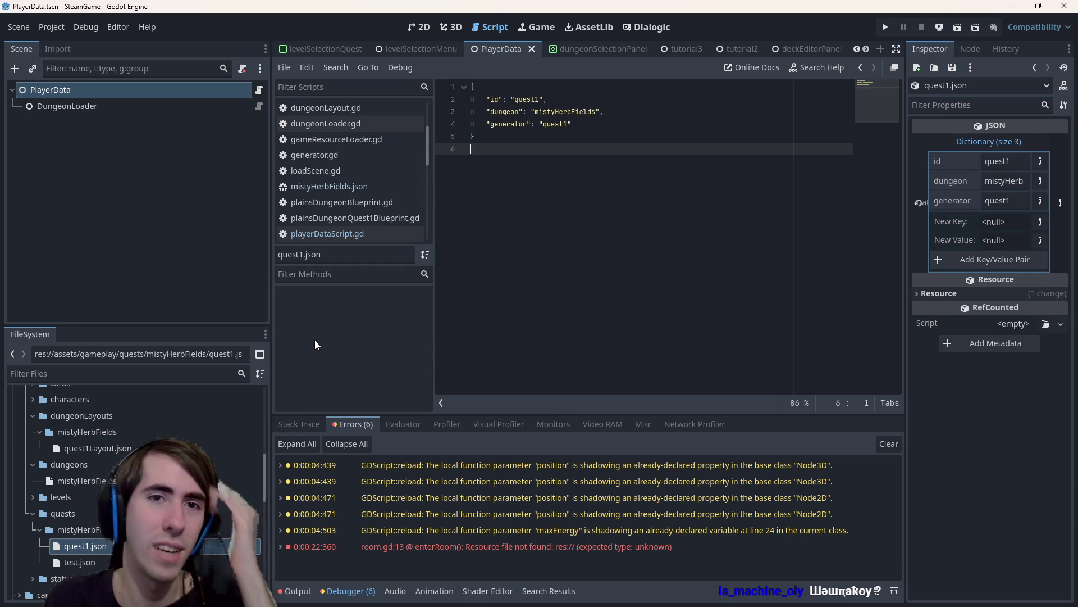
Run the tutorial3 scene from its 2D view and place the character card on the field.
click(699, 50)
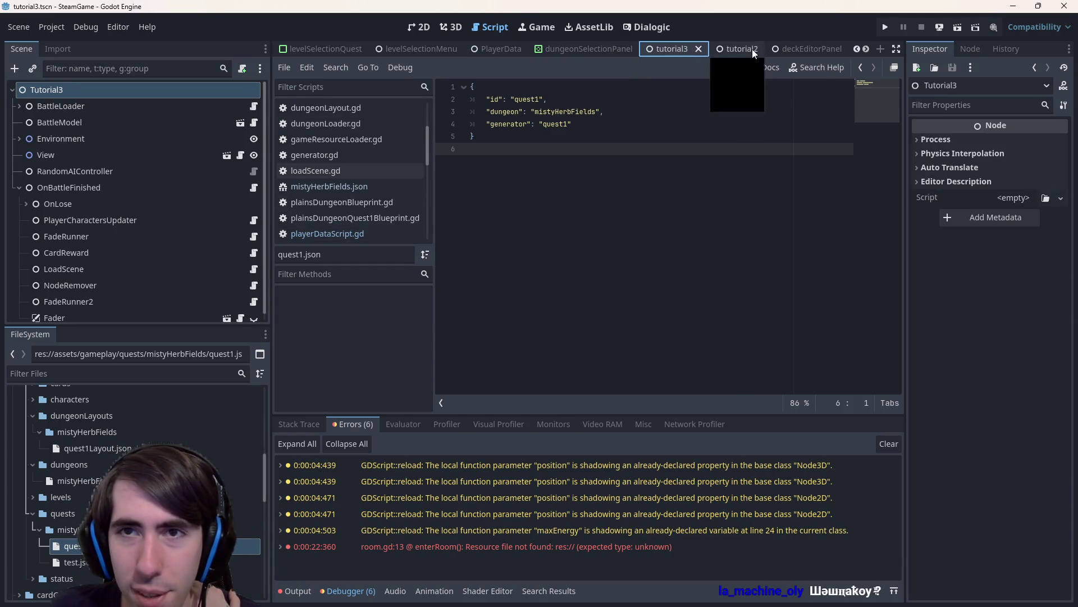
click(419, 27)
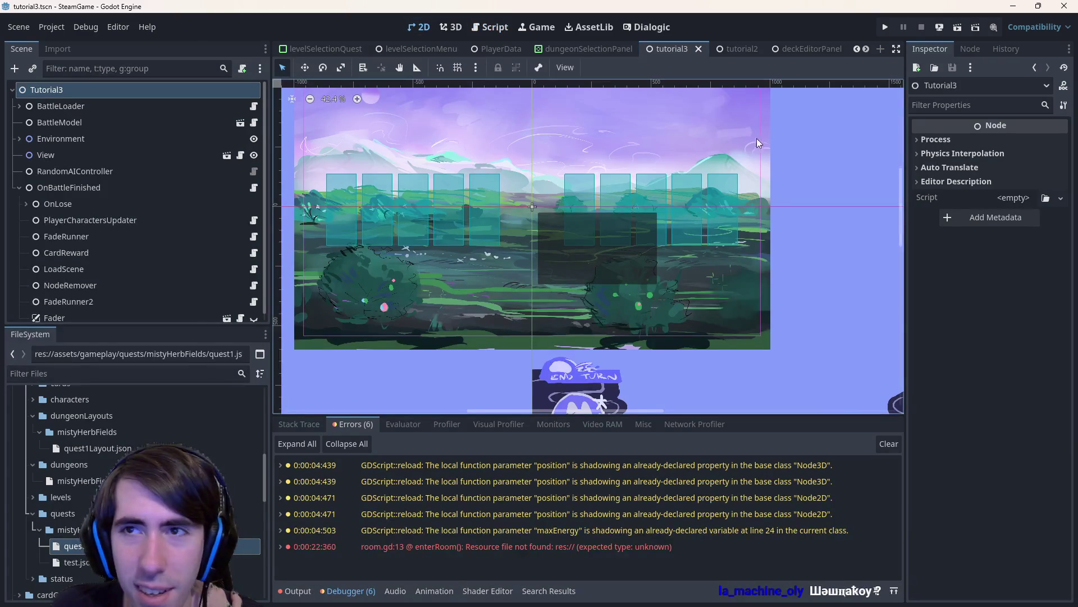
click(958, 27)
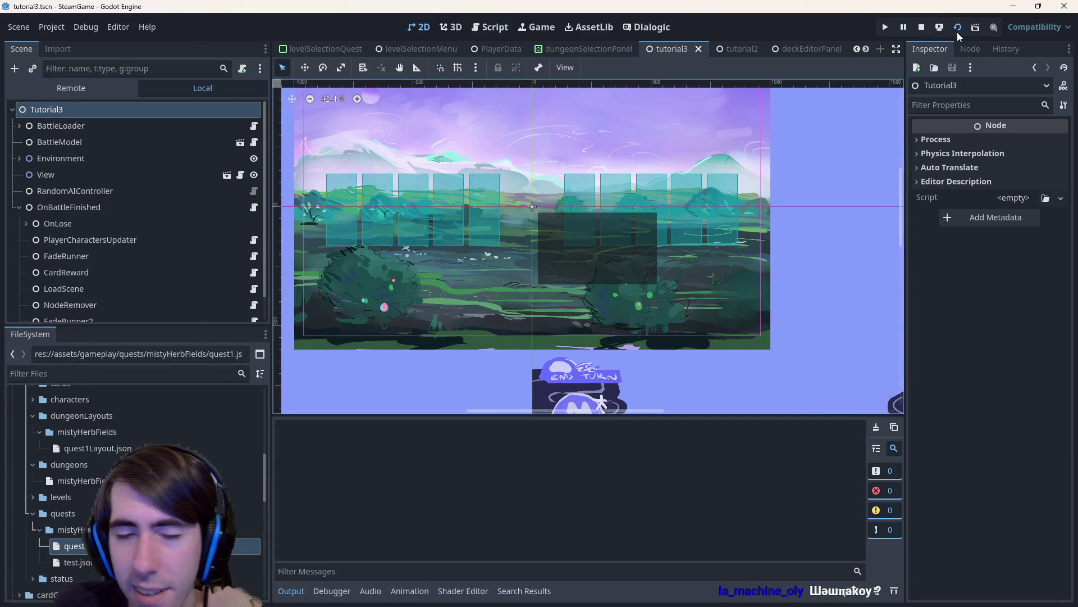
click(490, 26)
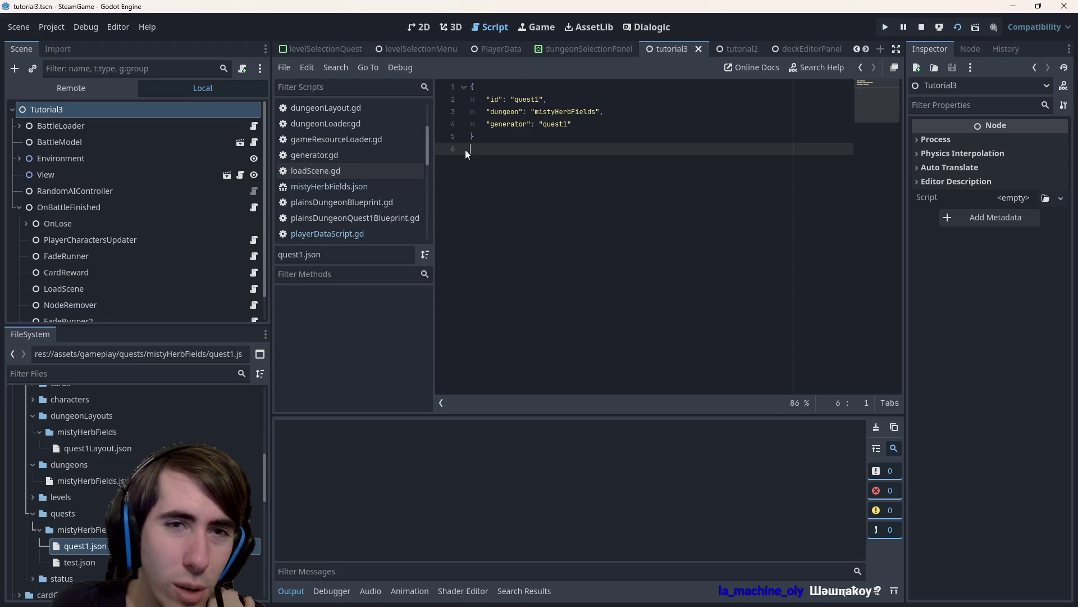
click(415, 26)
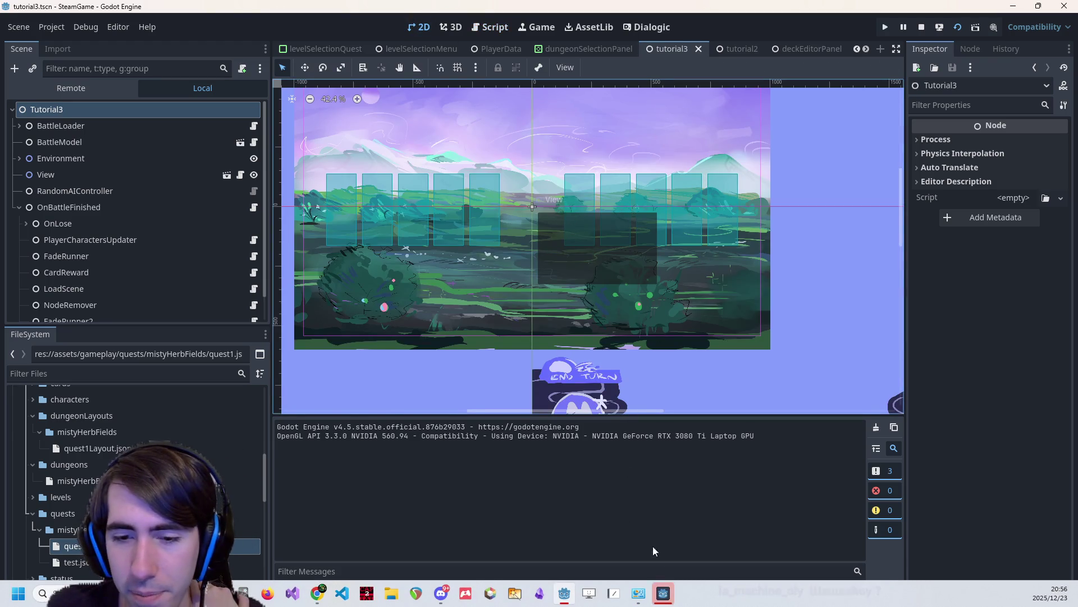
click(668, 594)
mouse_move(449, 419)
mouse_down()
mouse_move(372, 362)
mouse_move(414, 337)
mouse_up()
Place two slime cards on the field and end the turn.
mouse_move(444, 460)
mouse_down()
mouse_move(334, 339)
mouse_move(337, 348)
mouse_up()
drag(489, 505, 271, 364)
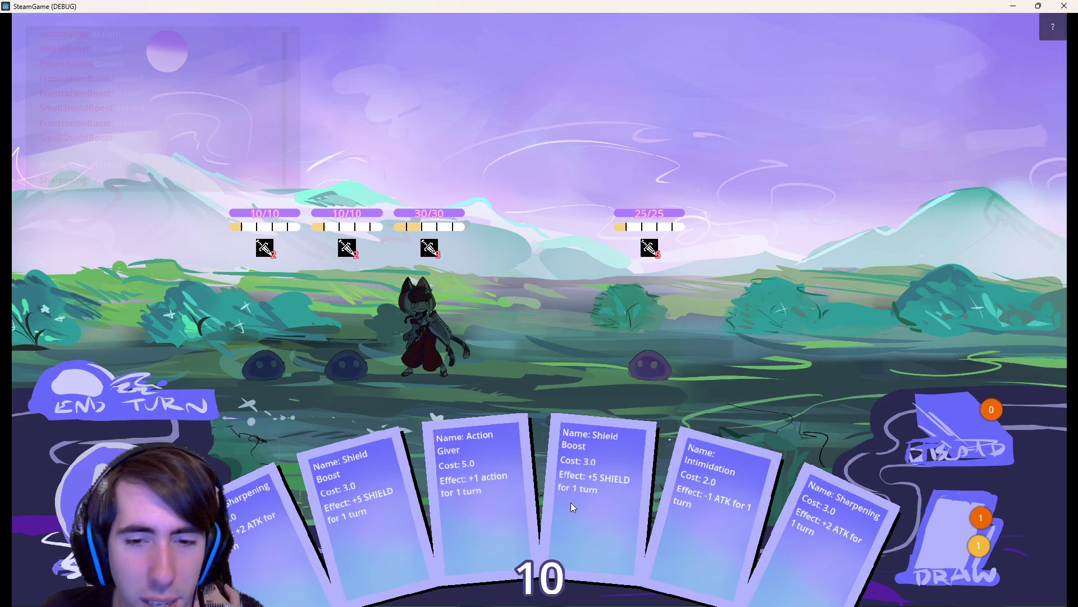
click(167, 394)
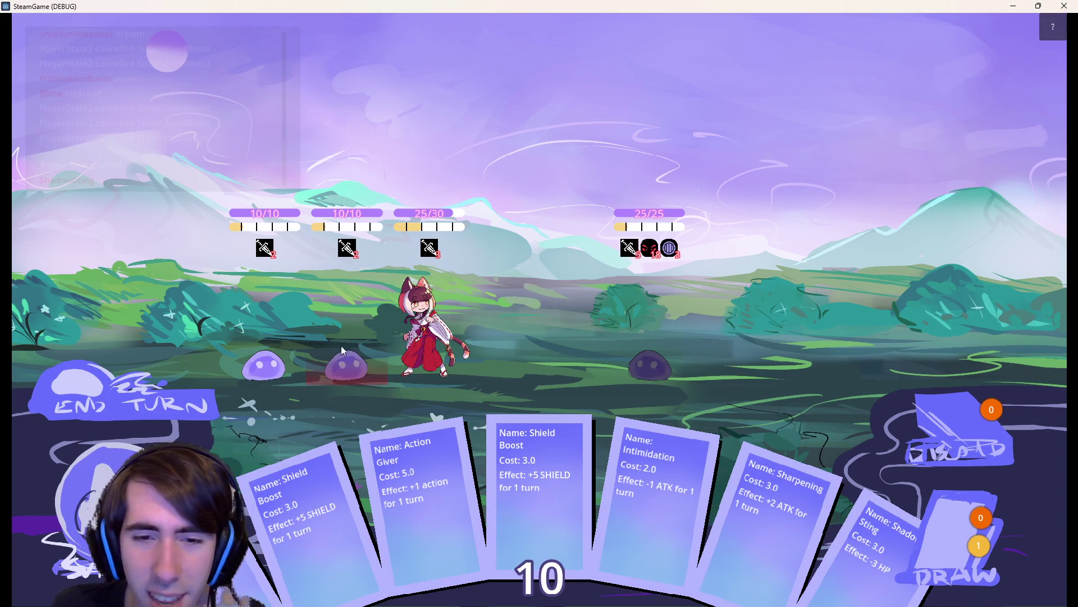
Play Shield Boost, Sharpening and Shadow Sting, draw a card, end the turn, then close the game.
mouse_move(532, 451)
mouse_down()
mouse_move(475, 339)
mouse_move(440, 333)
mouse_up()
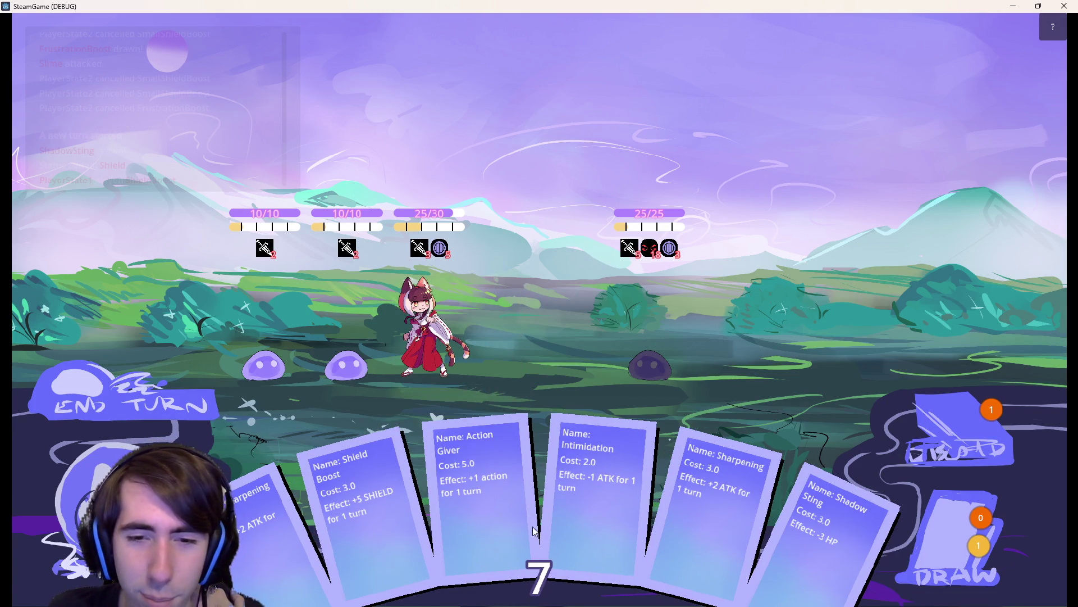
drag(252, 516, 448, 323)
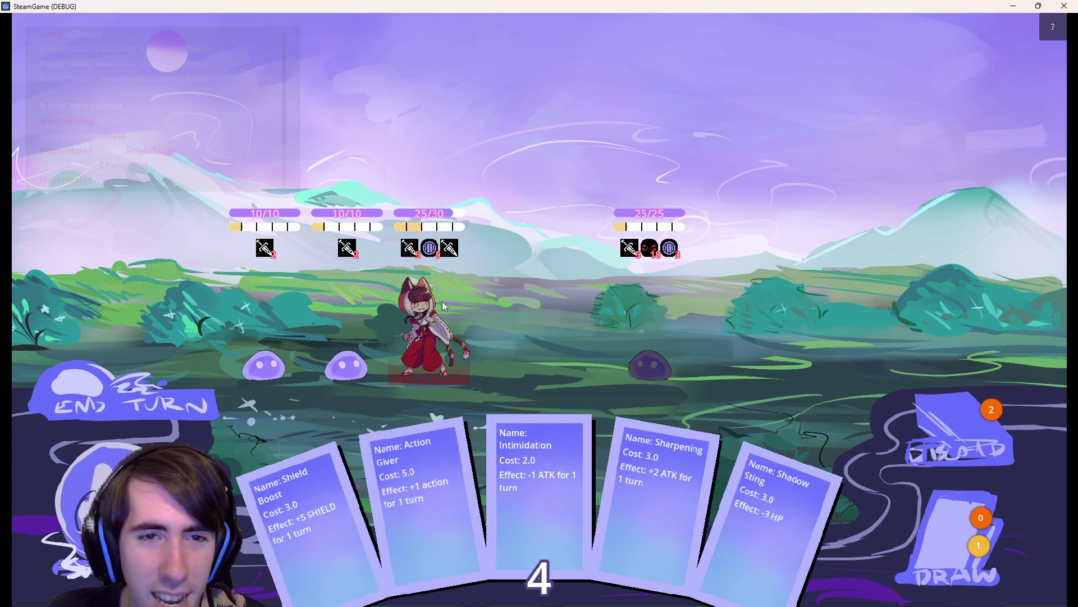
mouse_move(790, 463)
mouse_down()
mouse_move(658, 445)
mouse_move(694, 369)
mouse_move(669, 357)
mouse_up()
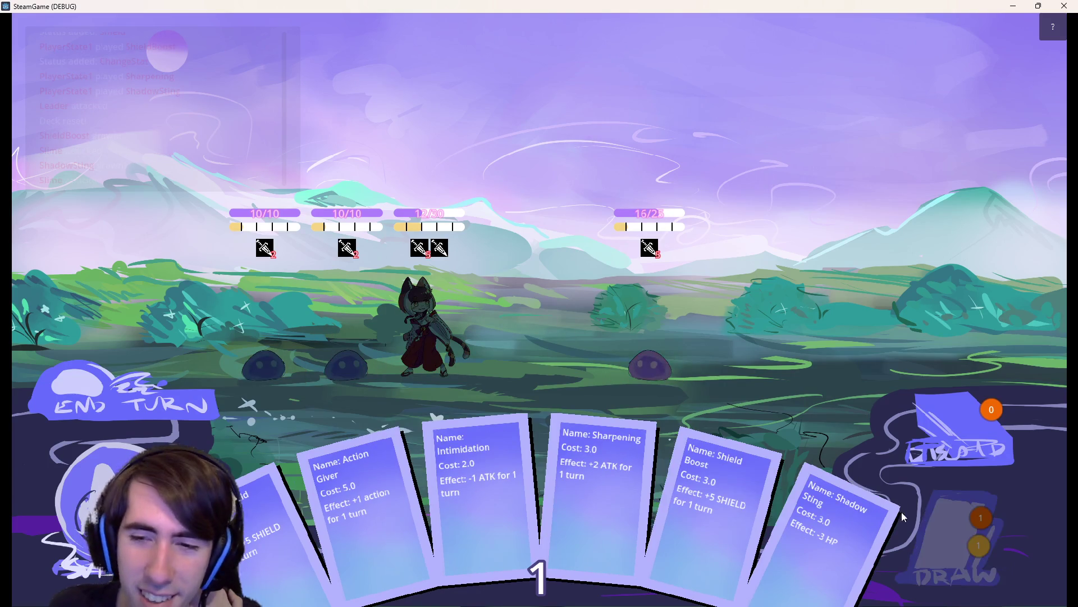
click(932, 505)
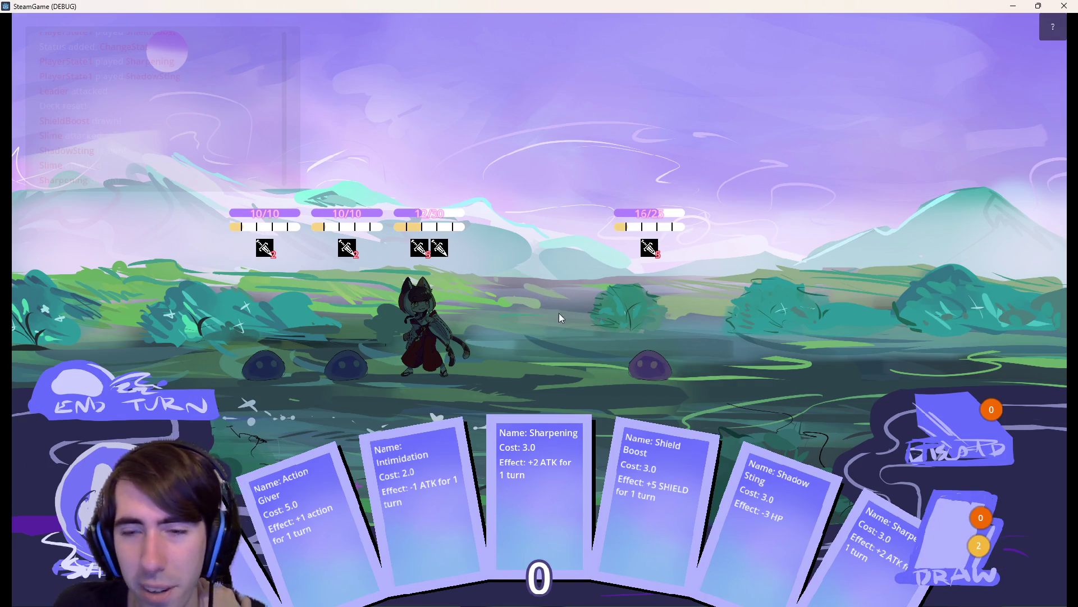
click(177, 411)
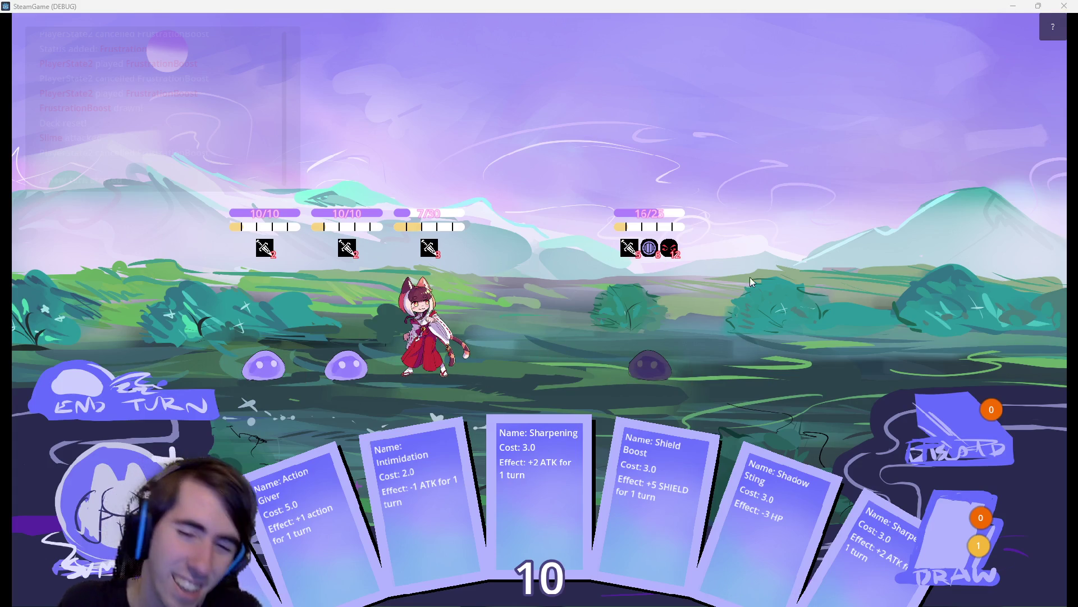
click(1064, 5)
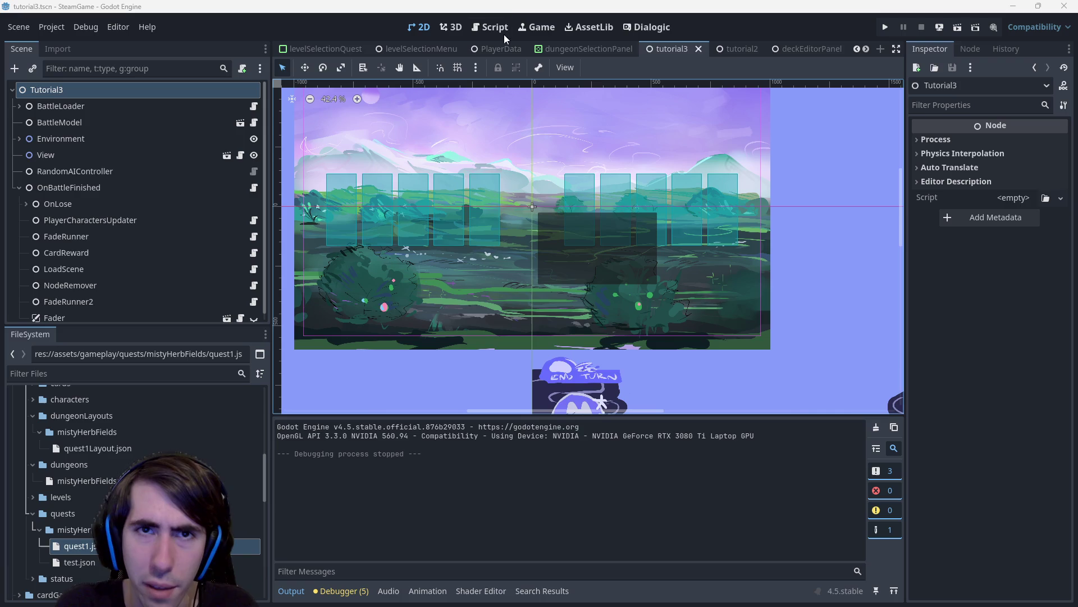
Switch to the dungeonGraph scene, run it with F6, then close the test run.
click(794, 49)
click(685, 49)
scroll(684, 48, down, 5)
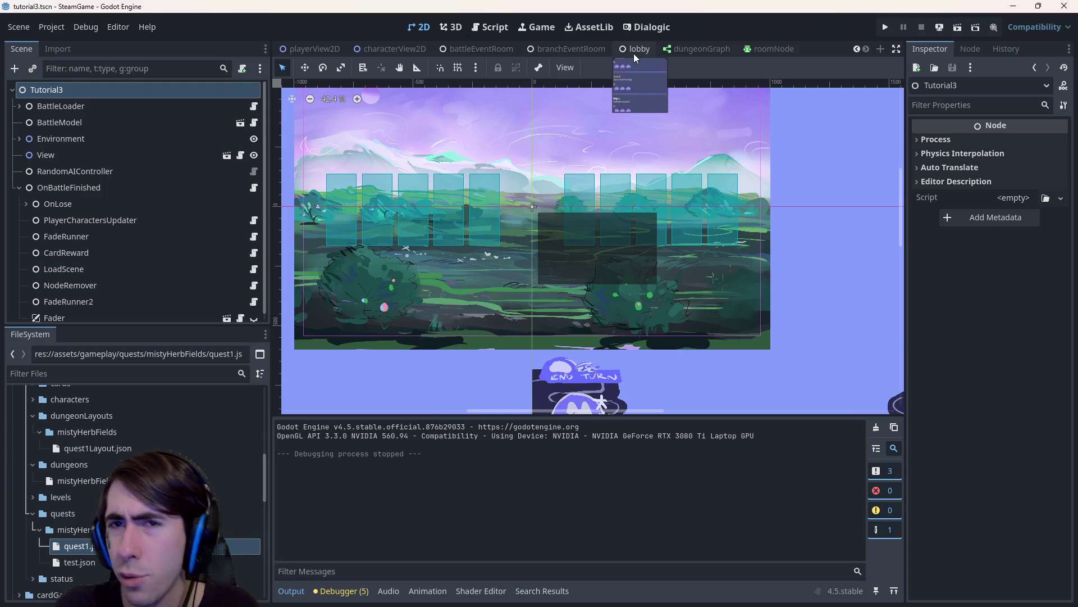
click(707, 54)
key(F6)
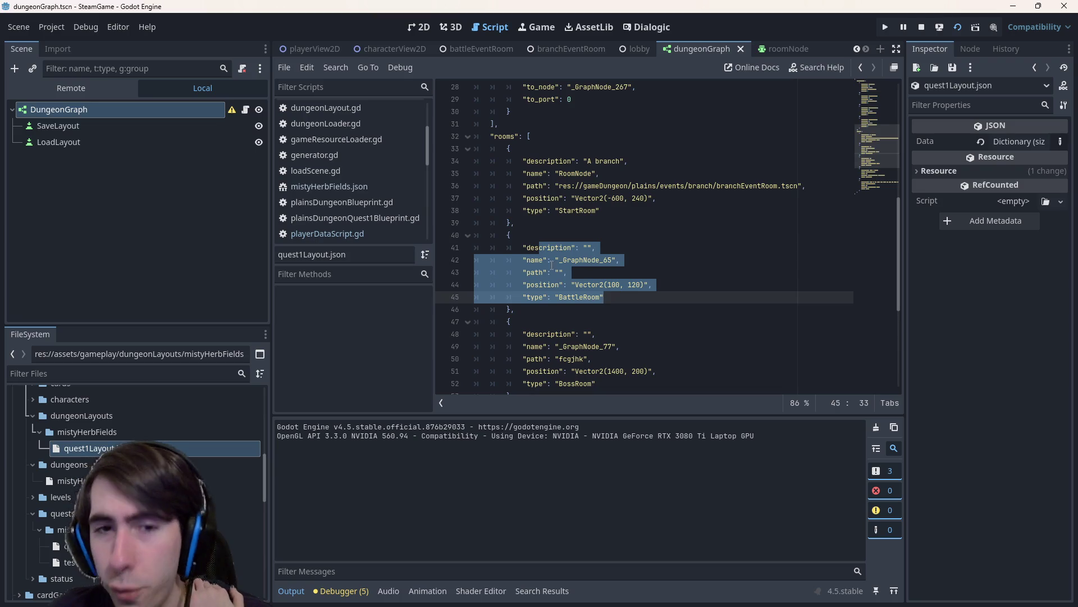
click(543, 247)
In quest1Layout.json, highlight the first connection's from_node/from_port and to_node/to_port lines.
click(544, 259)
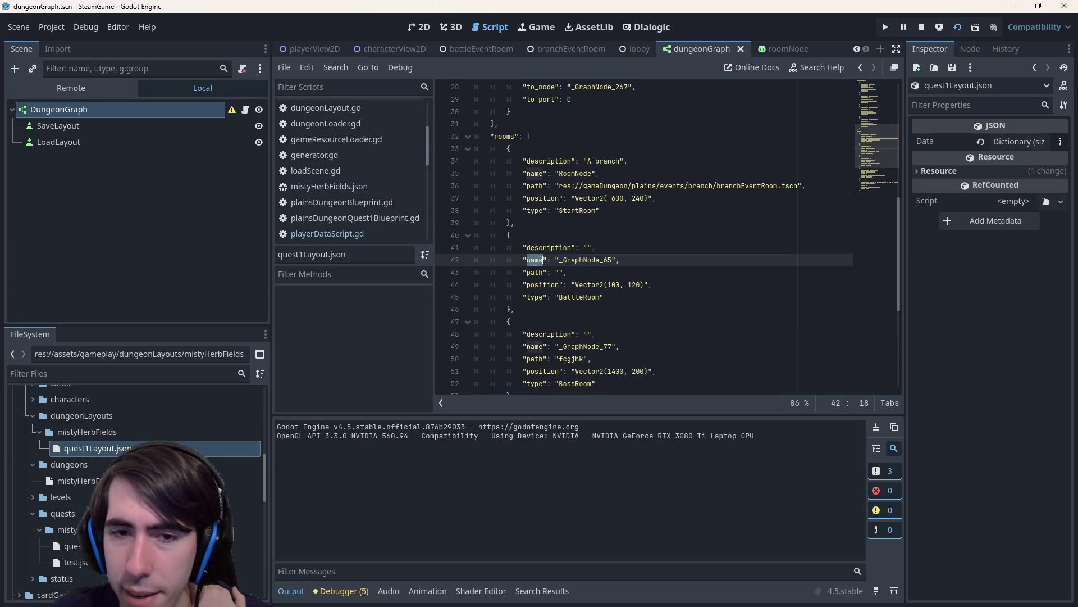
scroll(597, 289, up, 3)
scroll(598, 289, up, 6)
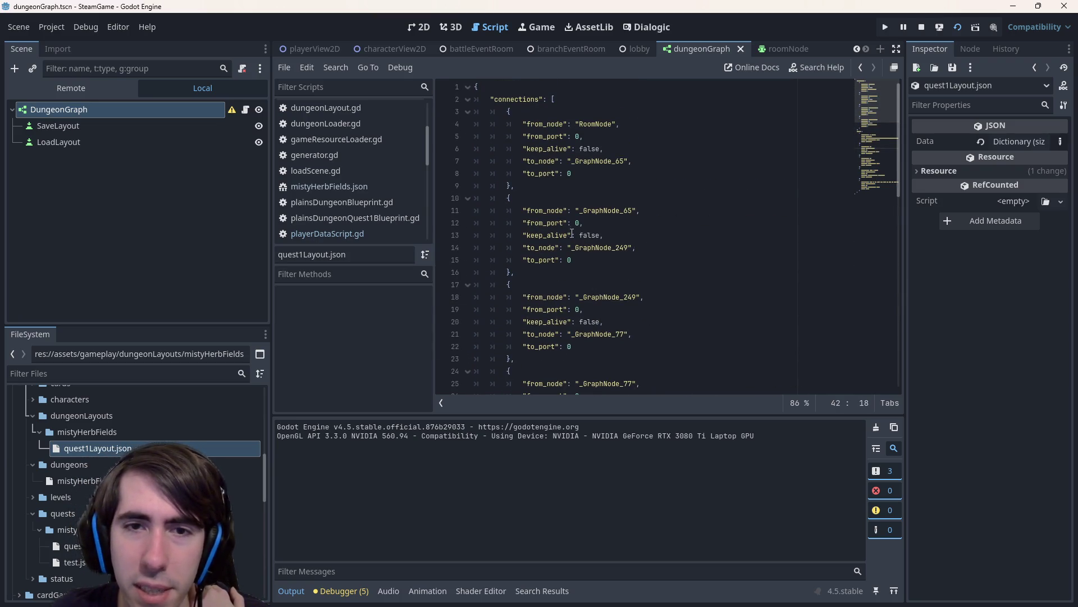
scroll(575, 240, down, 5)
scroll(576, 240, up, 5)
drag(513, 198, 604, 235)
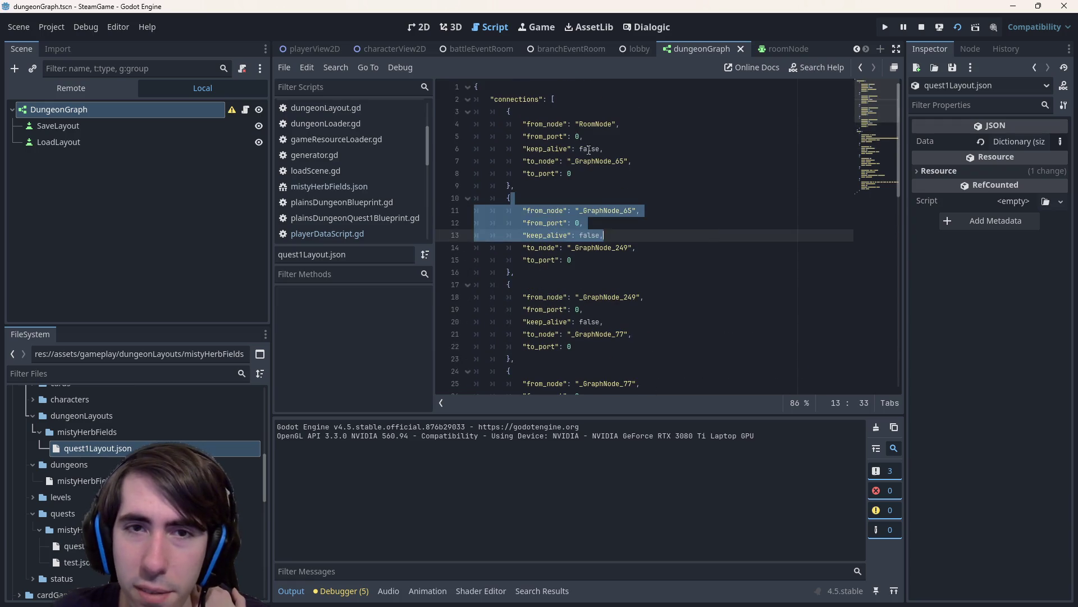
drag(523, 123, 601, 141)
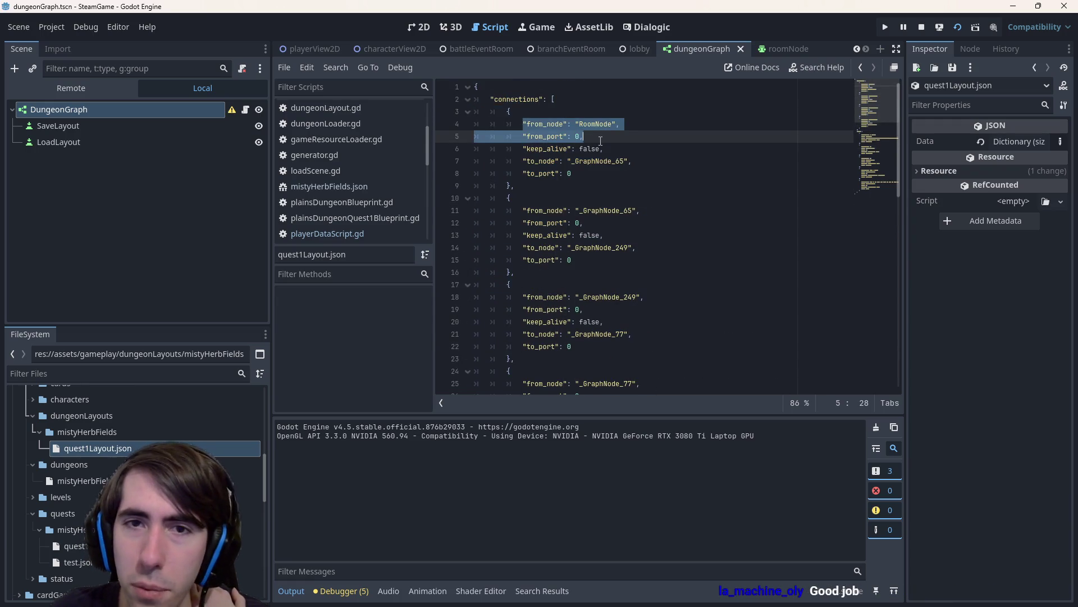
drag(523, 161, 573, 174)
click(610, 178)
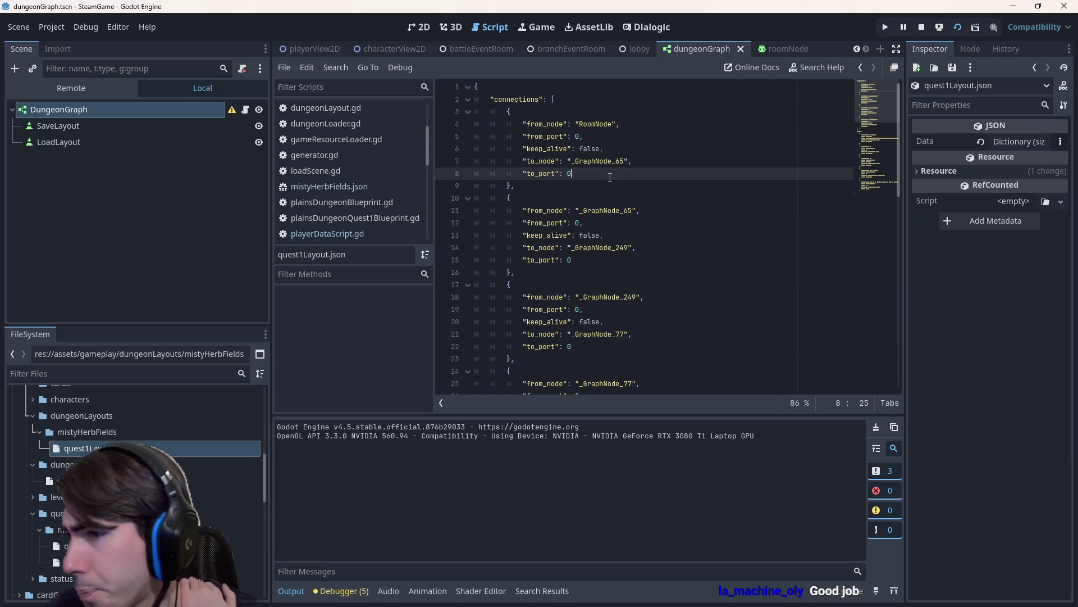
Highlight the final shop room's name and description, then the start room's position line.
scroll(606, 191, down, 10)
scroll(602, 225, down, 2)
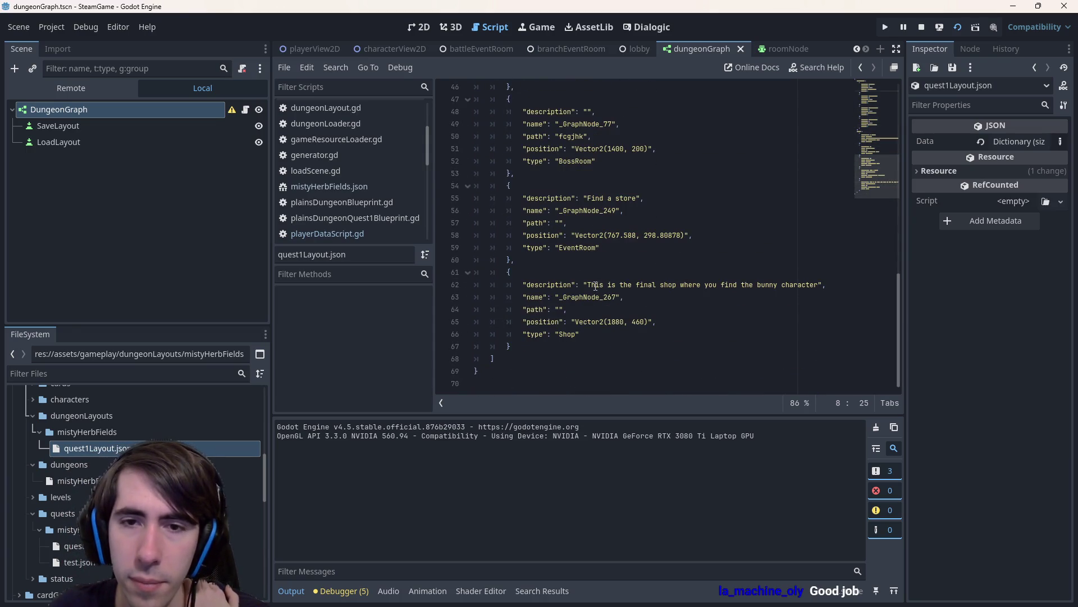
drag(596, 285, 817, 285)
click(817, 285)
drag(625, 297, 396, 290)
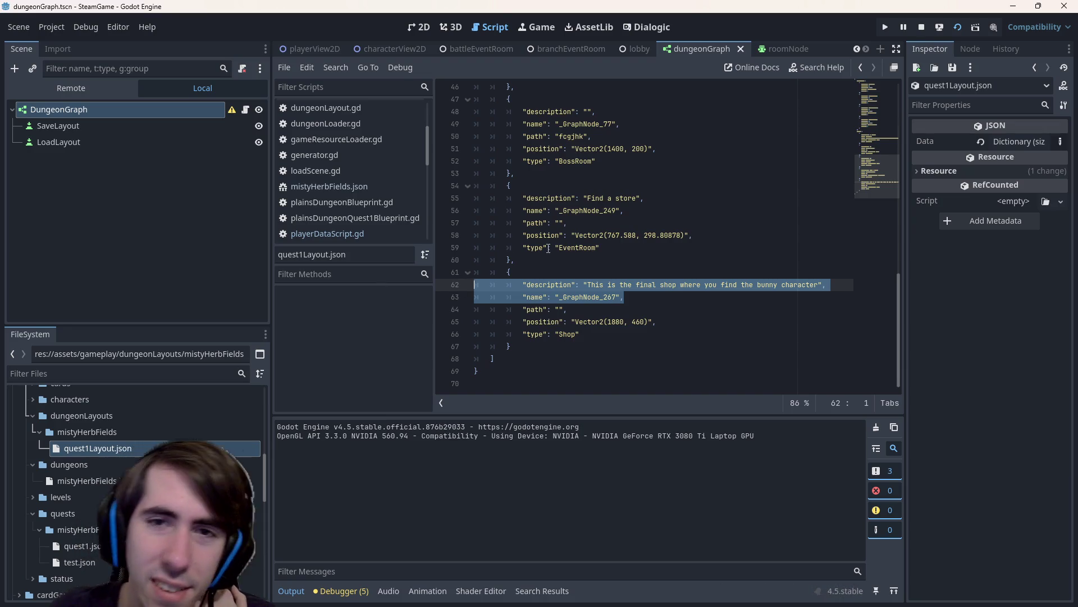
scroll(719, 313, up, 8)
drag(685, 271, 475, 271)
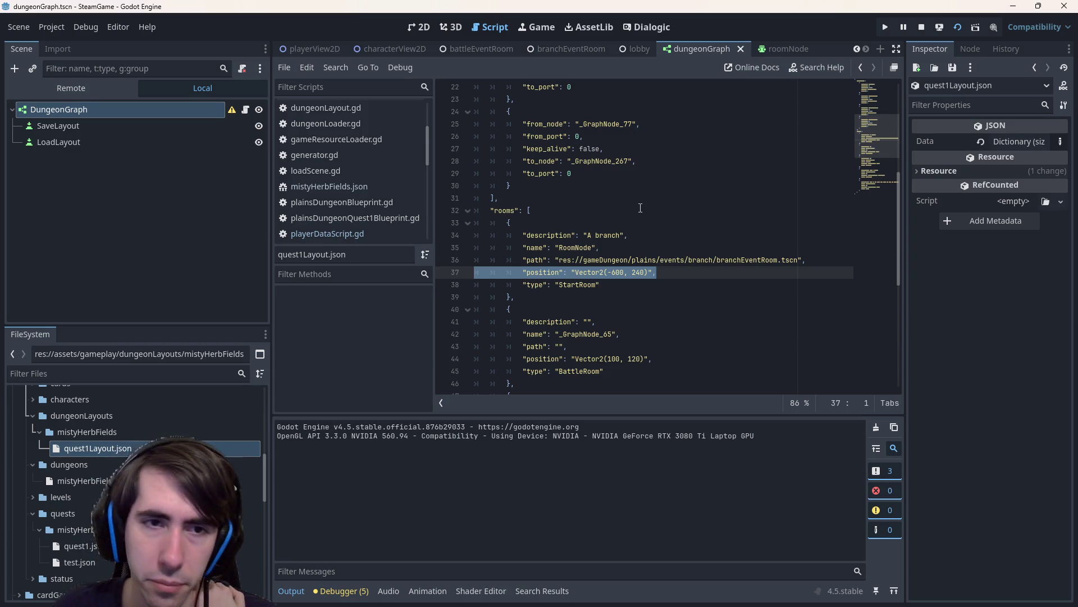
Toggle between the Script and 2D workspaces, ending on the dungeonGraph canvas, then switch to the 'godot bindings' results.
click(426, 32)
click(483, 28)
click(425, 31)
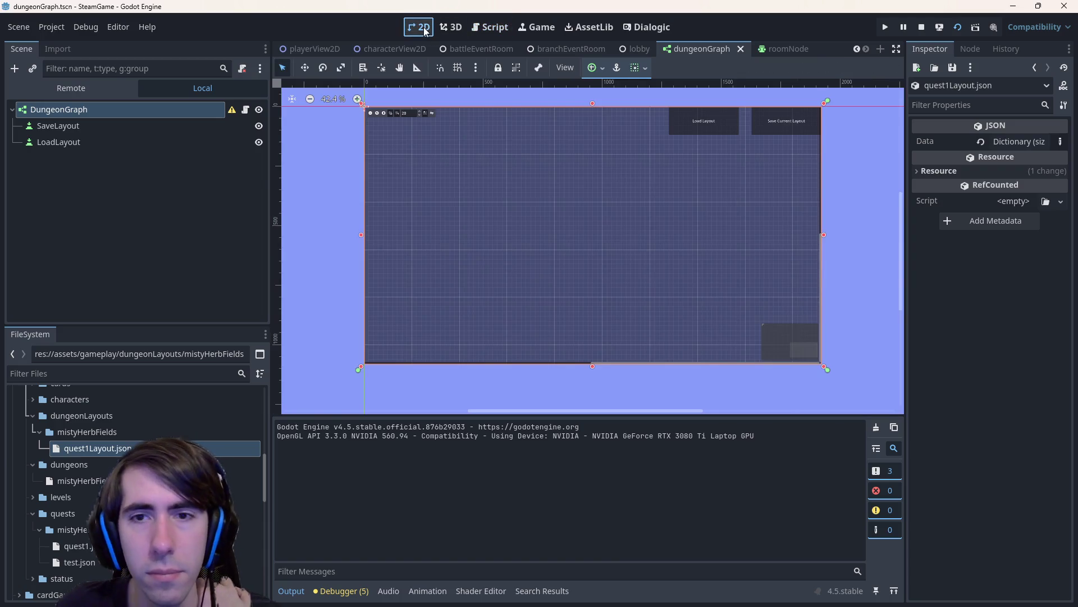
click(486, 26)
click(423, 27)
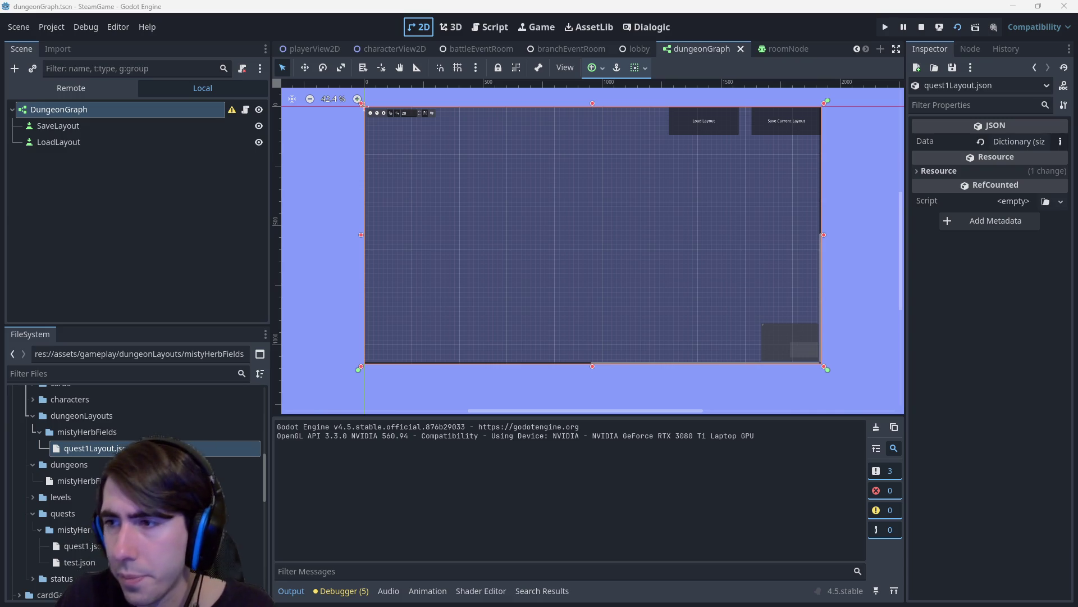
key(alt+Tab)
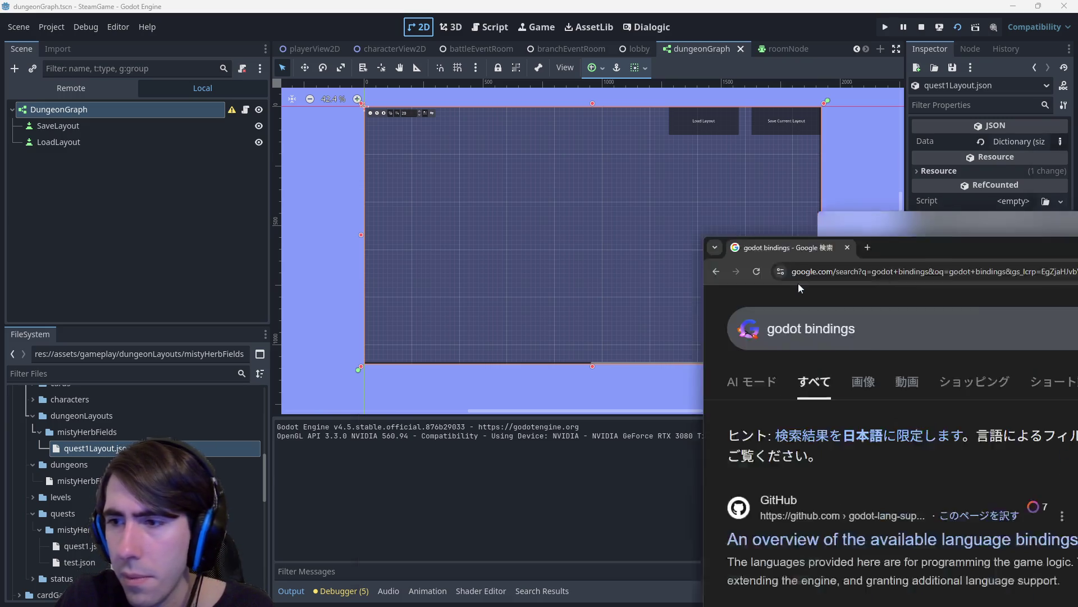
Open the Godot language bindings README in a new tab and highlight the C++ / Jenova entry.
middle_click(179, 312)
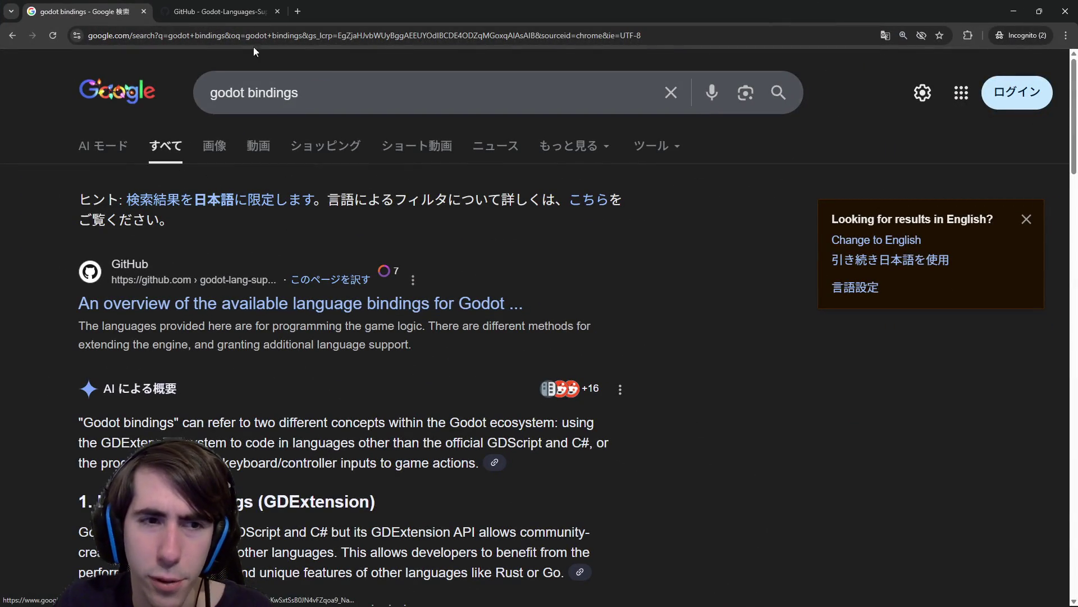
click(260, 12)
scroll(396, 328, down, 8)
scroll(203, 325, up, 3)
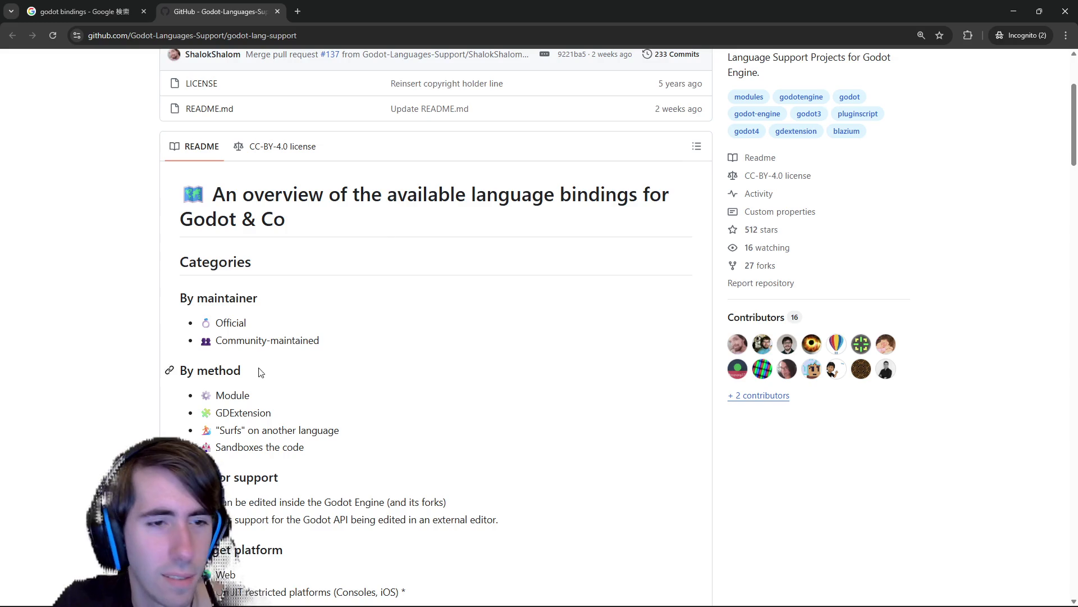
scroll(251, 379, down, 1)
scroll(252, 382, down, 4)
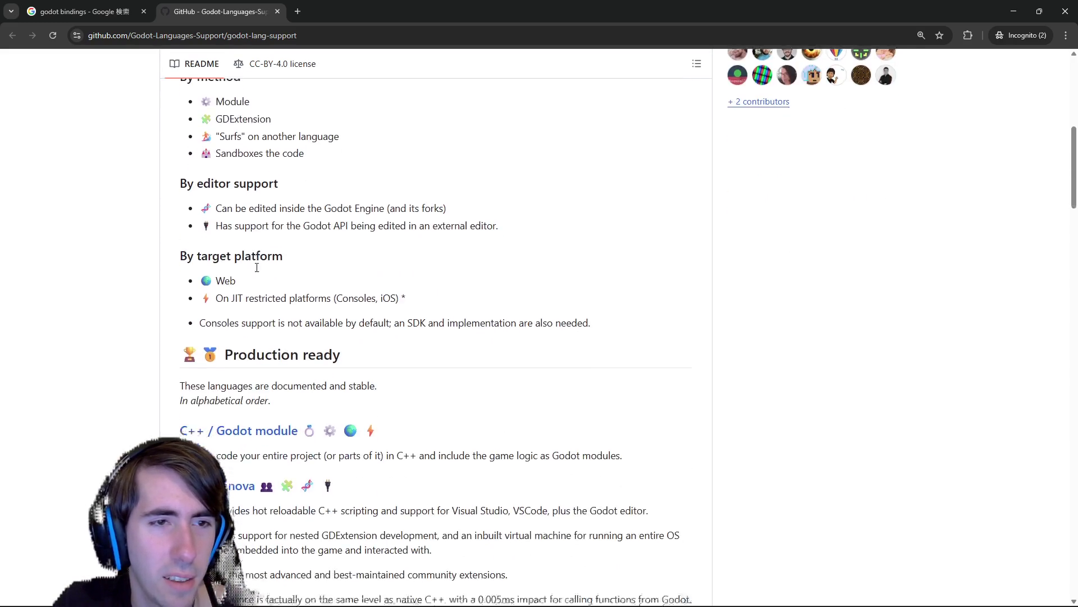
scroll(223, 168, down, 3)
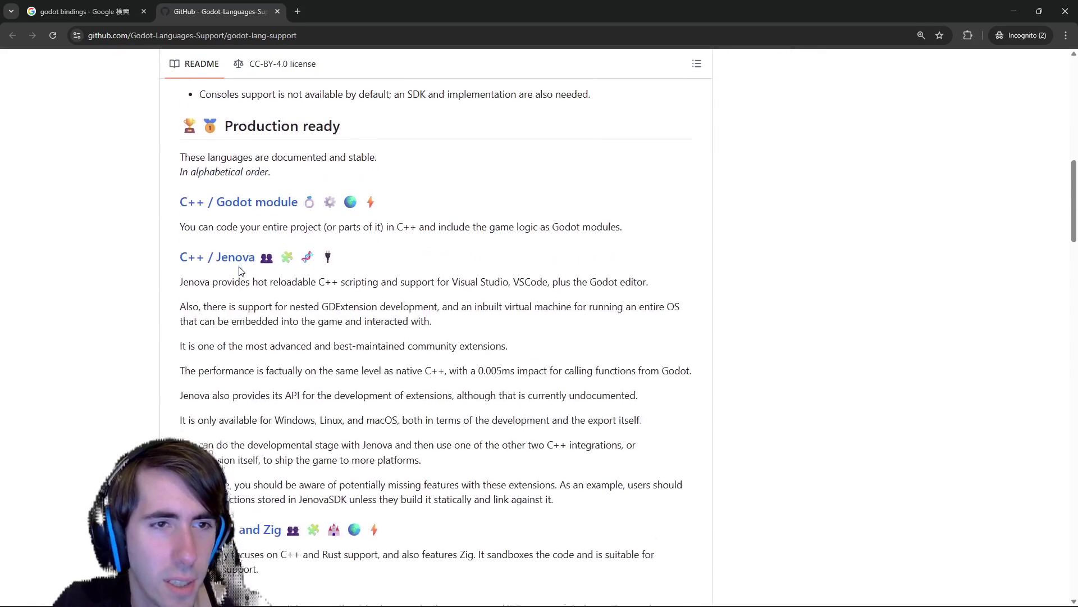
mouse_move(163, 147)
mouse_down()
mouse_move(297, 192)
mouse_move(431, 191)
mouse_up()
mouse_move(175, 218)
mouse_down()
mouse_move(177, 236)
mouse_move(324, 410)
mouse_move(326, 435)
mouse_up()
click(290, 303)
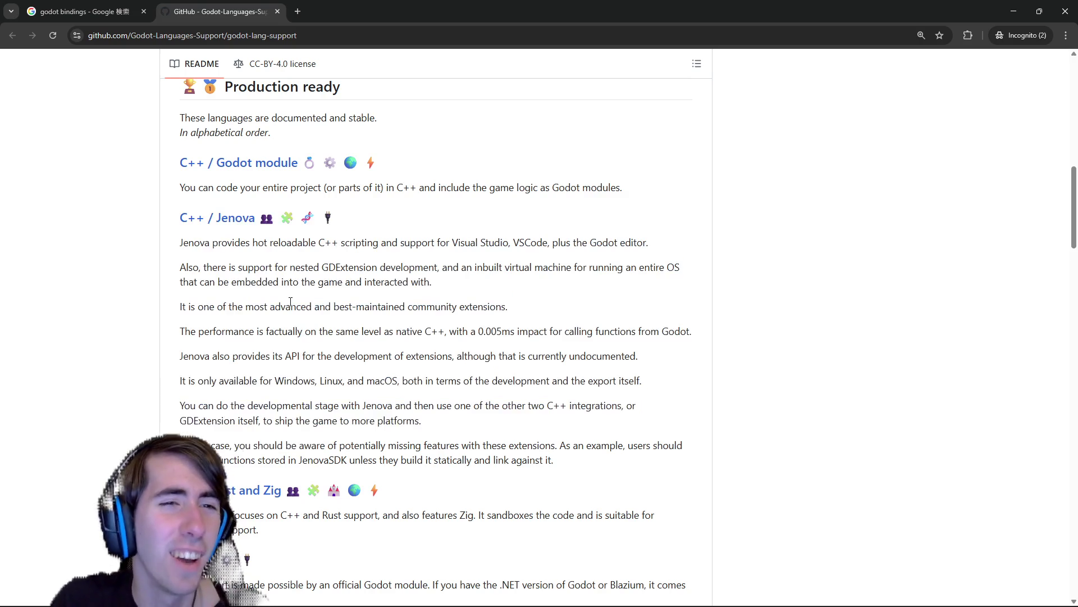
drag(398, 187, 436, 187)
click(436, 185)
drag(252, 243, 363, 243)
click(356, 243)
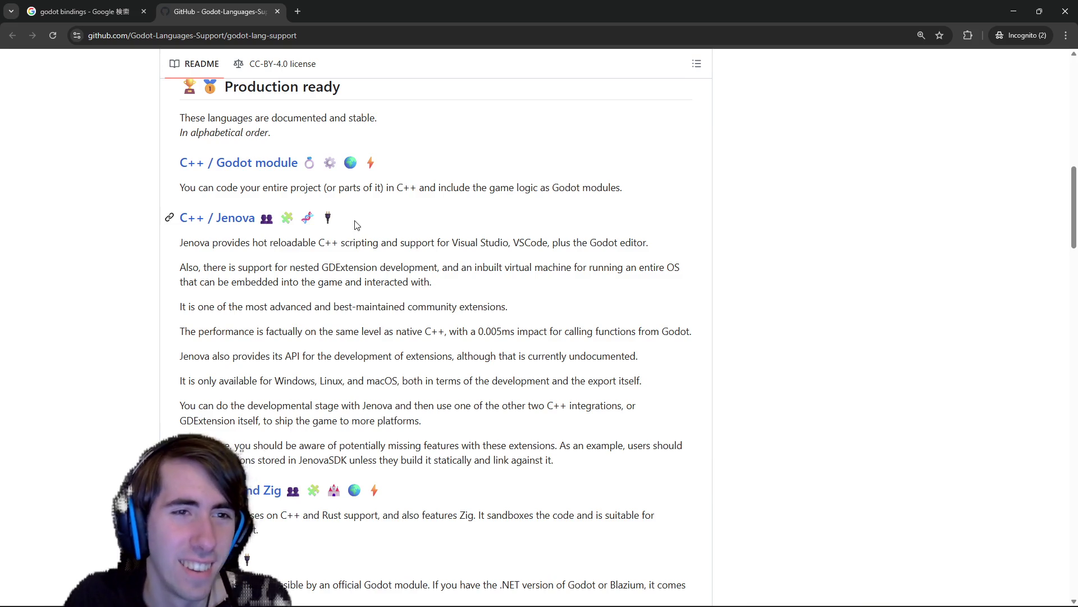
Highlight the C++/Rust/Zig, JavaScript and TypeScript, Kotlin, Nim and Rust binding entries.
scroll(356, 225, down, 3)
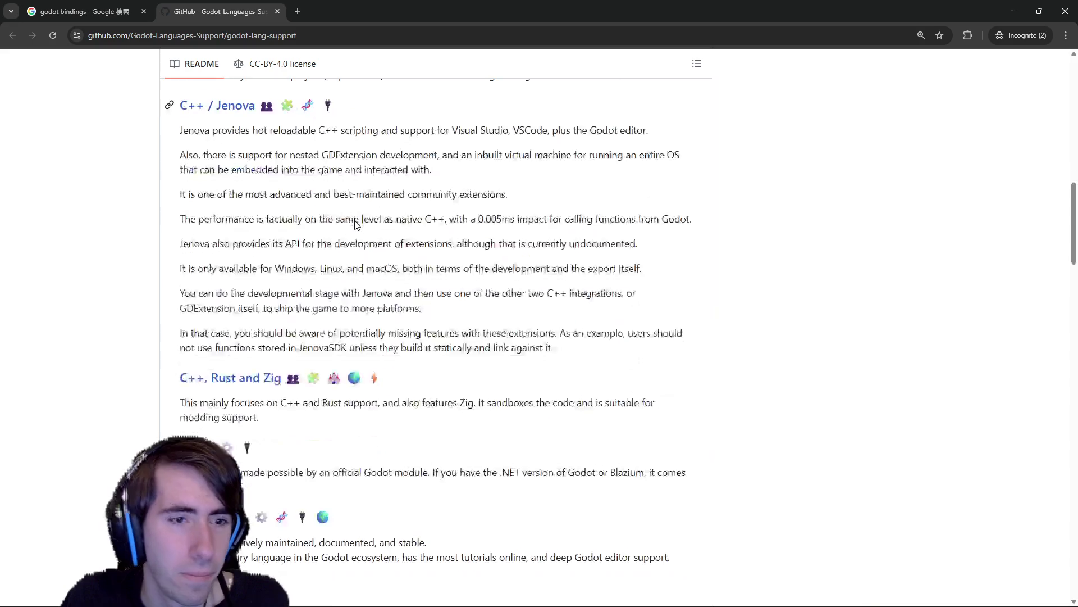
mouse_move(179, 321)
mouse_down()
mouse_move(228, 321)
mouse_move(318, 365)
mouse_up()
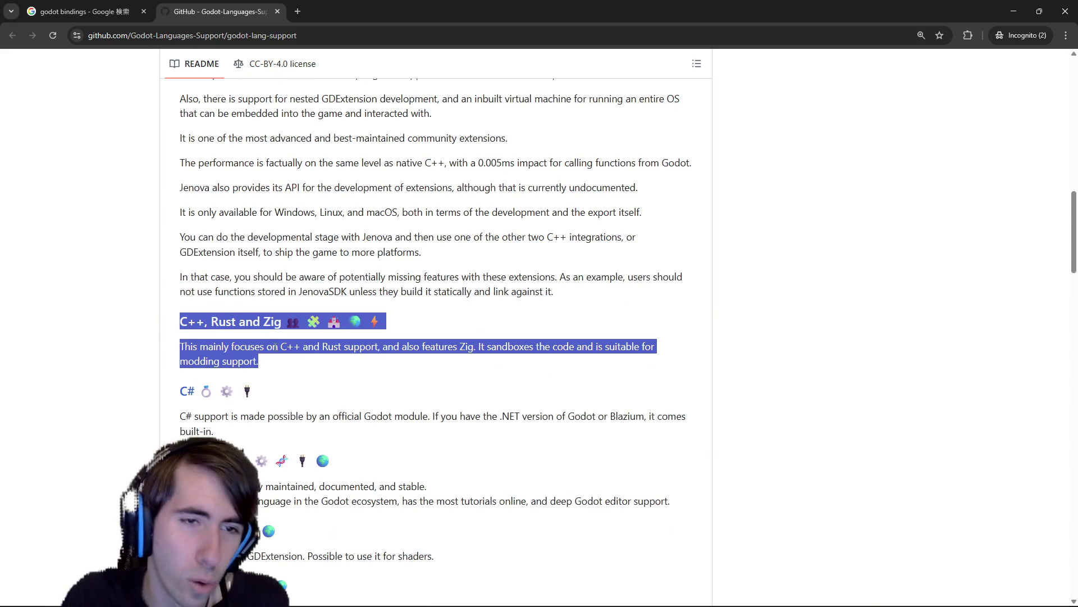
click(343, 382)
scroll(224, 368, down, 2)
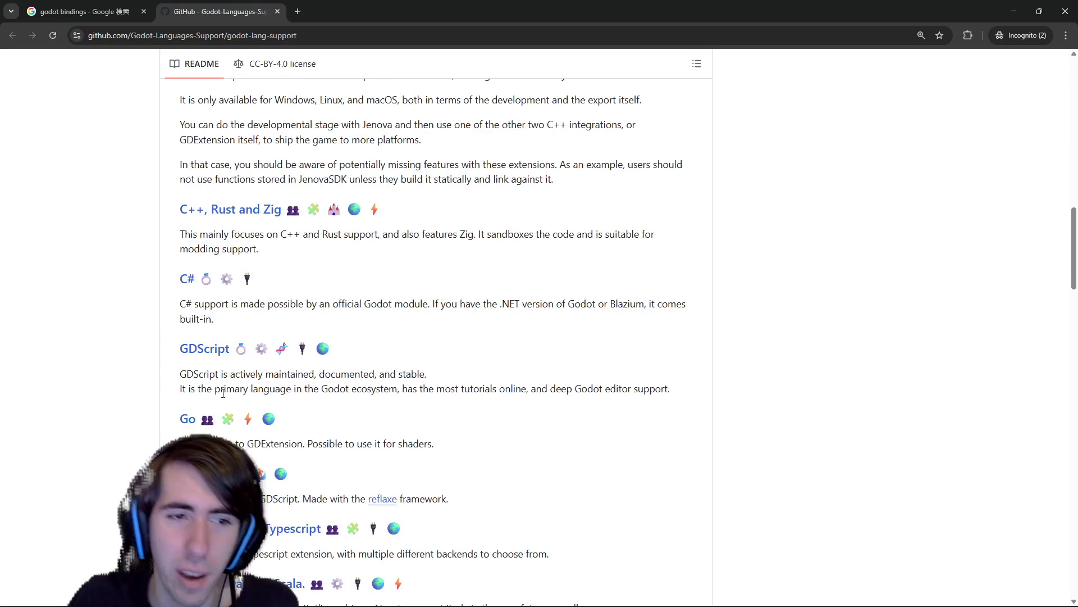
scroll(224, 368, down, 4)
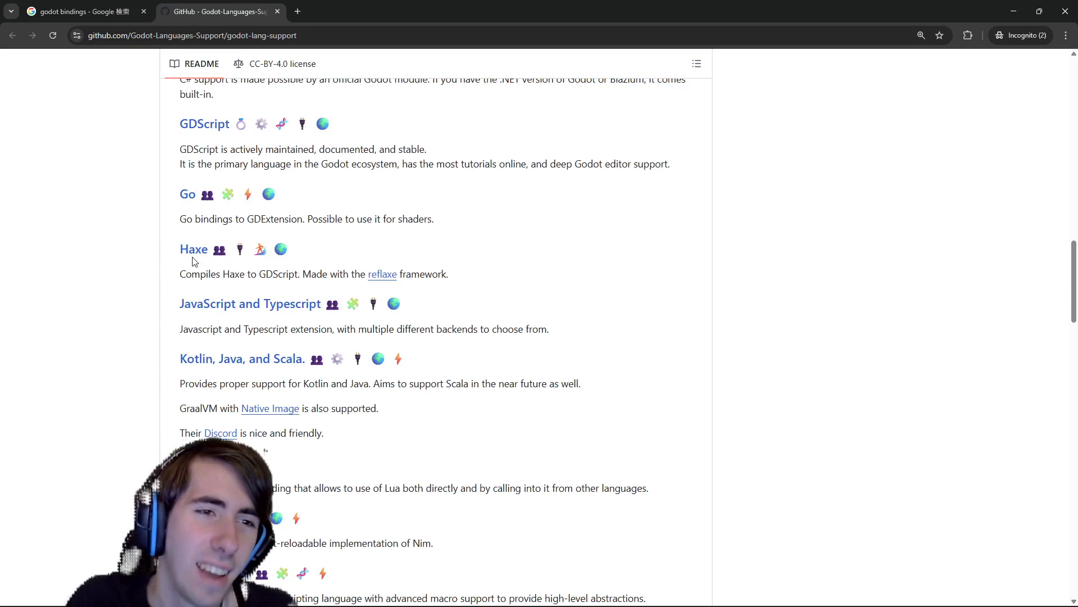
drag(181, 308, 362, 304)
mouse_move(179, 384)
mouse_down()
mouse_move(227, 381)
mouse_move(251, 350)
mouse_up()
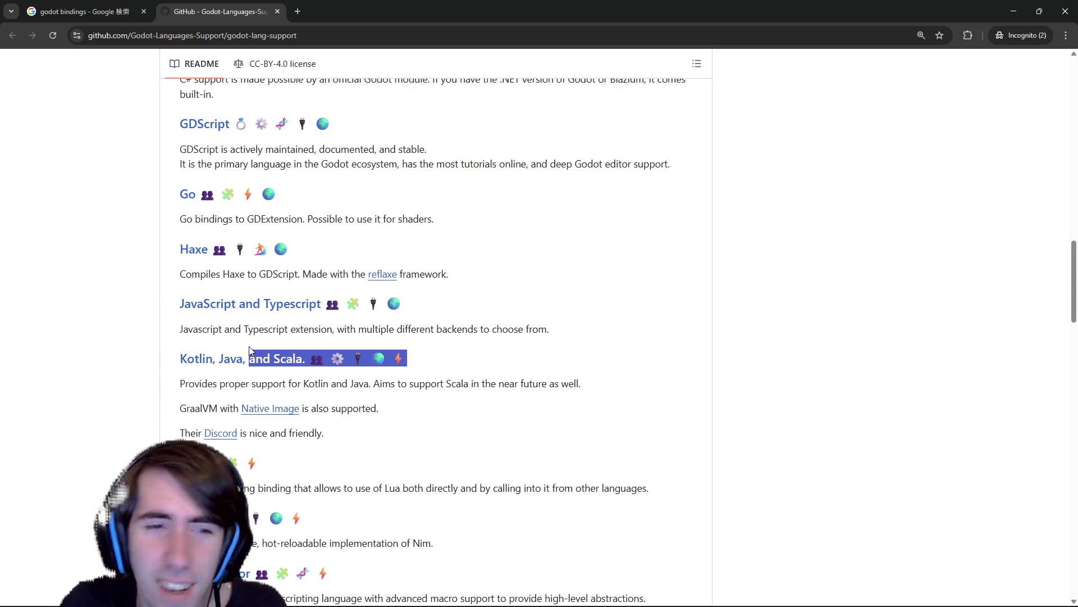
scroll(250, 351, down, 2)
drag(159, 351, 206, 349)
scroll(219, 326, up, 4)
scroll(218, 321, down, 6)
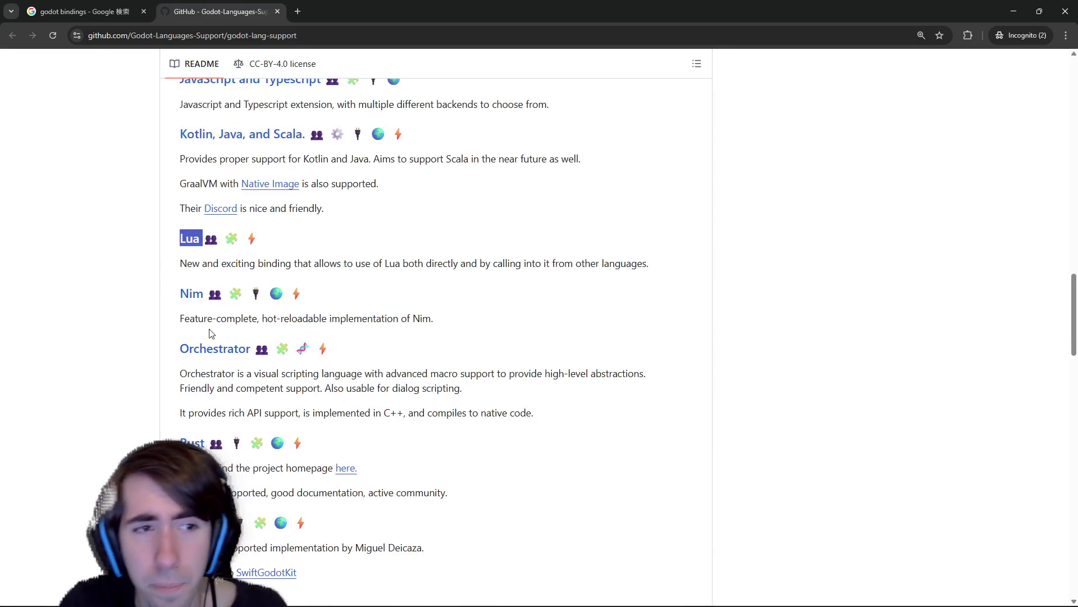
drag(158, 295, 206, 293)
mouse_move(169, 442)
mouse_down()
mouse_move(310, 444)
mouse_move(201, 468)
mouse_up()
Highlight the Curiosities heading and Enu description, then open Enu's repository in a new tab.
scroll(275, 253, down, 4)
scroll(275, 269, up, 7)
scroll(288, 169, down, 3)
scroll(287, 188, down, 4)
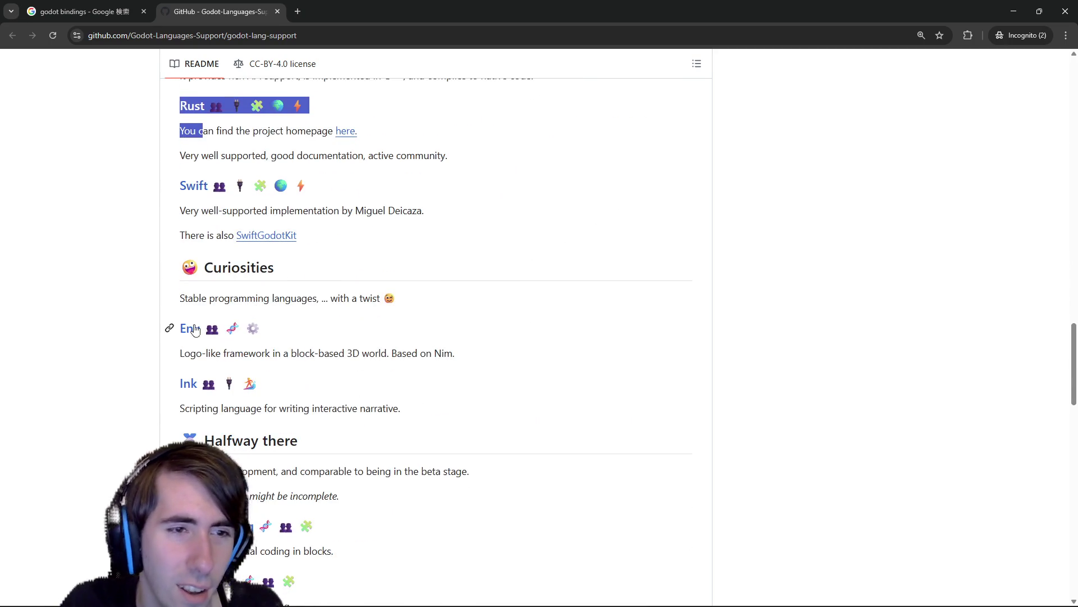
scroll(284, 402, down, 2)
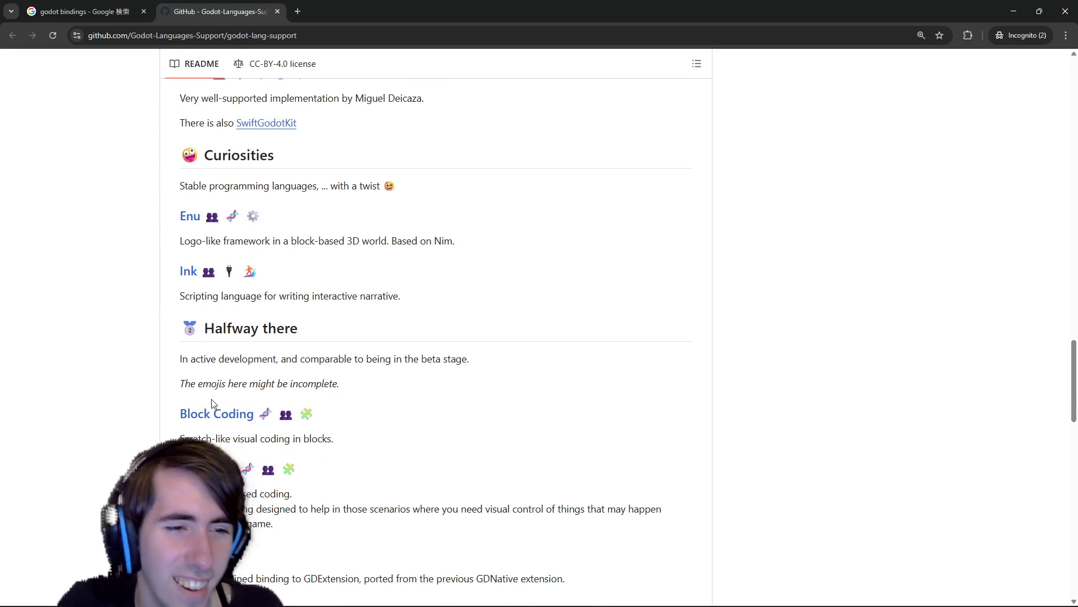
scroll(213, 403, up, 1)
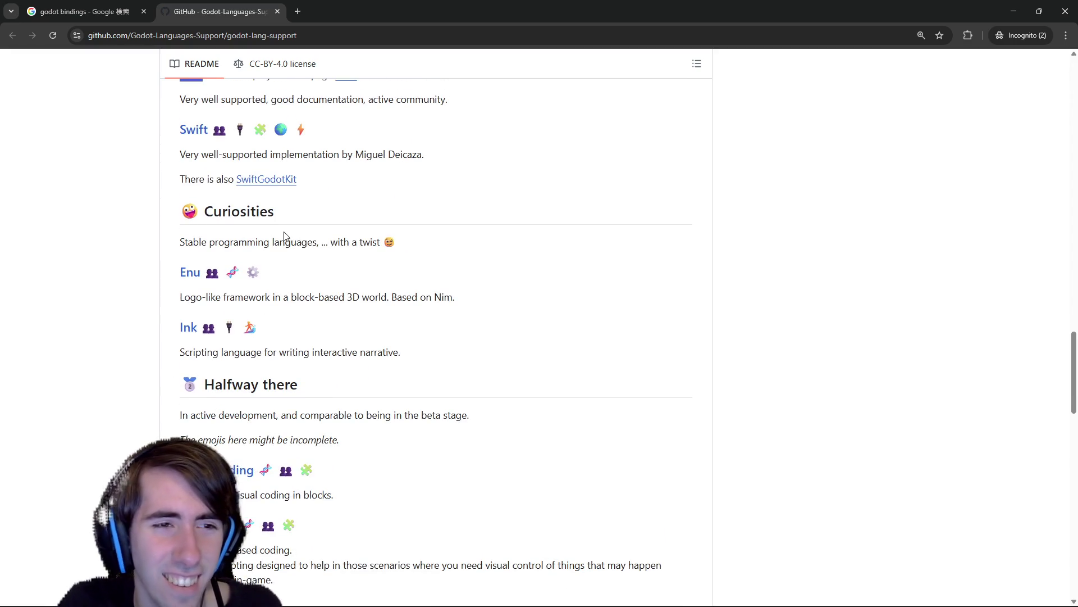
drag(186, 196, 337, 197)
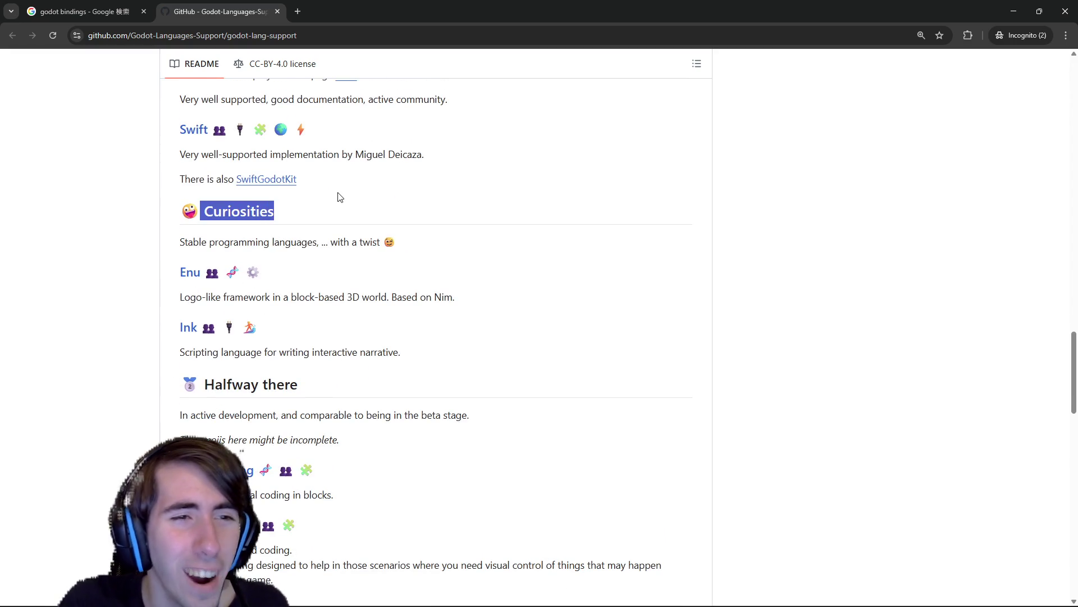
mouse_move(234, 242)
mouse_down()
mouse_move(349, 226)
mouse_move(398, 245)
mouse_up()
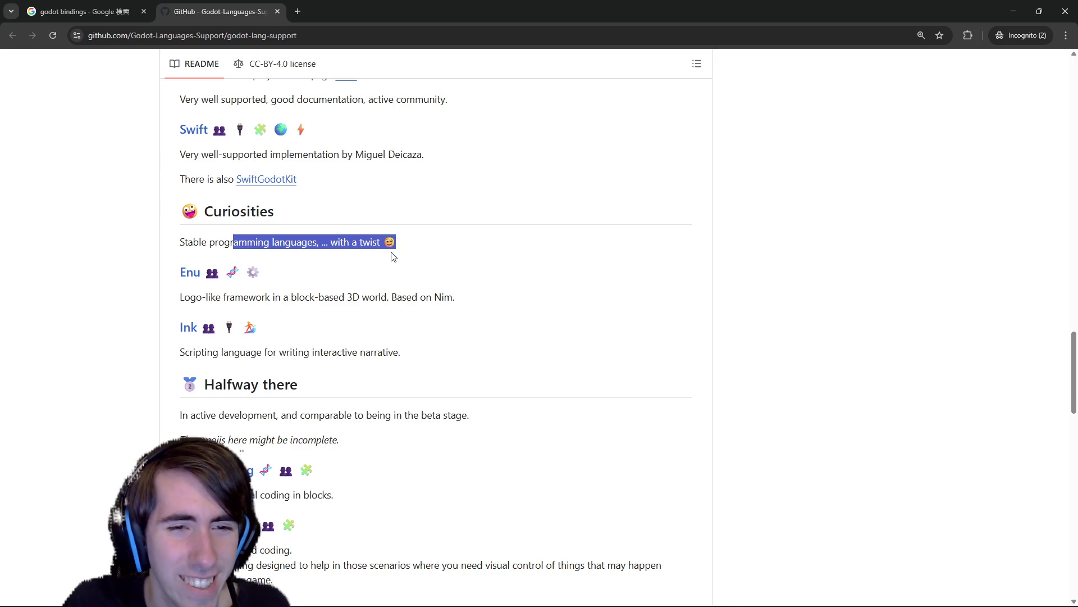
drag(209, 298, 348, 296)
click(345, 296)
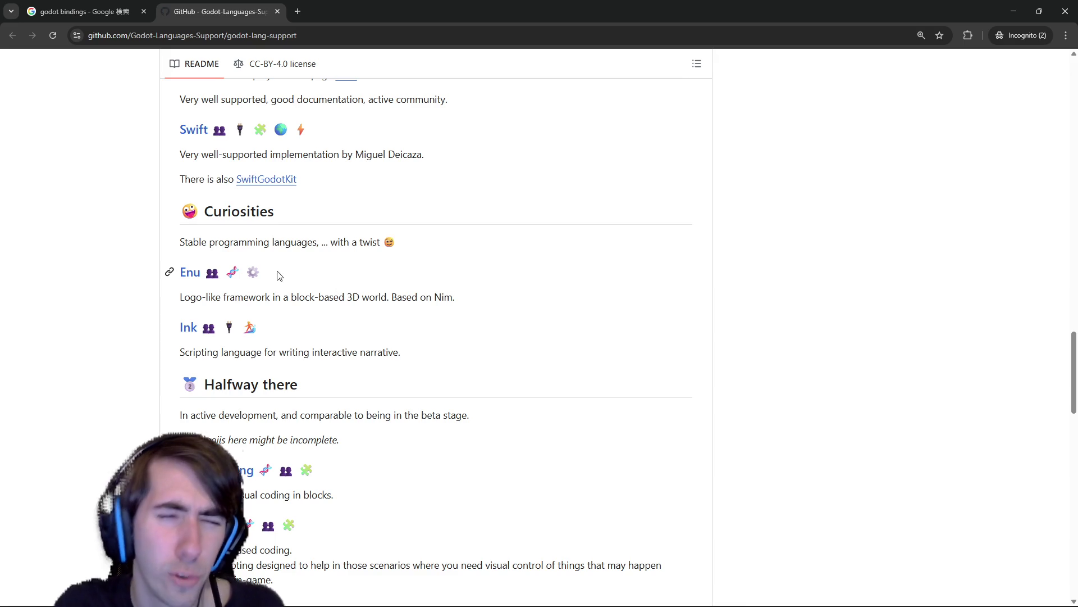
middle_click(188, 277)
click(380, 6)
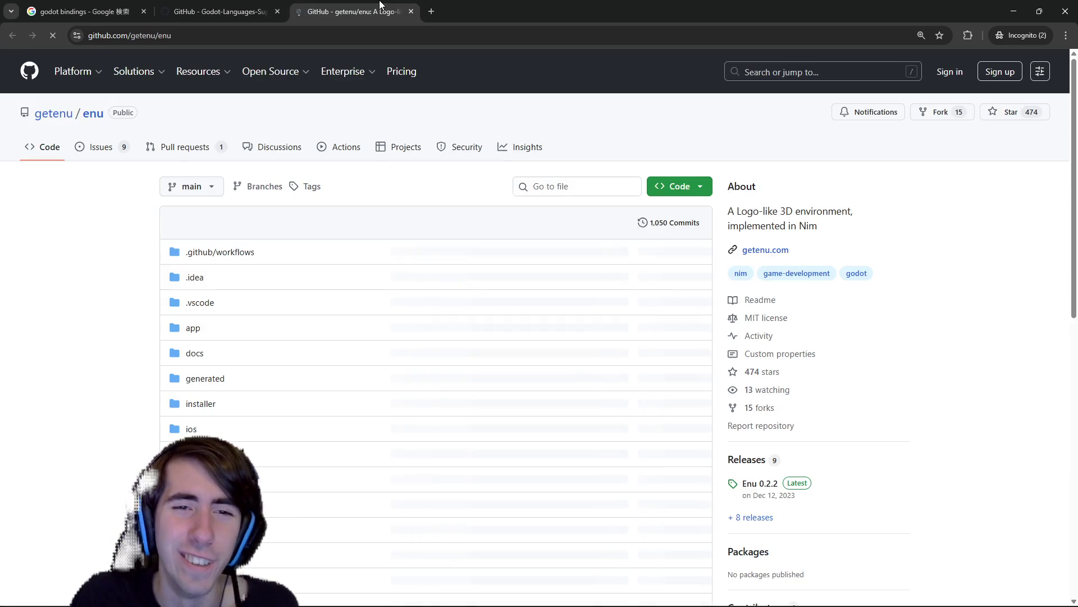
Highlight the Enu README's passage about its block-building interface.
scroll(832, 553, down, 15)
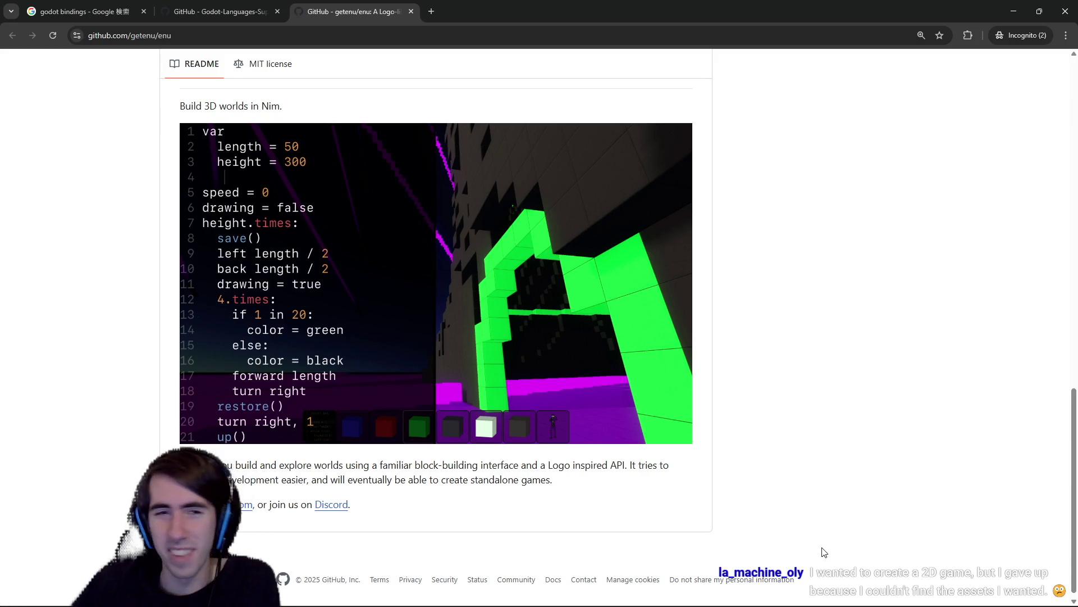
scroll(820, 552, down, 1)
drag(278, 452, 513, 460)
click(409, 464)
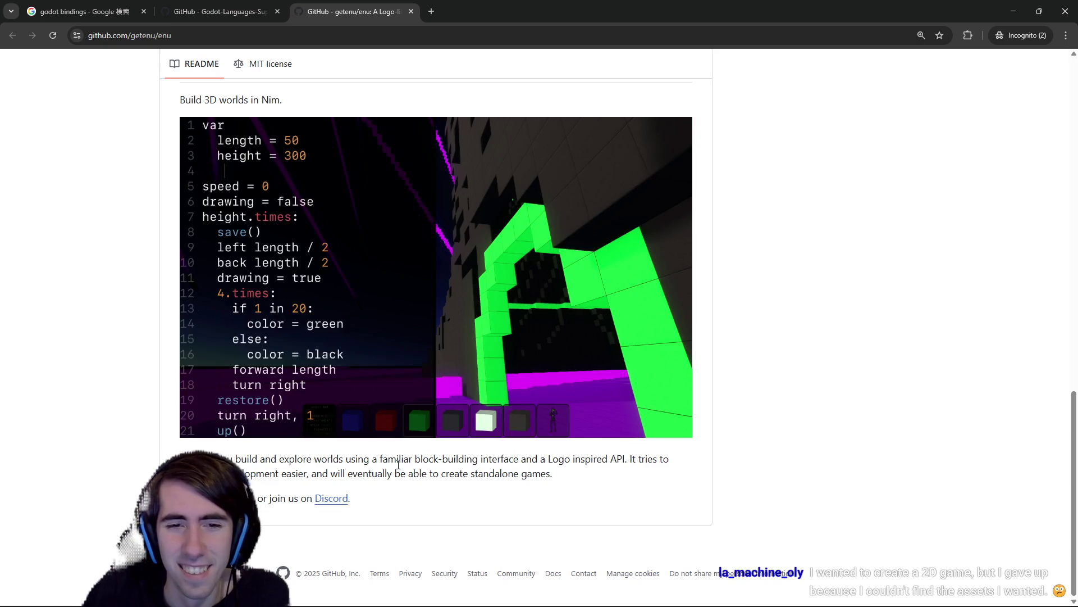
drag(398, 464, 528, 461)
click(527, 462)
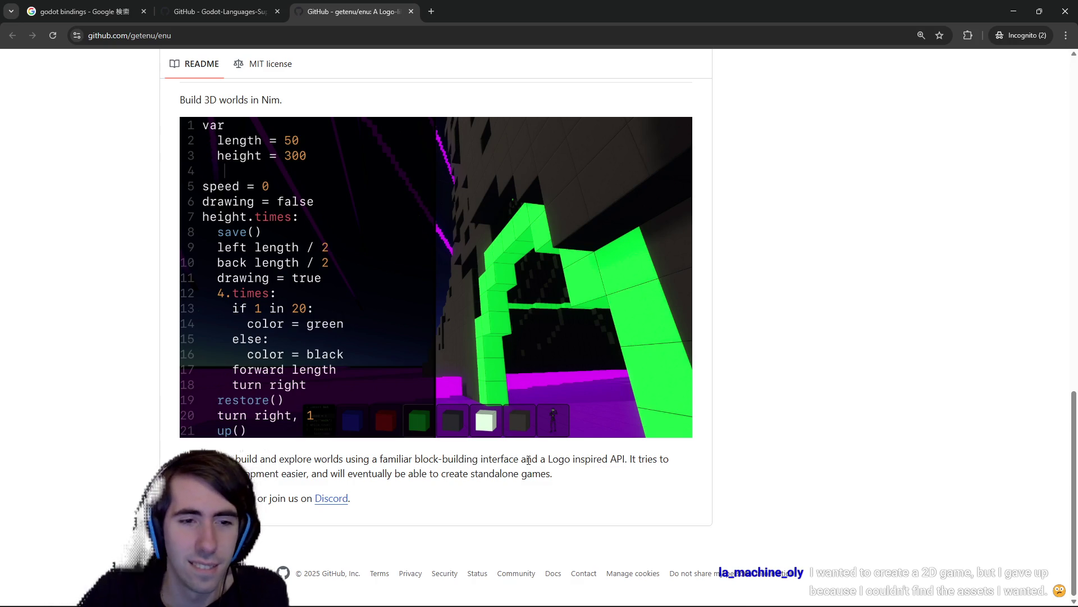
scroll(530, 500, up, 5)
scroll(535, 429, down, 5)
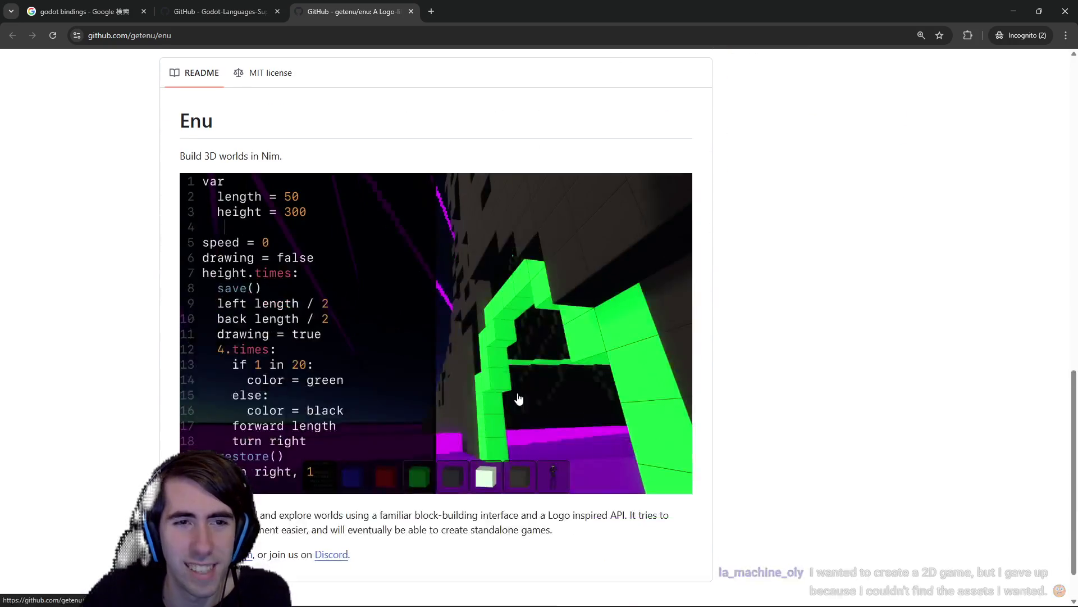
Open the Ink entry from the bindings list in a new tab.
click(230, 7)
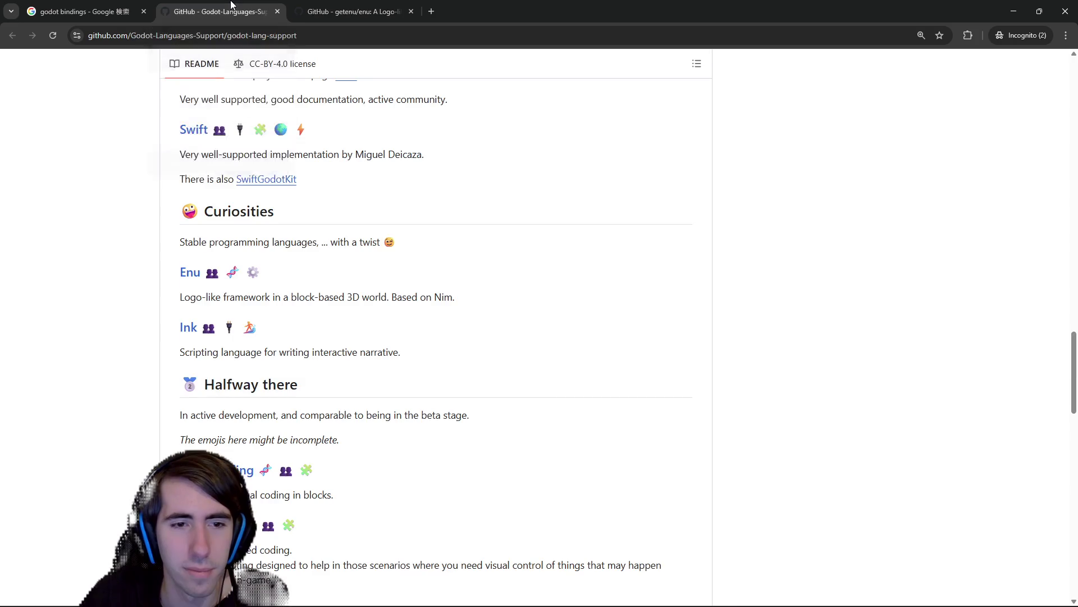
middle_click(188, 326)
click(475, 9)
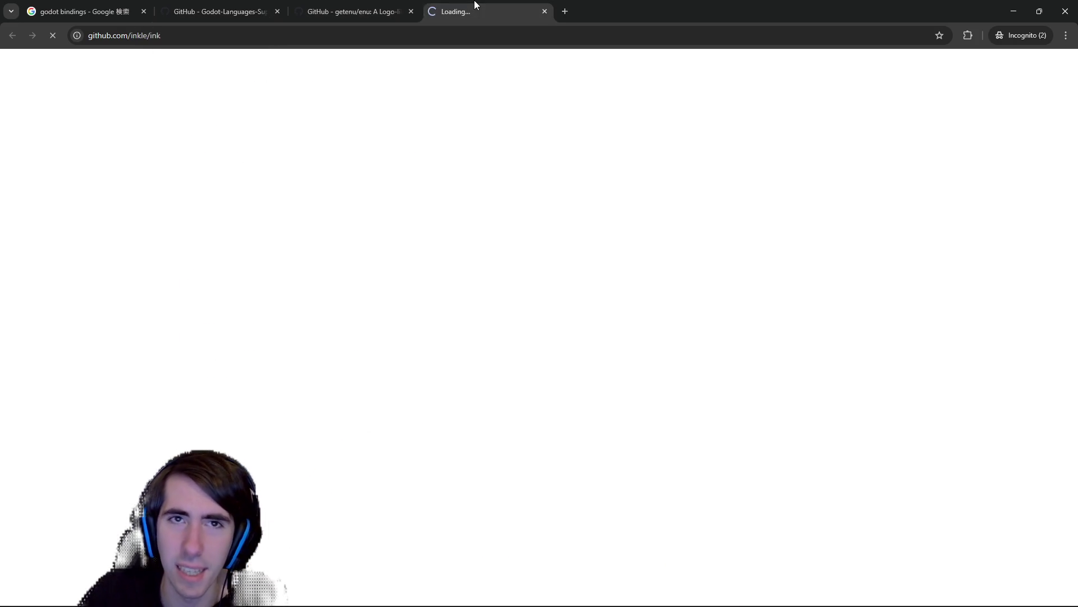
click(384, 4)
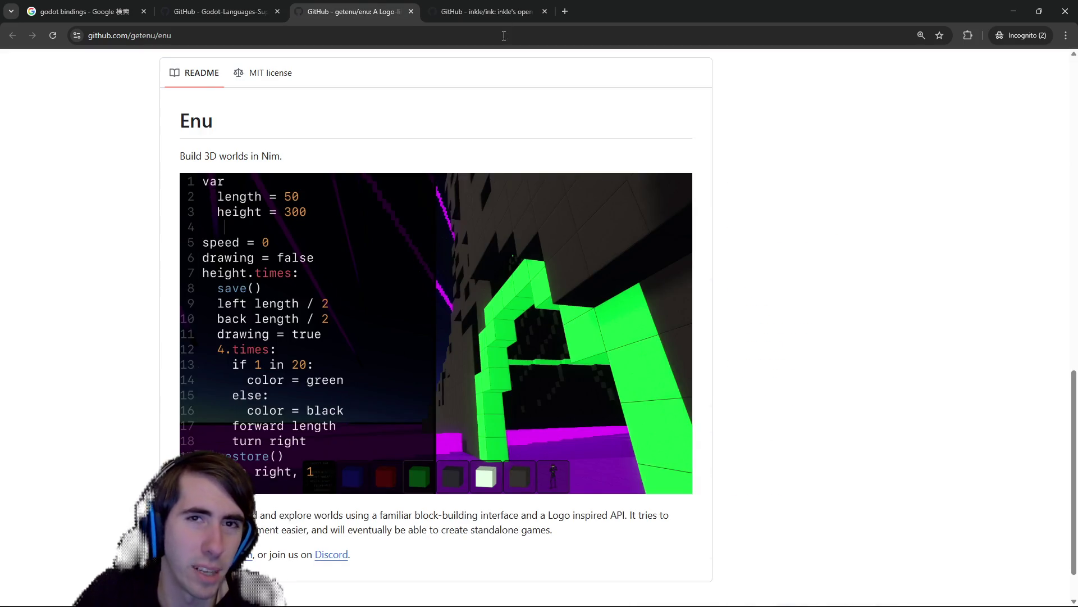
Highlight the ink README's intro, sample story words and description of ink's strengths.
click(490, 7)
scroll(465, 495, down, 15)
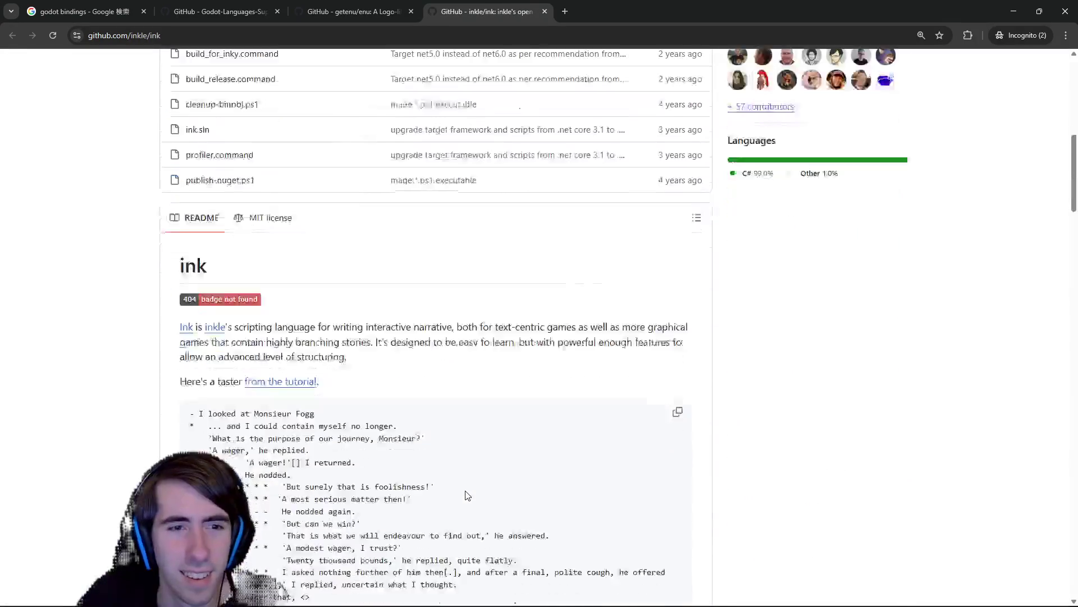
scroll(469, 493, up, 5)
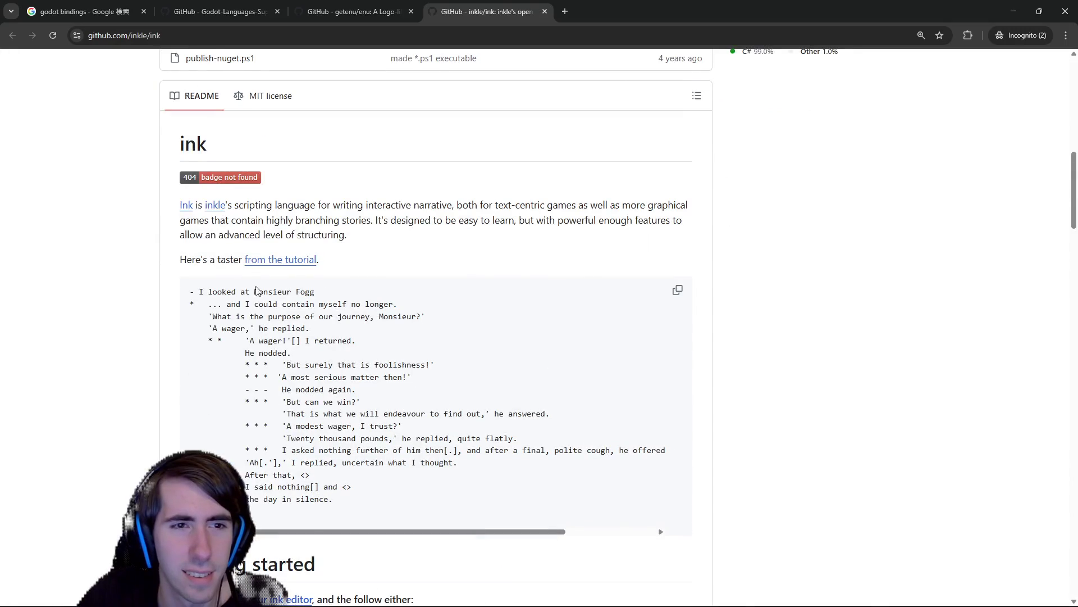
drag(243, 288, 295, 298)
click(296, 301)
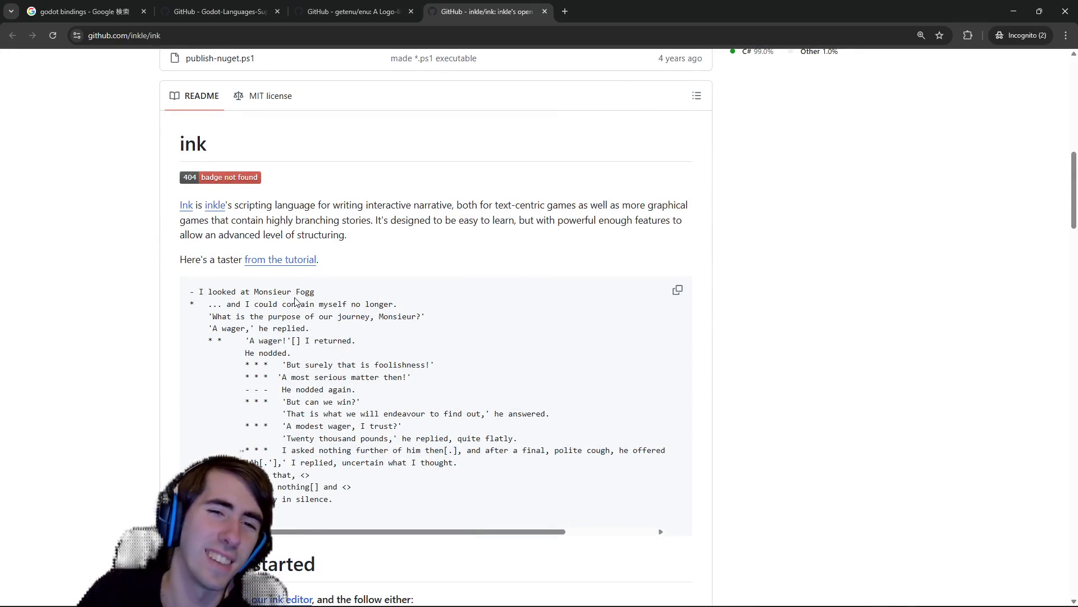
drag(321, 206, 363, 207)
click(371, 201)
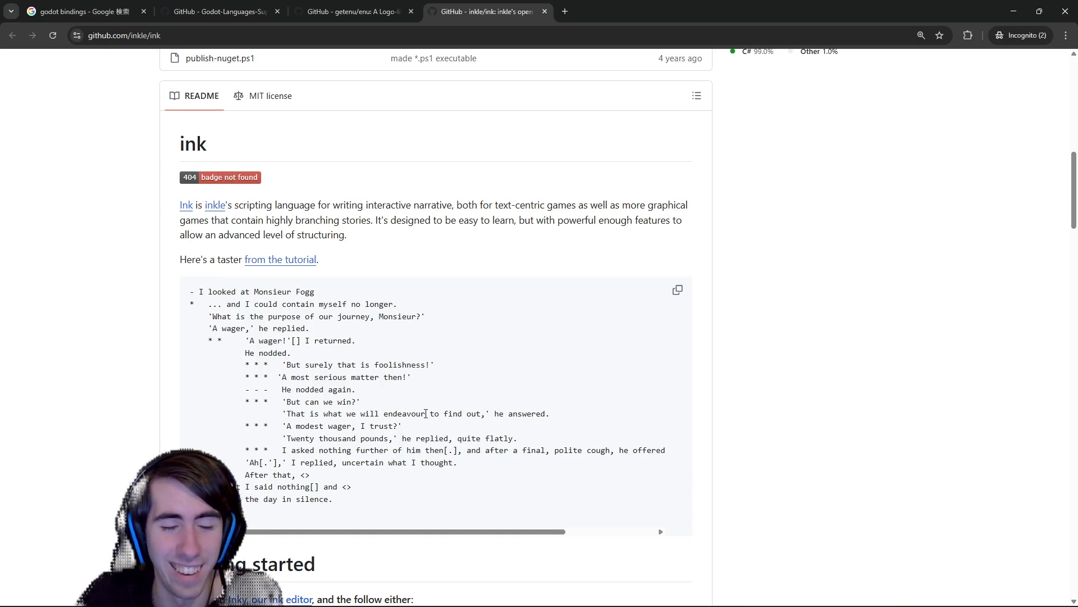
scroll(426, 413, down, 1)
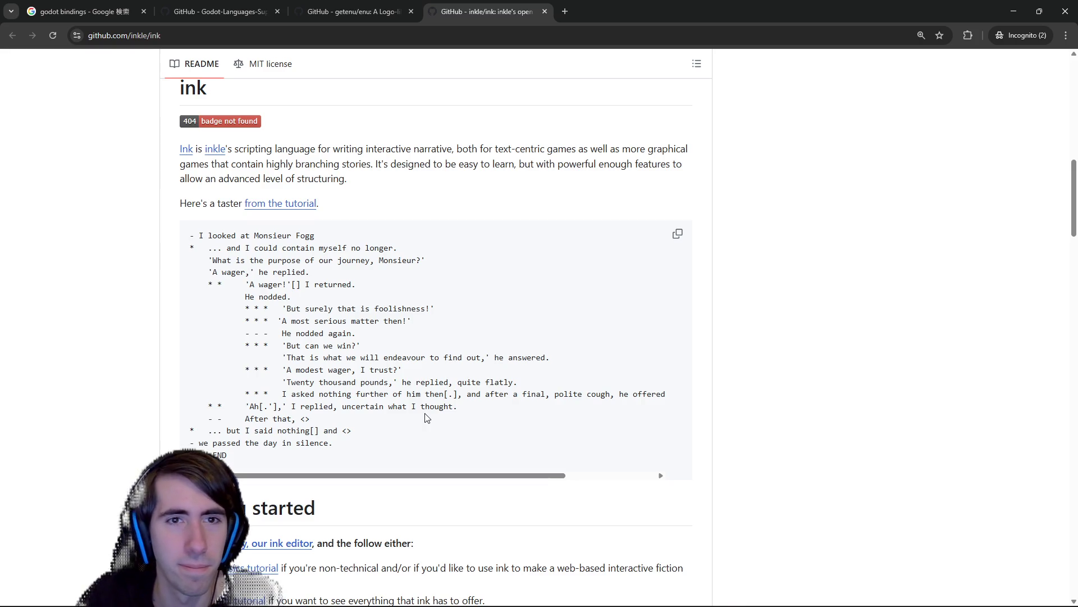
drag(442, 150, 569, 209)
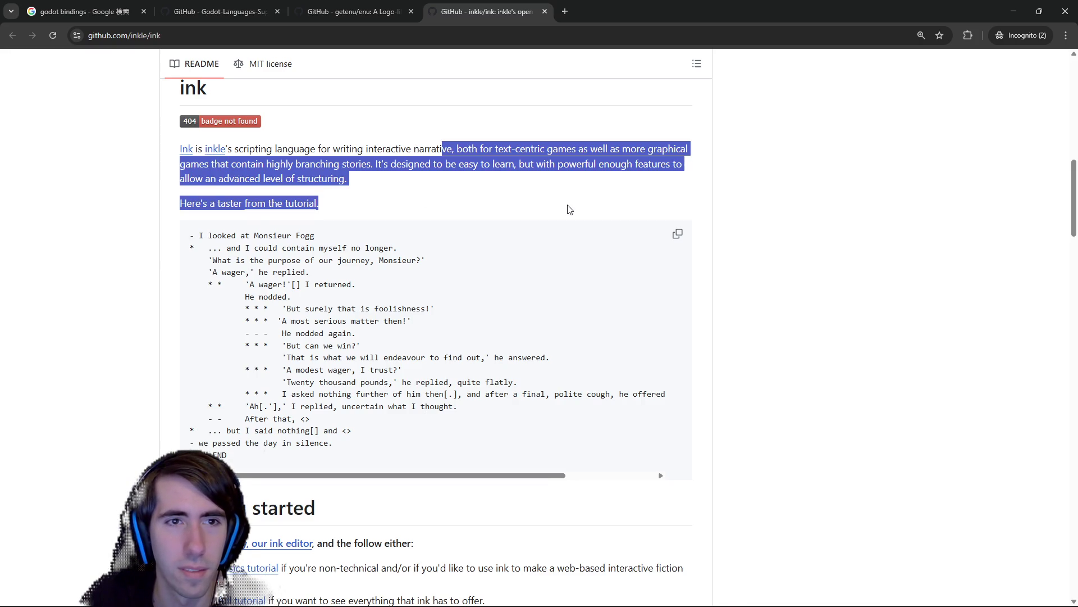
click(569, 209)
Highlight the line-by-line story loop code and the slot-into-your-game passage.
scroll(560, 219, down, 10)
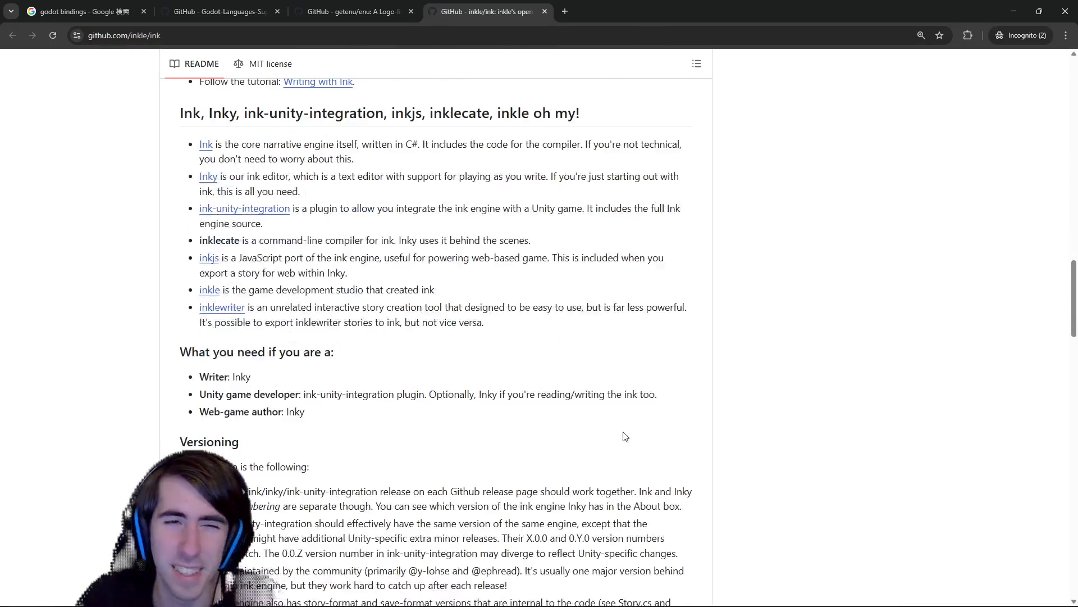
scroll(614, 417, down, 15)
scroll(596, 382, down, 5)
scroll(606, 349, up, 6)
scroll(607, 346, down, 4)
scroll(606, 344, up, 4)
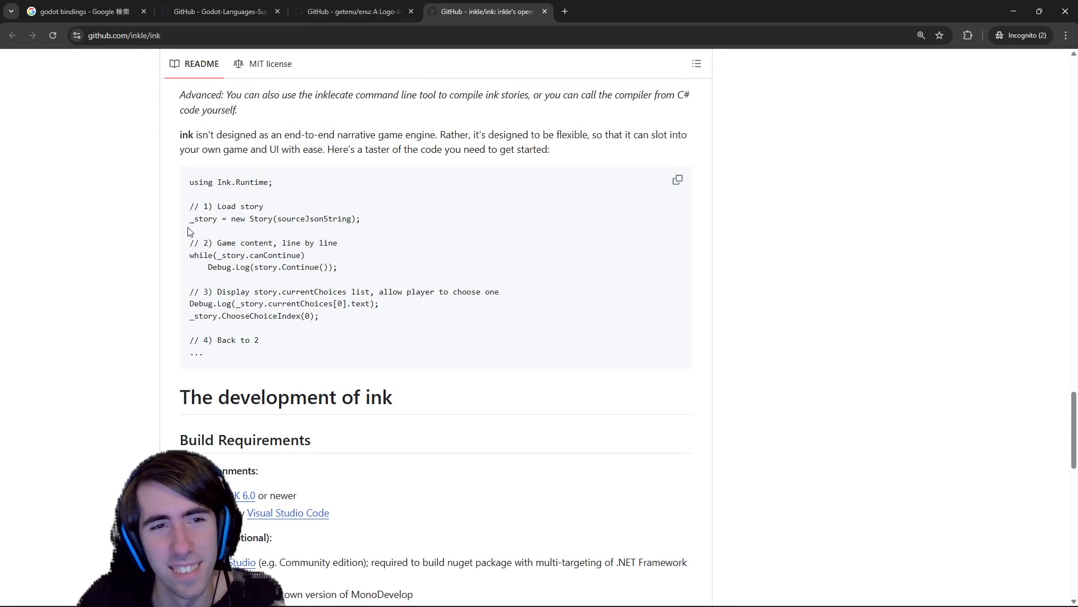
drag(190, 243, 367, 264)
click(368, 265)
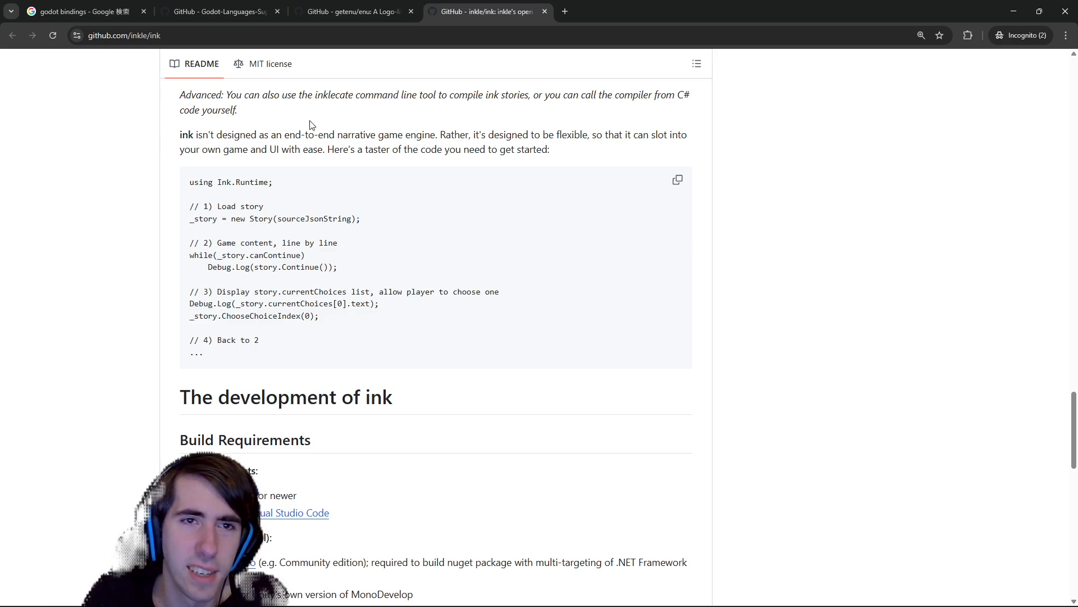
scroll(588, 343, up, 3)
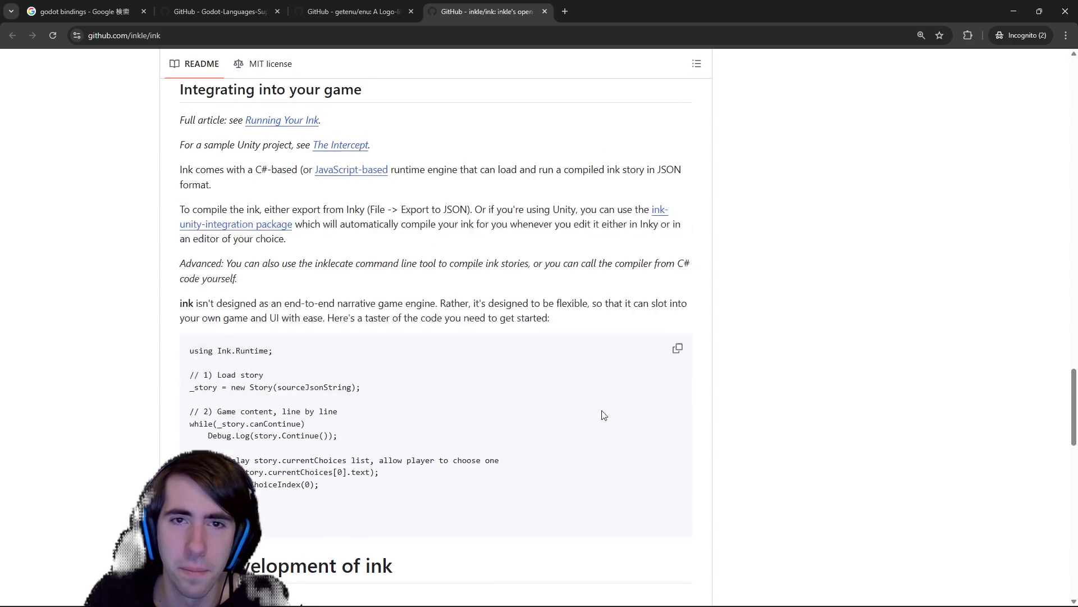
drag(595, 293, 616, 329)
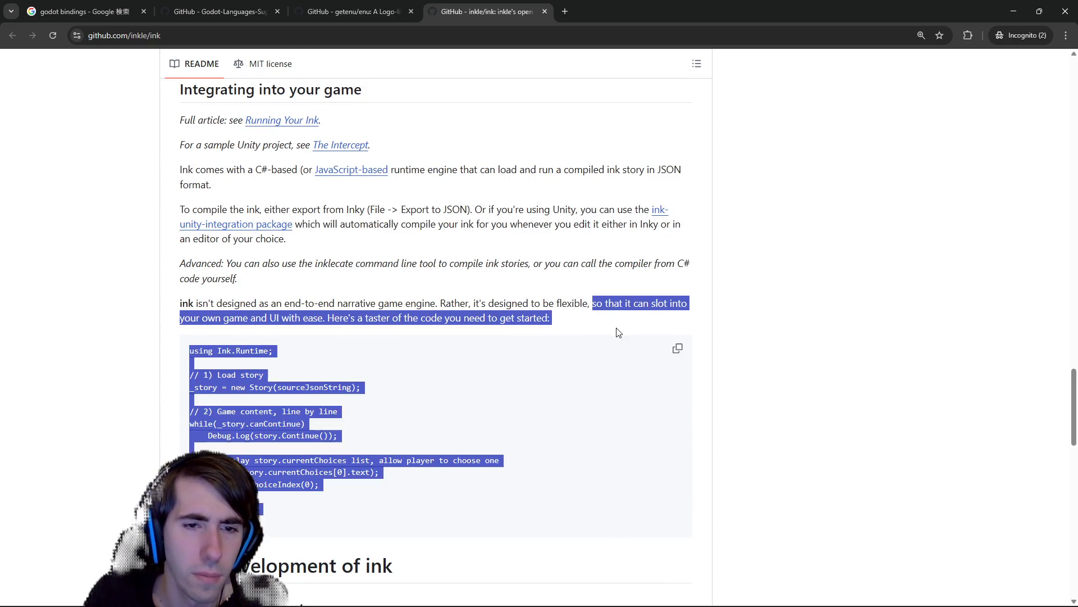
Open ink's official website, inklestudios.com/ink, in a new tab.
scroll(616, 332, down, 10)
scroll(618, 500, down, 10)
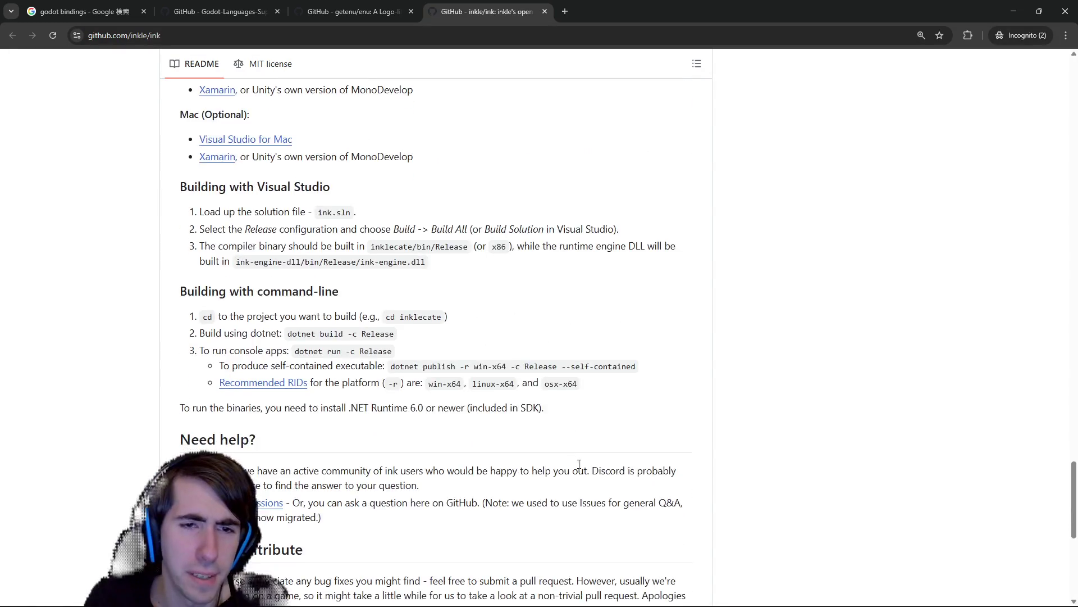
scroll(580, 475, up, 20)
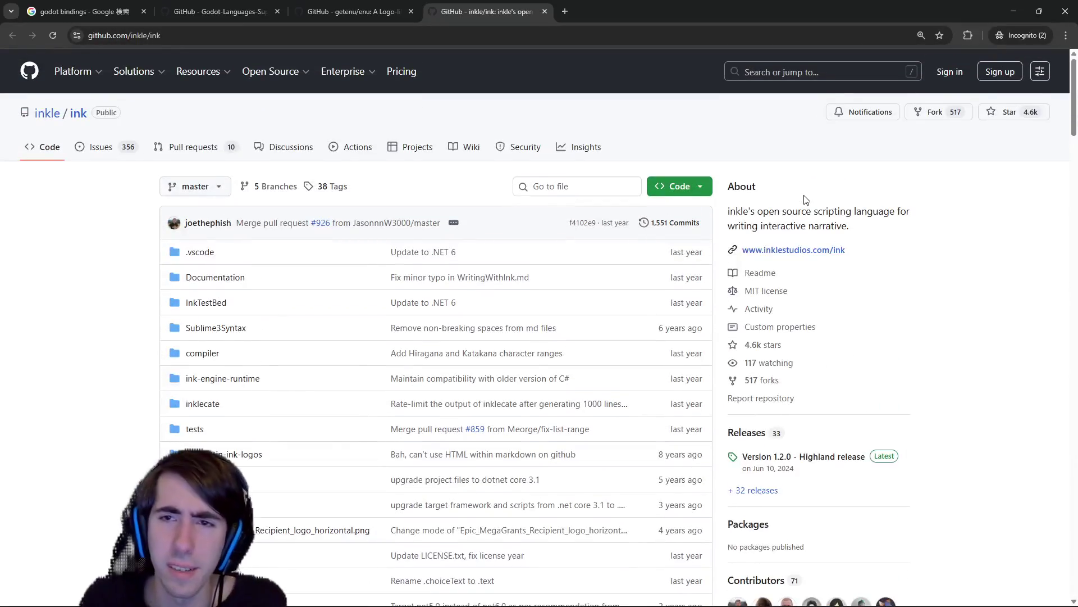
middle_click(795, 249)
click(587, 7)
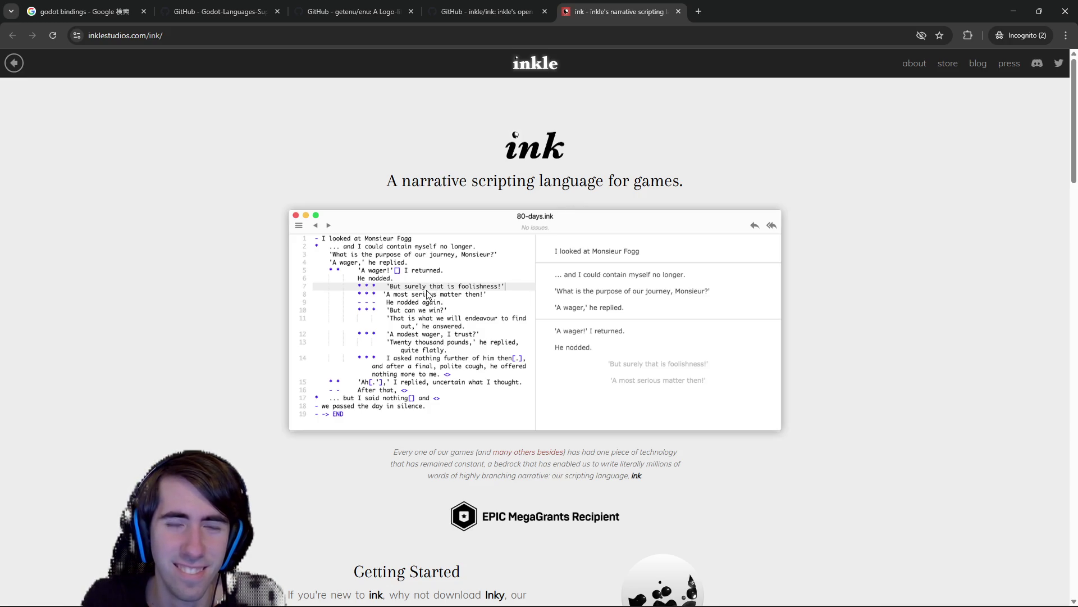
Scroll the ink homepage to the integration section and highlight the word Unity.
scroll(428, 295, down, 1)
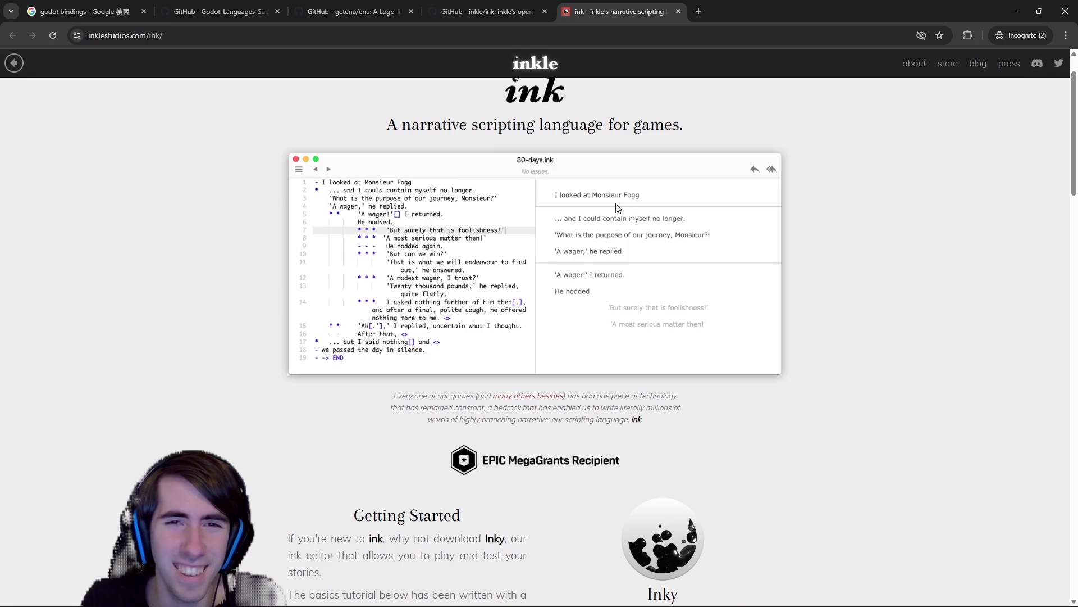
scroll(612, 209, down, 10)
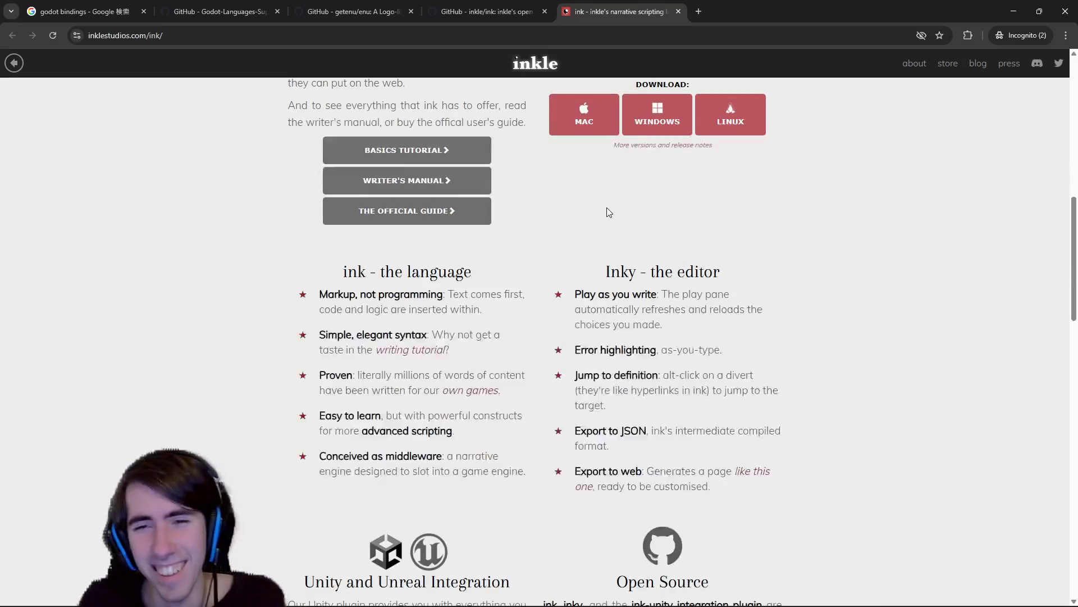
scroll(607, 213, down, 6)
scroll(537, 395, down, 1)
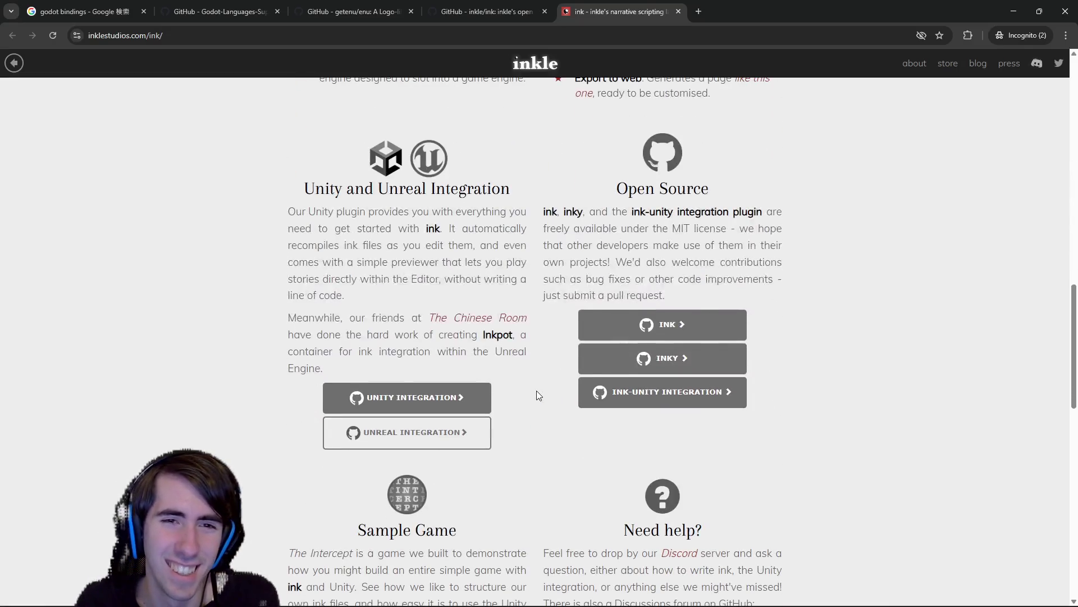
drag(296, 179, 353, 180)
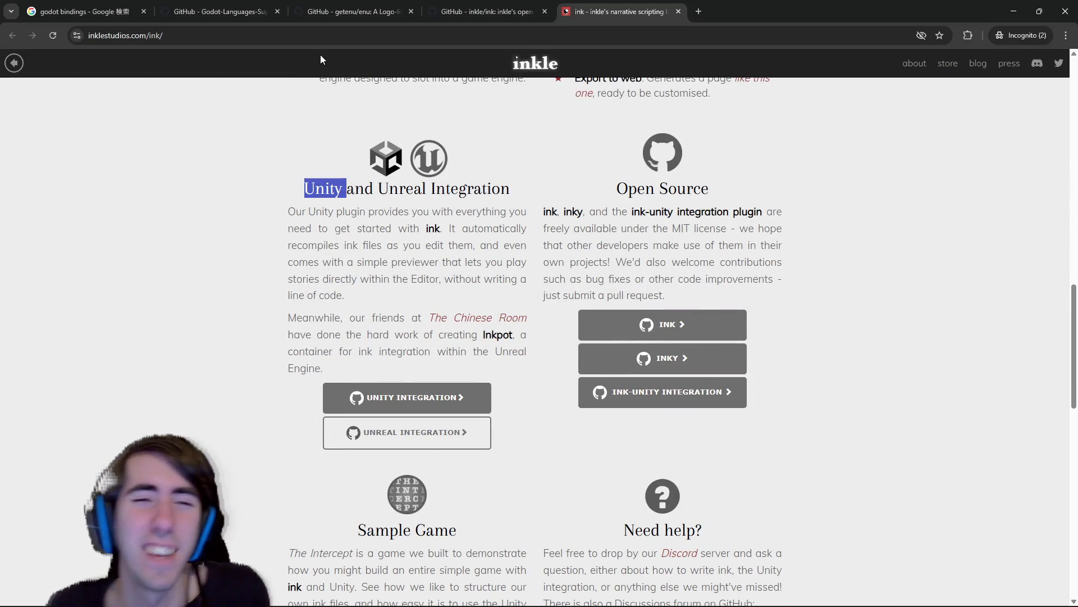
click(306, 190)
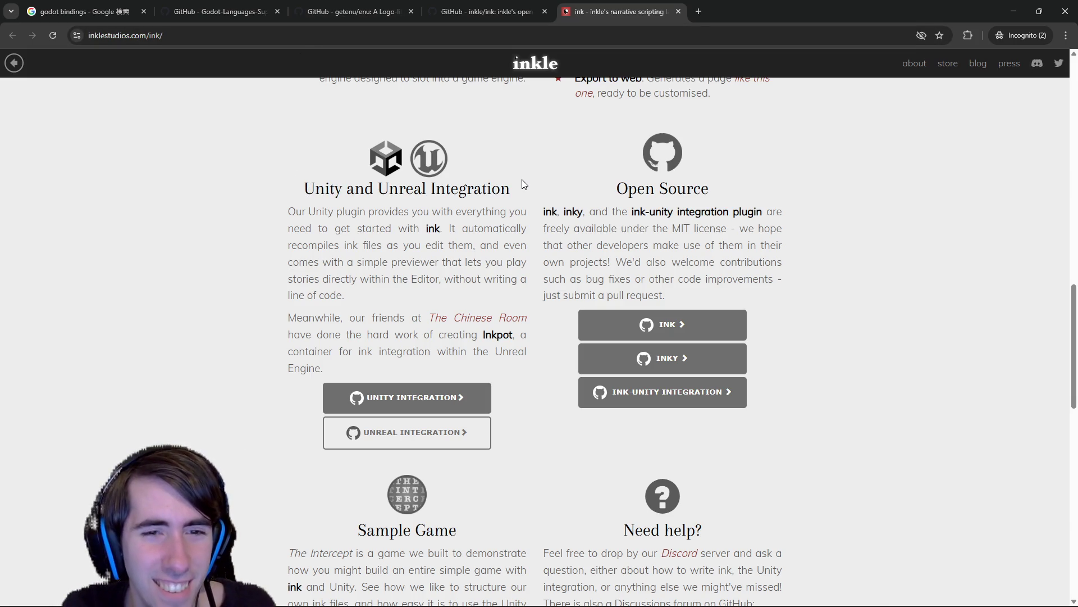
Scroll past the sample game sections, return to the Godot bindings tab, then back to Godot.
scroll(522, 183, down, 1)
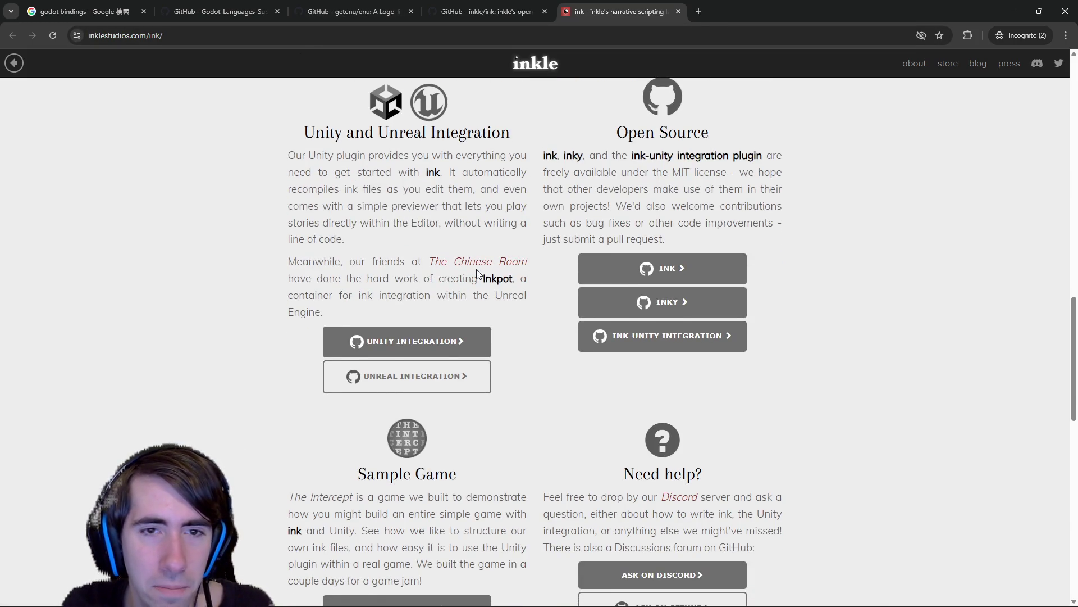
scroll(438, 287, down, 4)
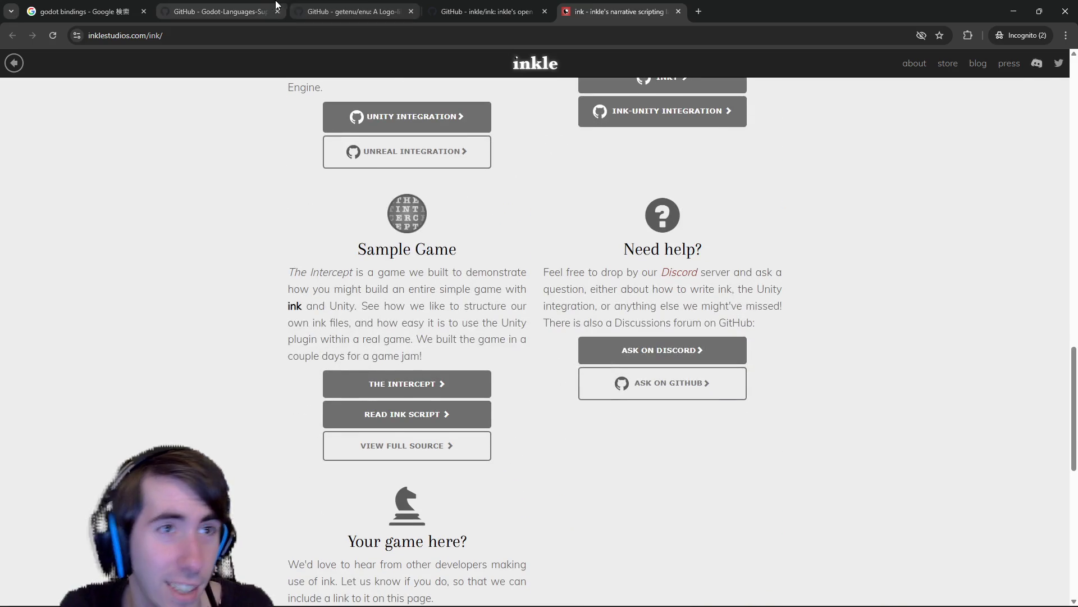
click(277, 6)
key(alt+Tab)
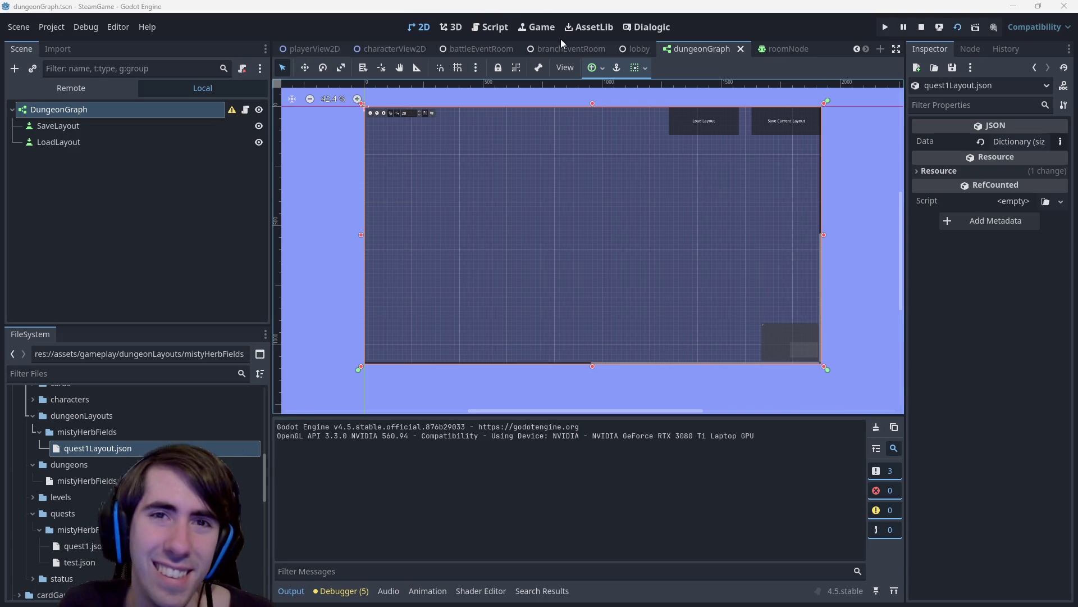
Look over quest1Layout.json as code, then return to the dungeonGraph scene canvas.
click(494, 26)
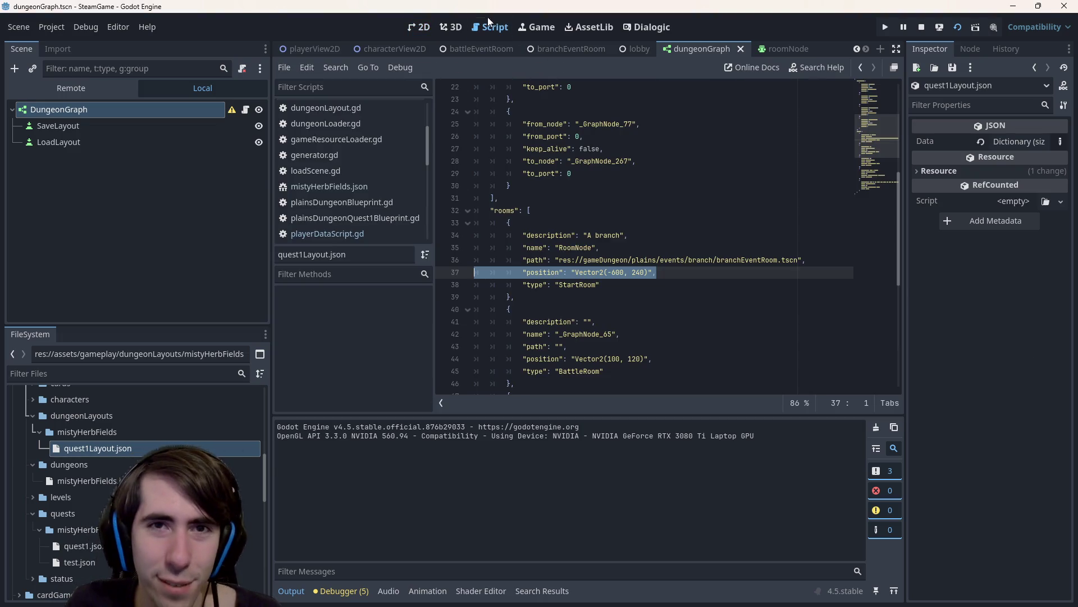
click(537, 25)
click(417, 28)
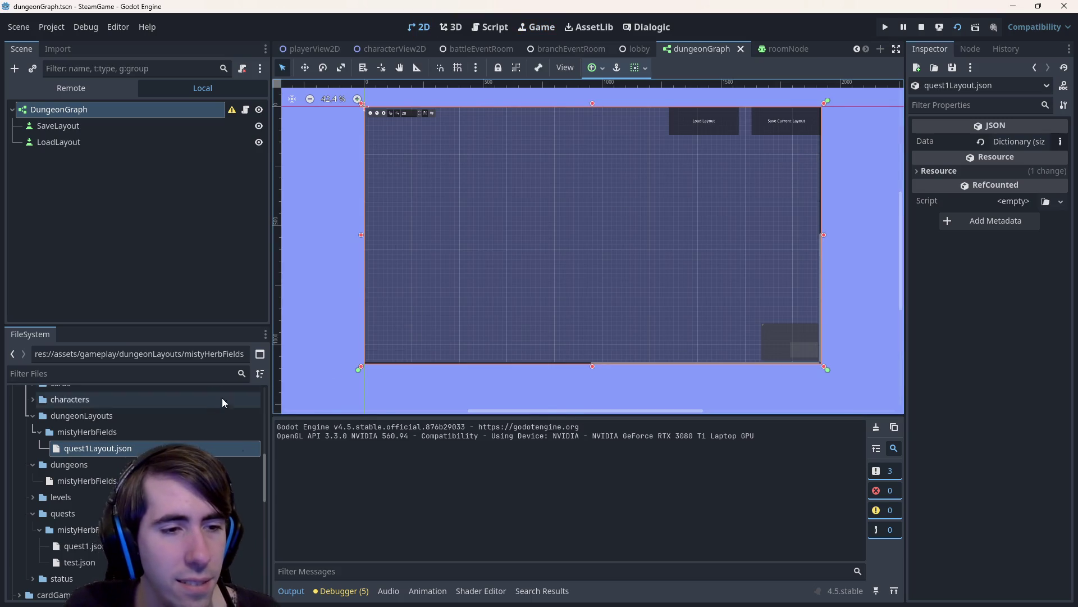
double_click(233, 450)
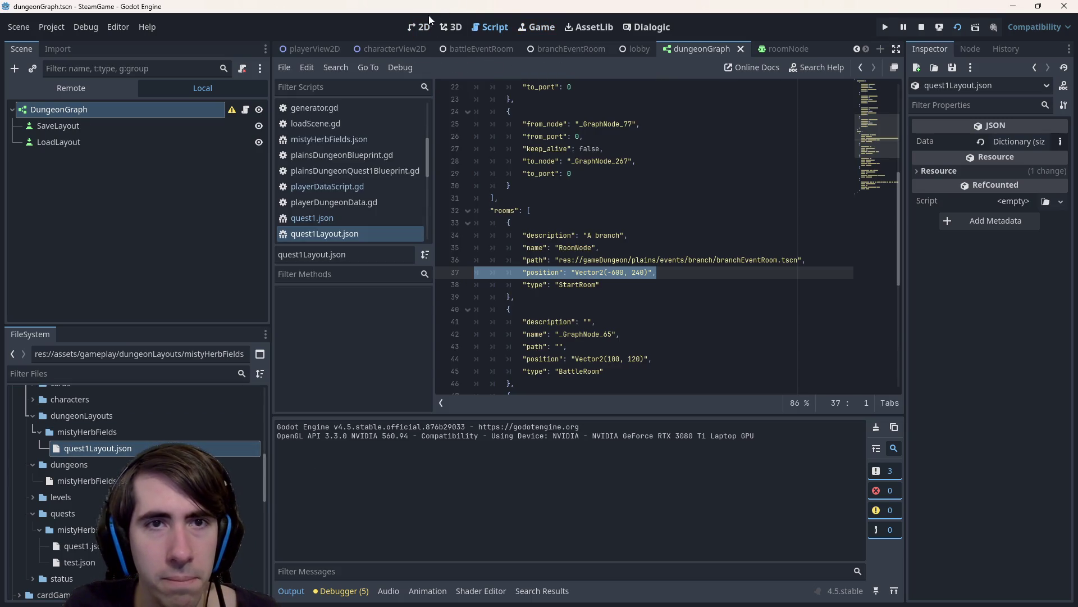
click(423, 27)
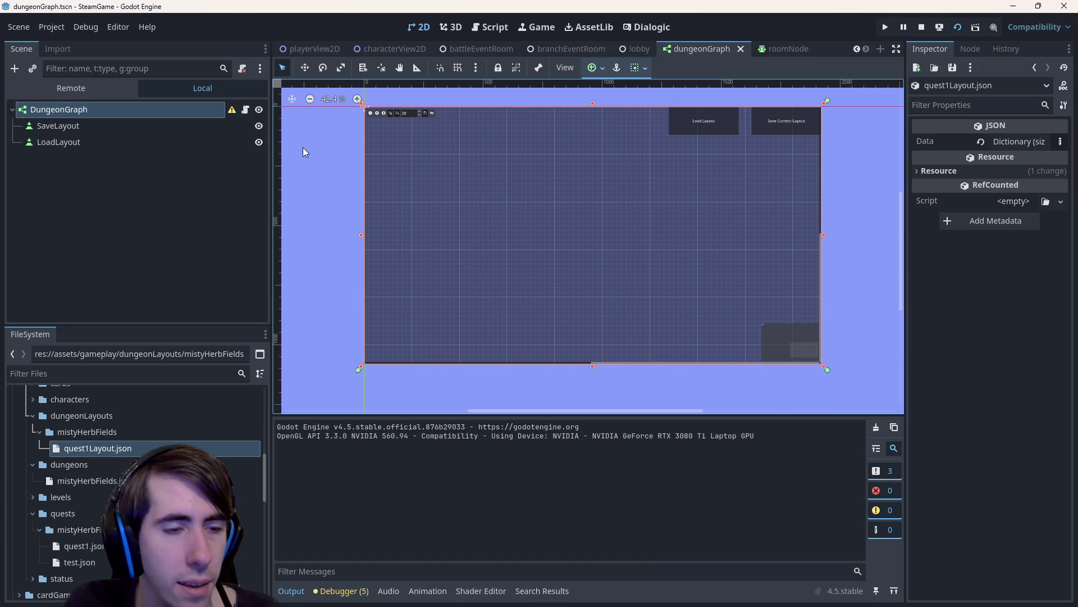
Stop the running game and open the levelSelectionMenu scene.
scroll(360, 56, up, 6)
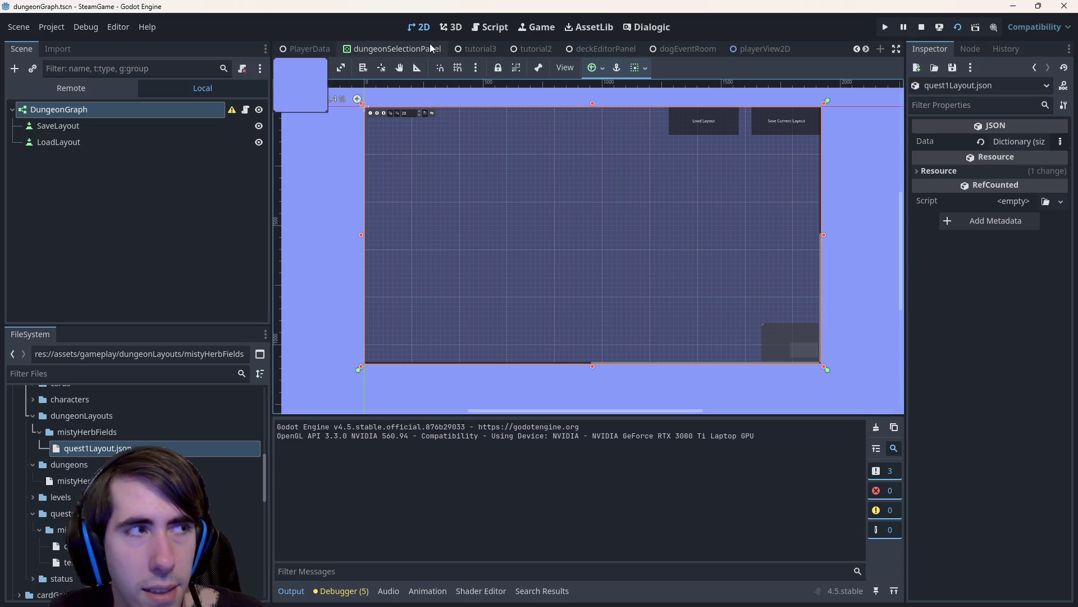
click(922, 28)
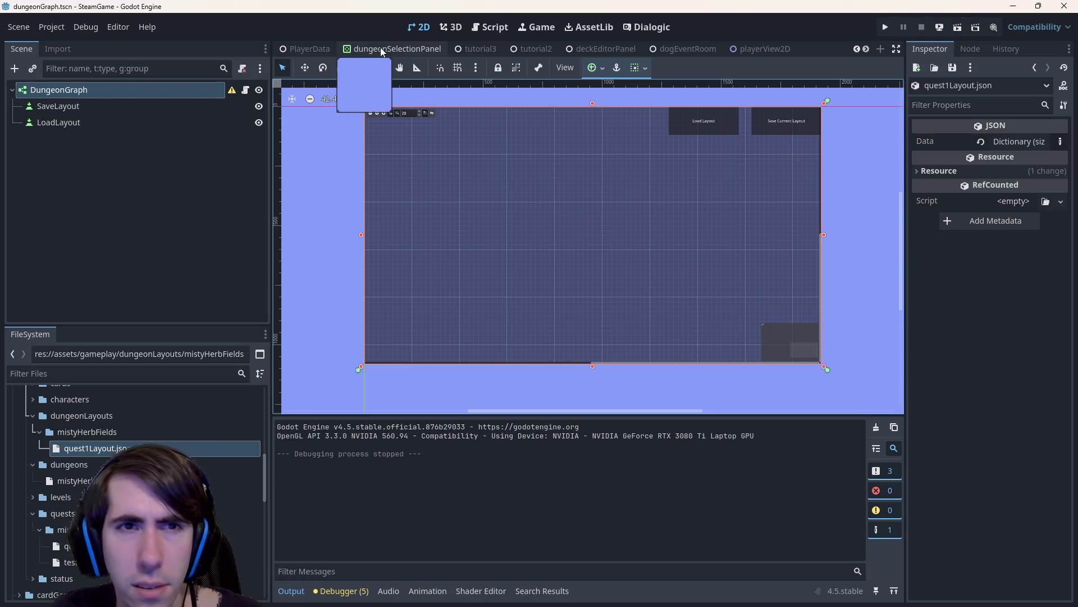
scroll(314, 49, up, 1)
click(325, 48)
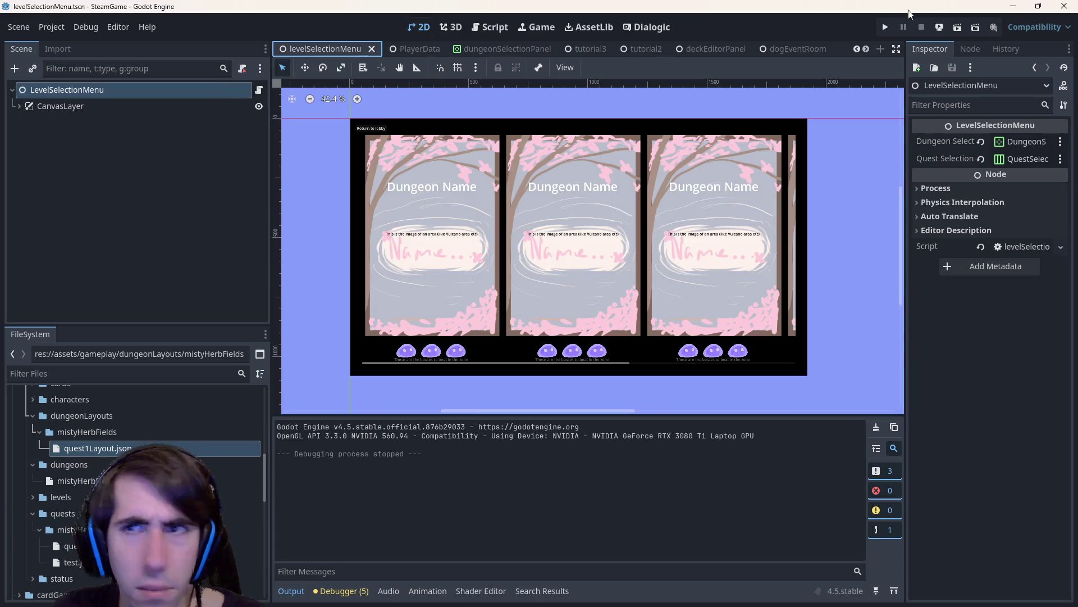
Run the level selection scene, start the first scouting quest, pick a path, and check the errors.
click(958, 30)
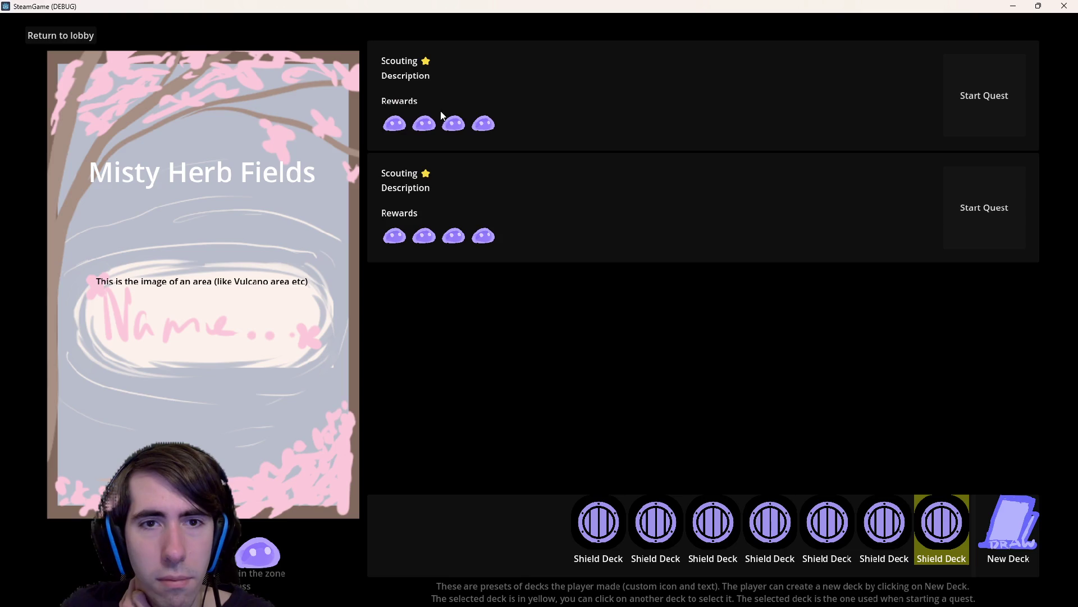
click(969, 98)
mouse_move(399, 7)
mouse_down()
mouse_move(533, 109)
mouse_move(509, 80)
mouse_move(508, 337)
mouse_move(443, 101)
mouse_up()
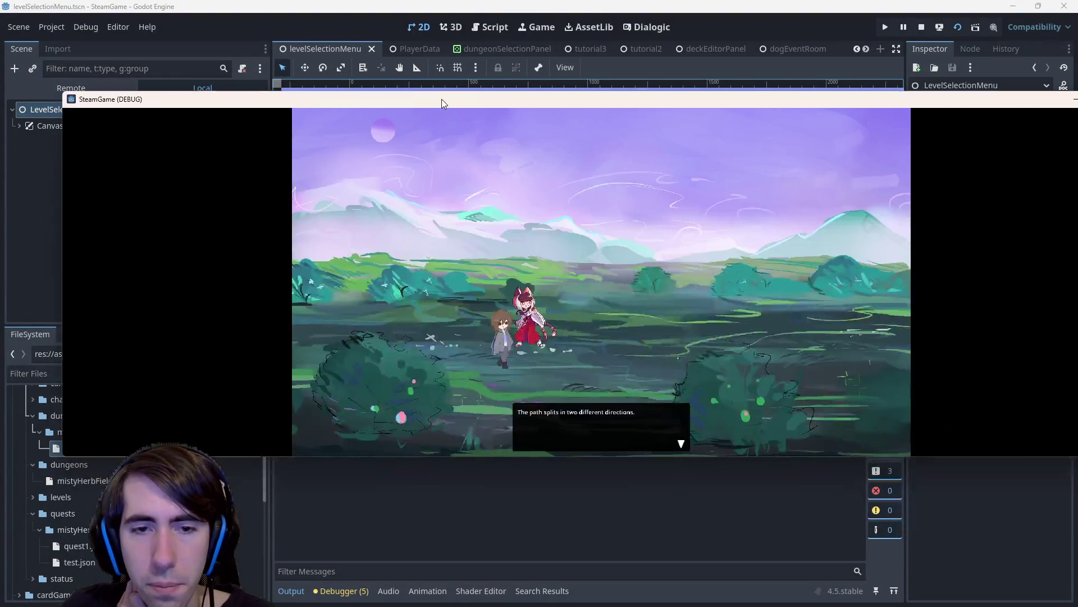
click(601, 283)
click(601, 284)
click(602, 274)
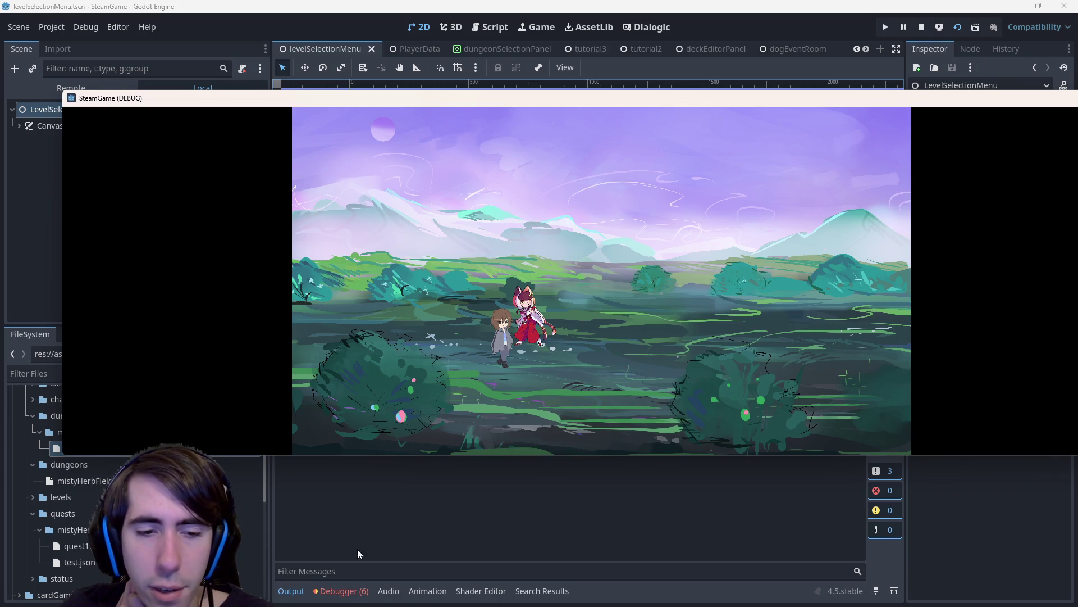
click(343, 591)
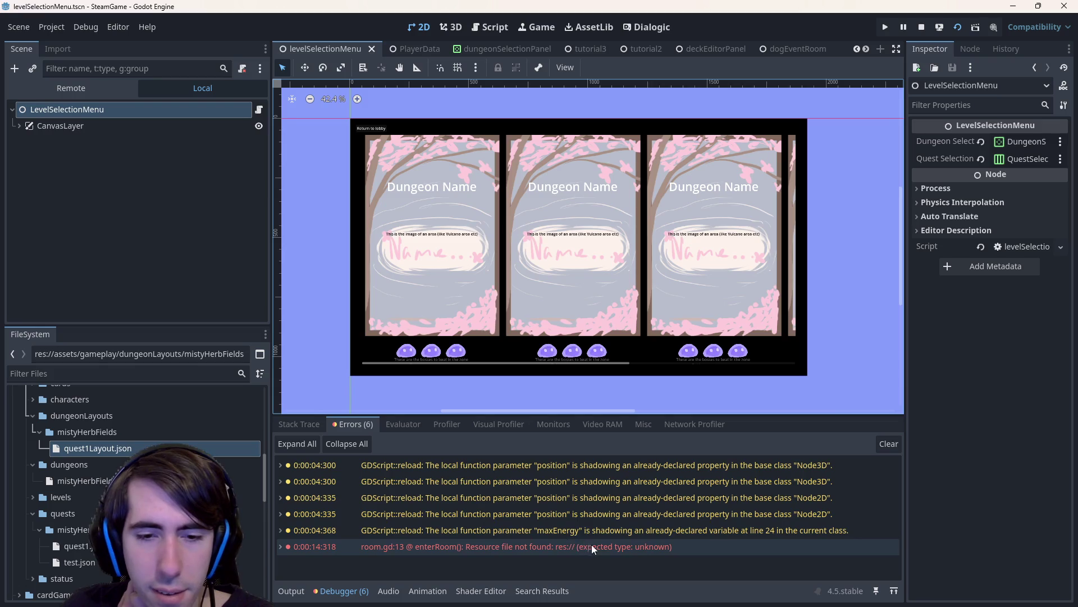
Change line 123 of playerDataScript.gd to check exitIndex == -1 and save.
click(620, 547)
key(alt+Left)
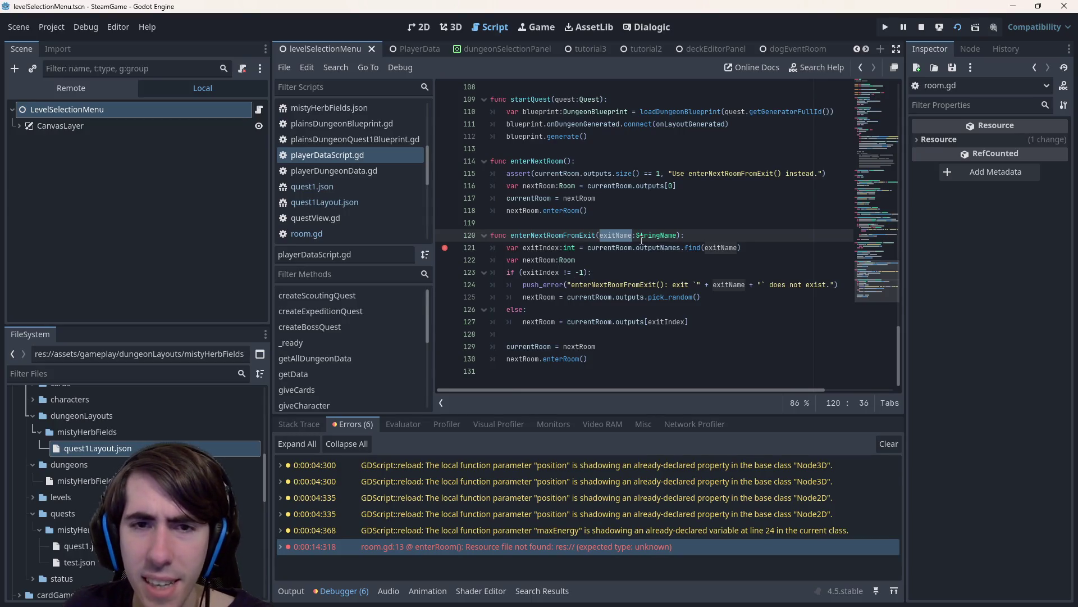
click(644, 247)
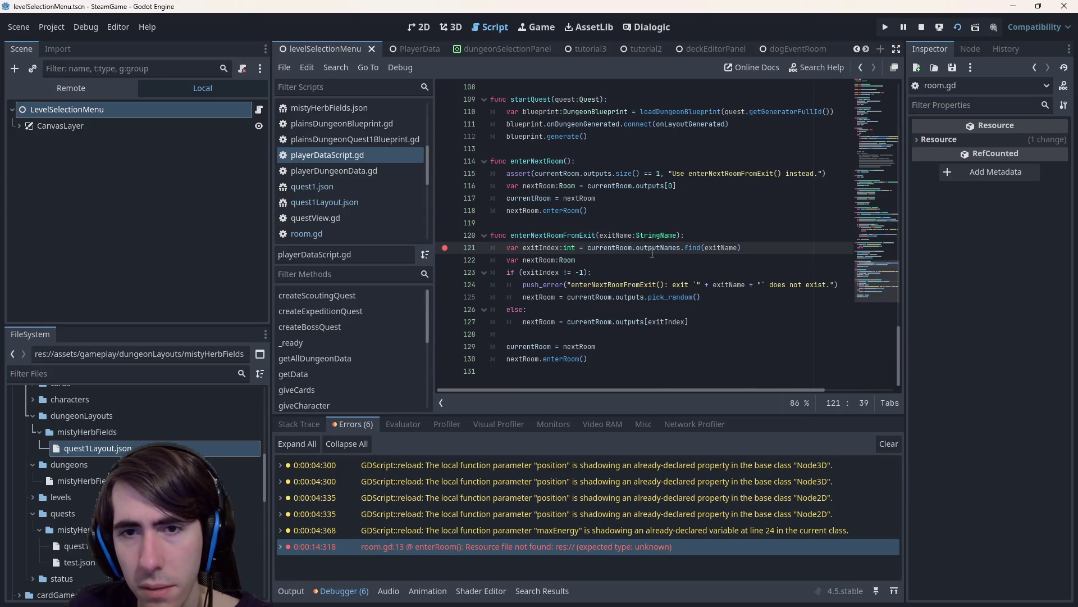
click(567, 272)
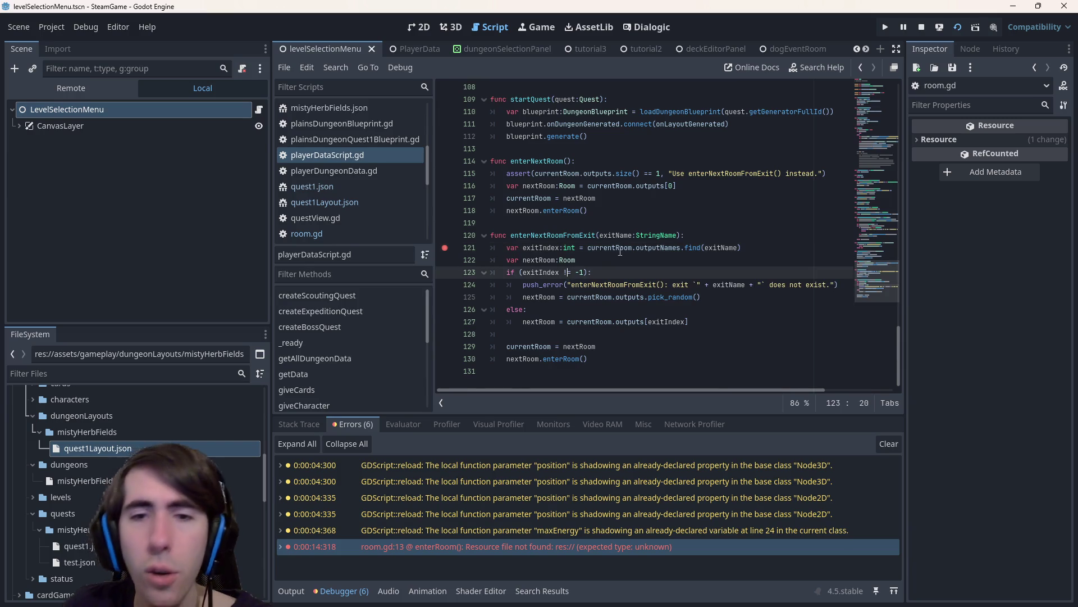
key(BackSpace)
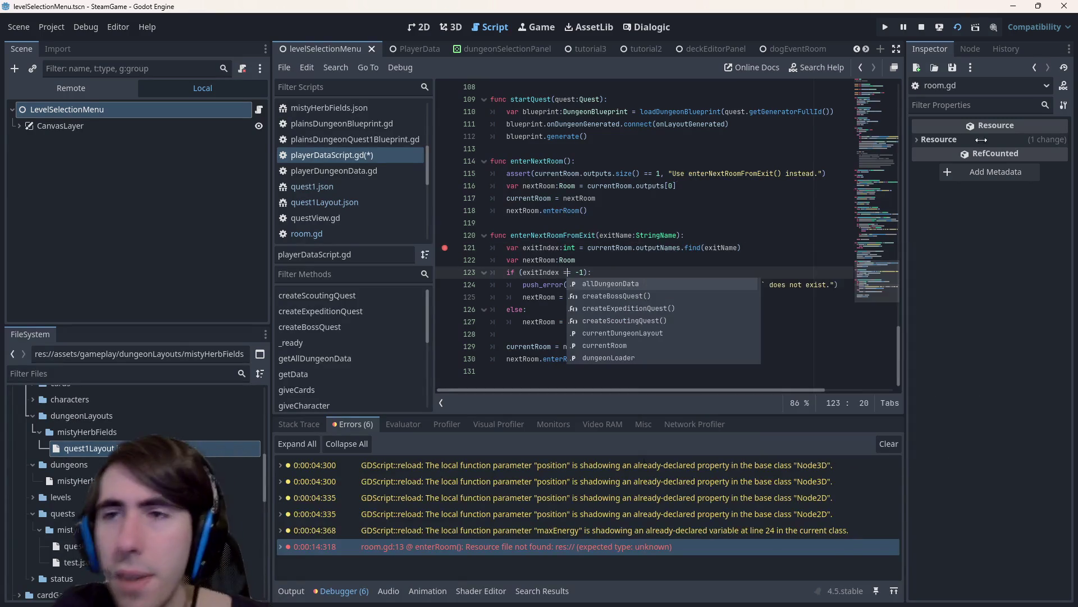
text(=)
key(ctrl+s)
Remove the line-121 breakpoint and run the level selection scene again.
click(640, 174)
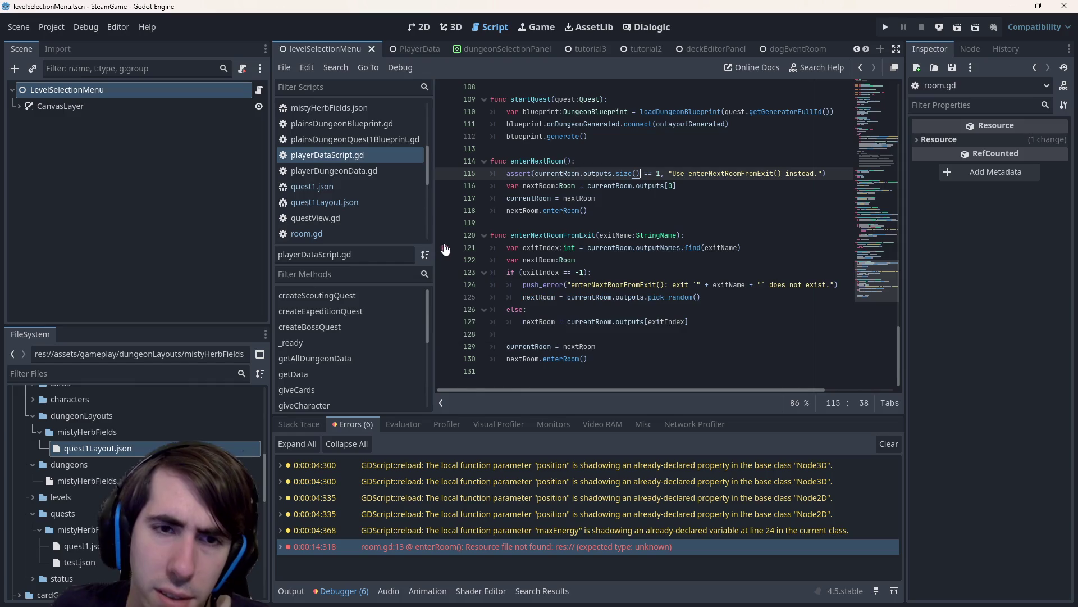
click(445, 247)
click(957, 27)
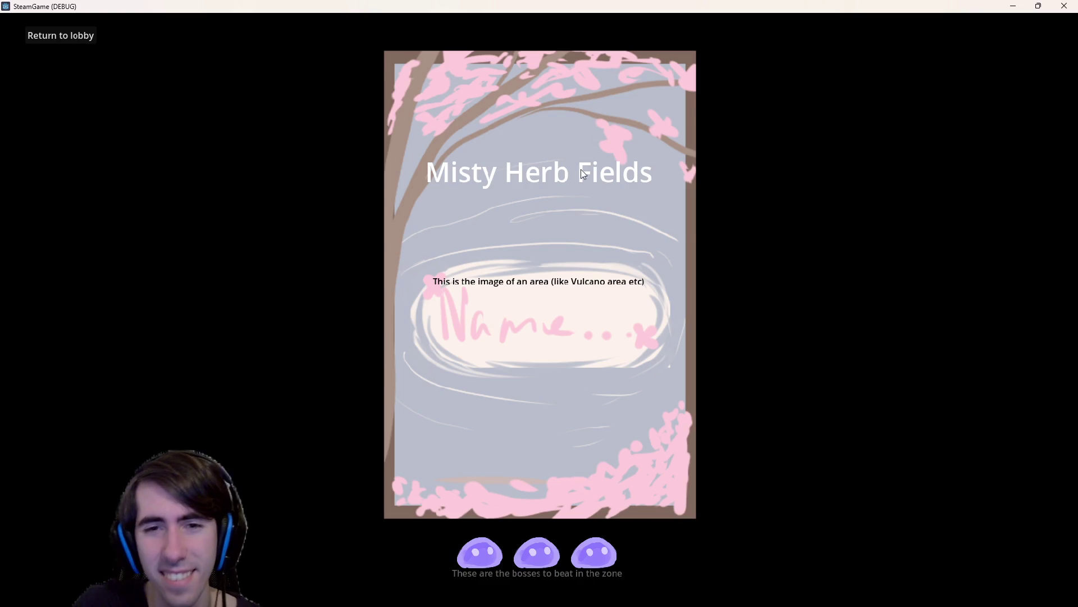
Replay the Misty Herb Fields scouting quest through the path choice and review the new errors.
click(581, 170)
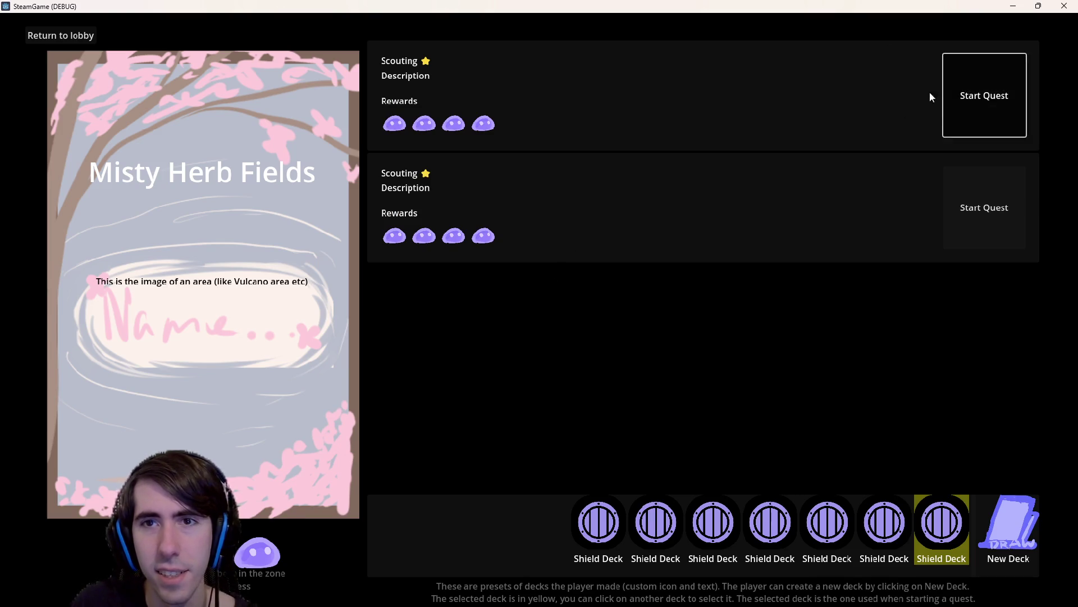
click(949, 113)
mouse_move(663, 5)
mouse_down()
mouse_move(680, 58)
mouse_move(679, 321)
mouse_move(654, 93)
mouse_up()
click(629, 174)
click(559, 277)
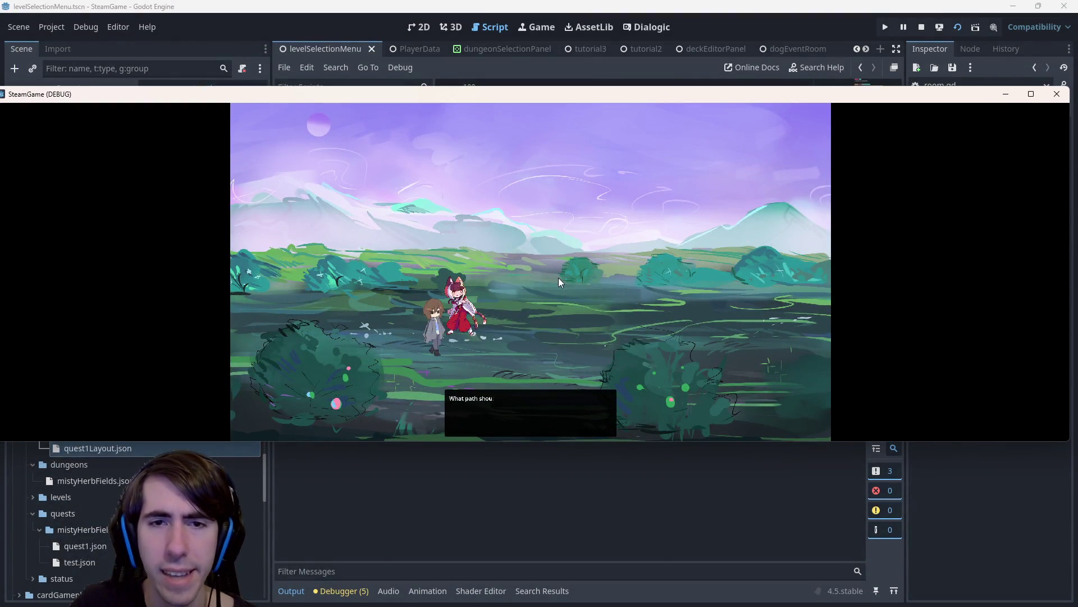
click(554, 279)
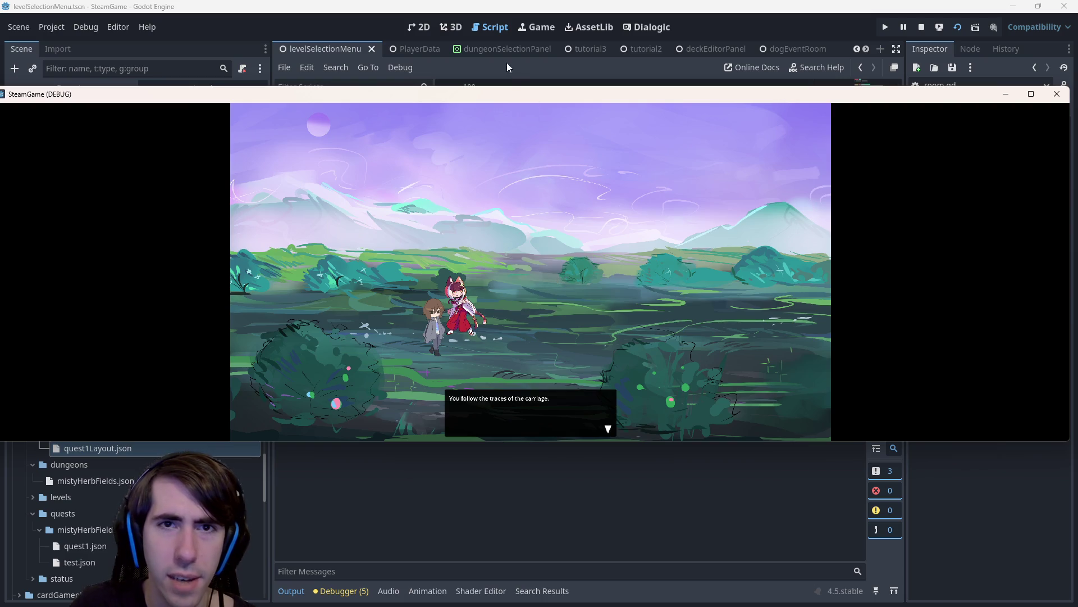
mouse_move(518, 92)
mouse_down()
mouse_move(558, 61)
mouse_move(552, 53)
mouse_move(528, 87)
mouse_up()
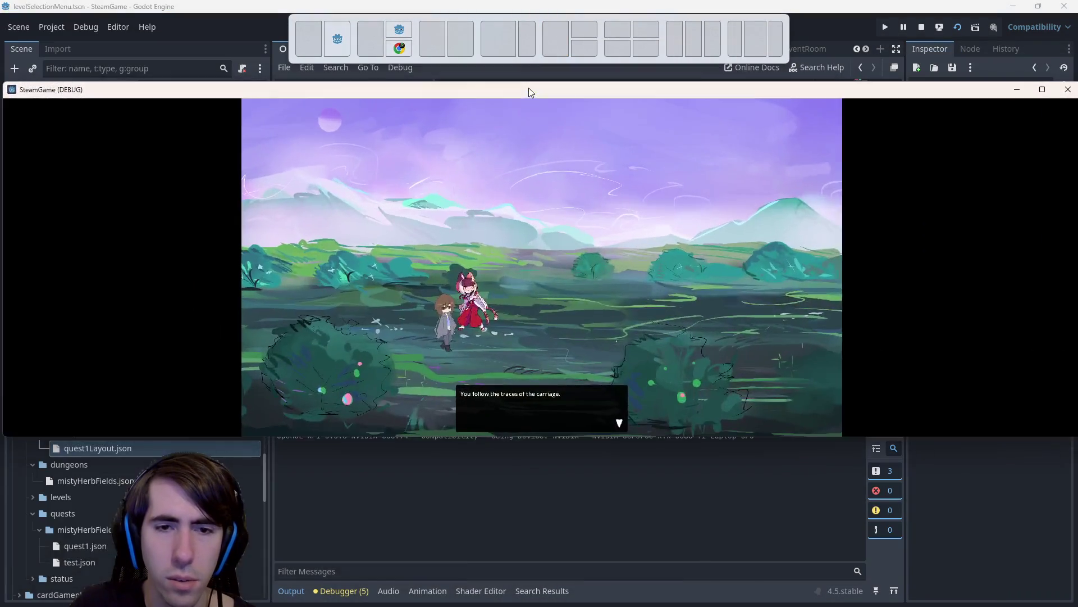
click(558, 275)
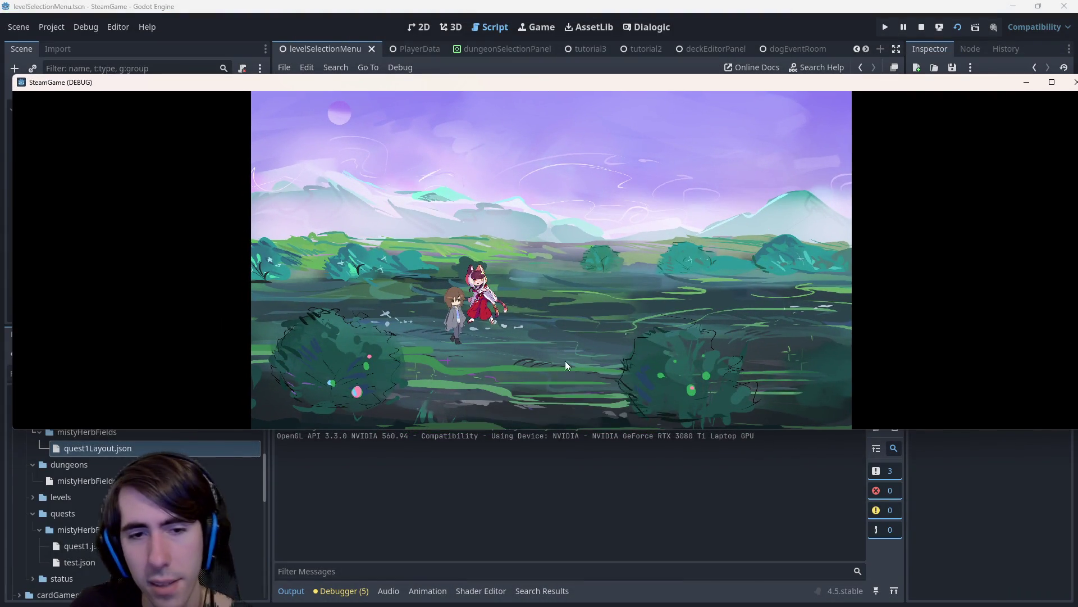
click(362, 591)
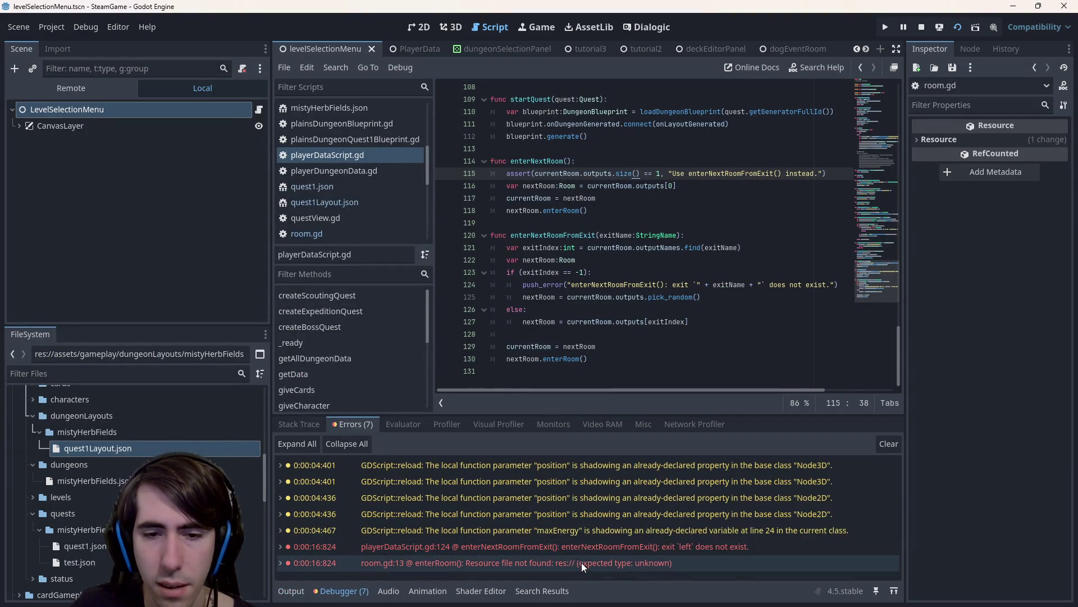
Stop the running game and open test.json in the code editor.
mouse_move(586, 562)
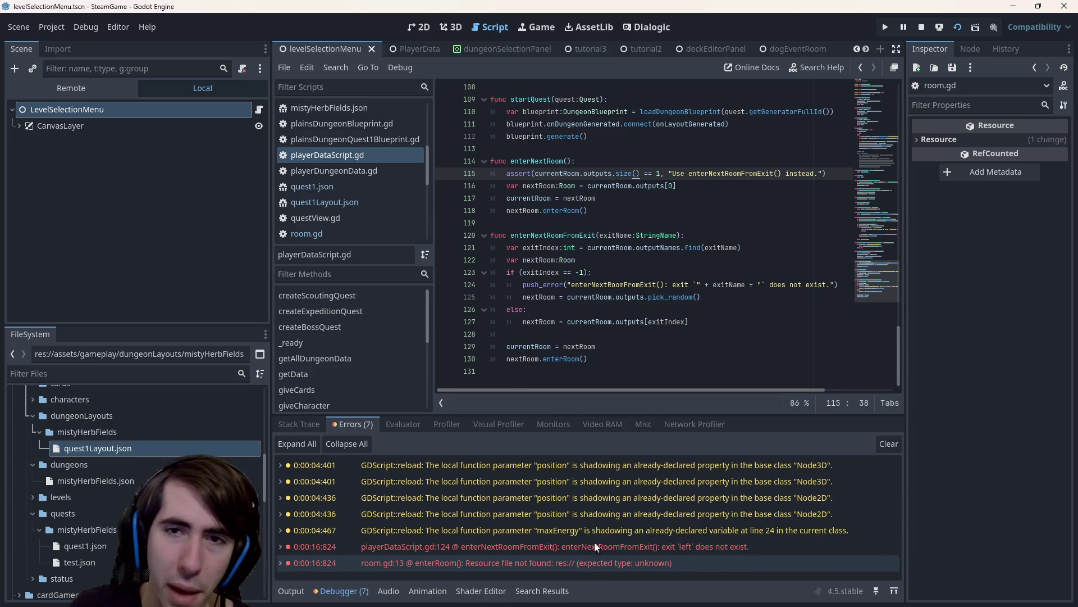
click(921, 27)
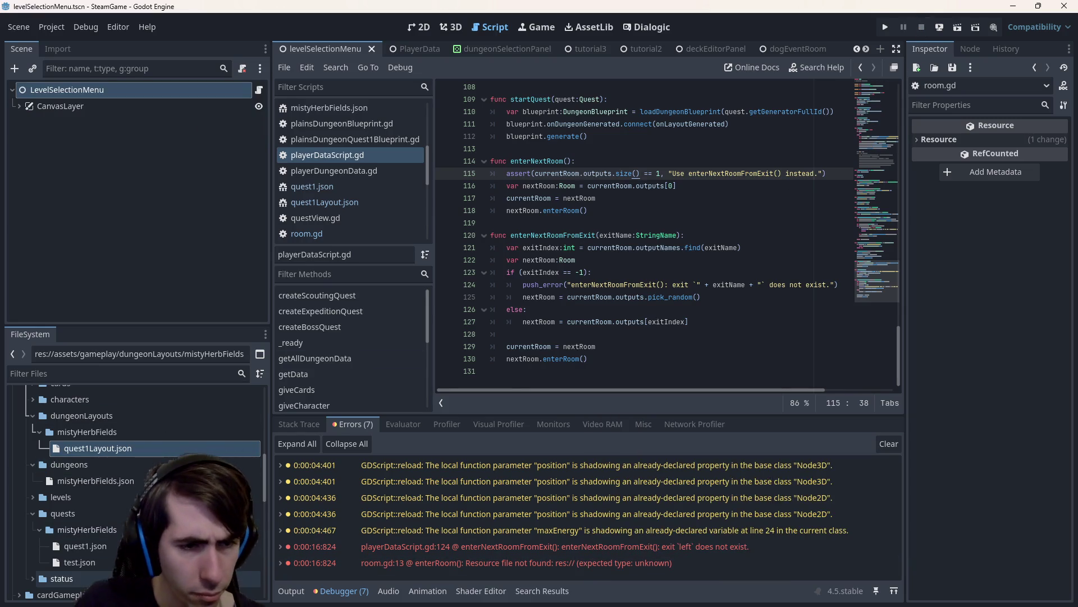
double_click(79, 561)
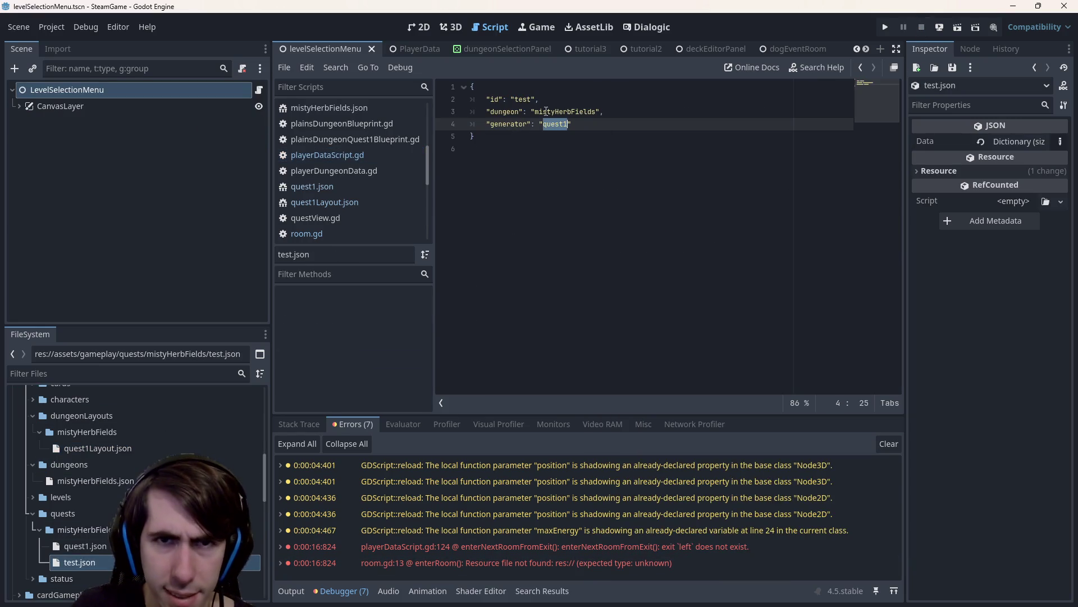
Open quest1Layout.json from the FileSystem dock in the script editor.
click(183, 454)
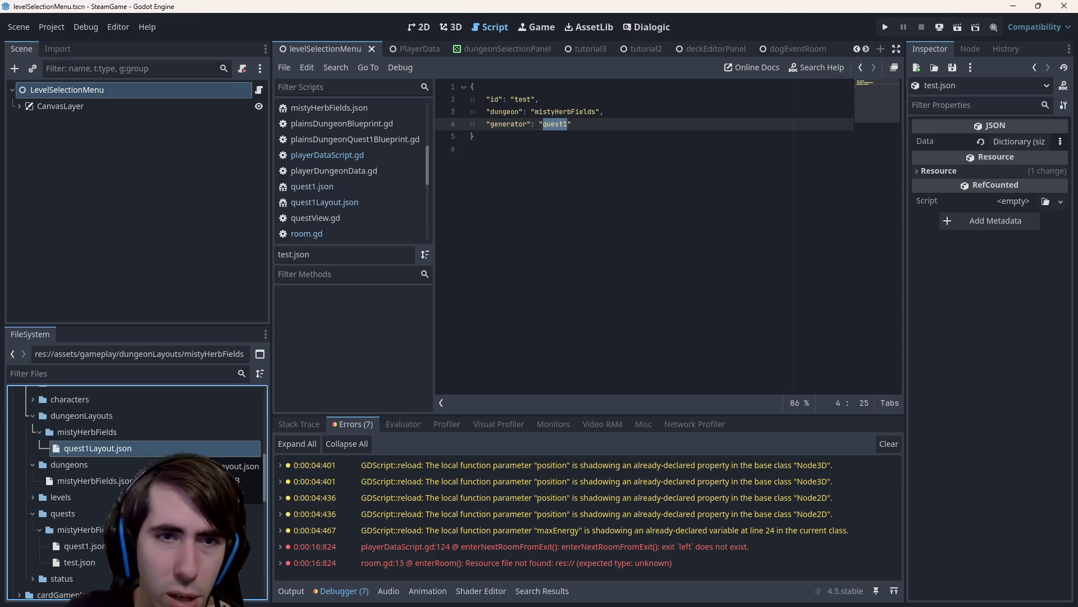
key(F2)
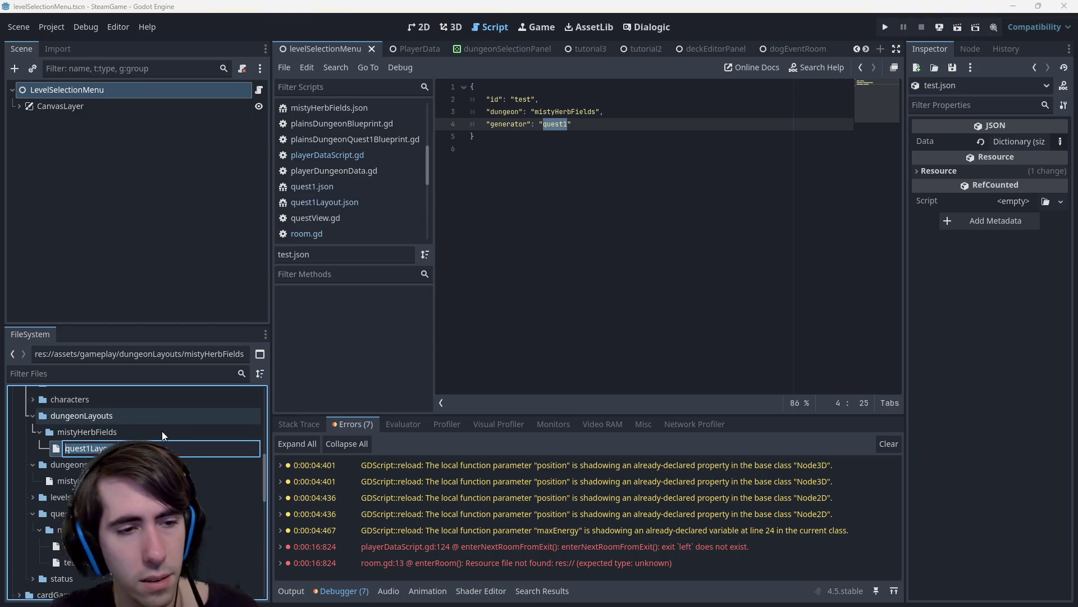
key(Return)
key(Return)
scroll(553, 165, up, 7)
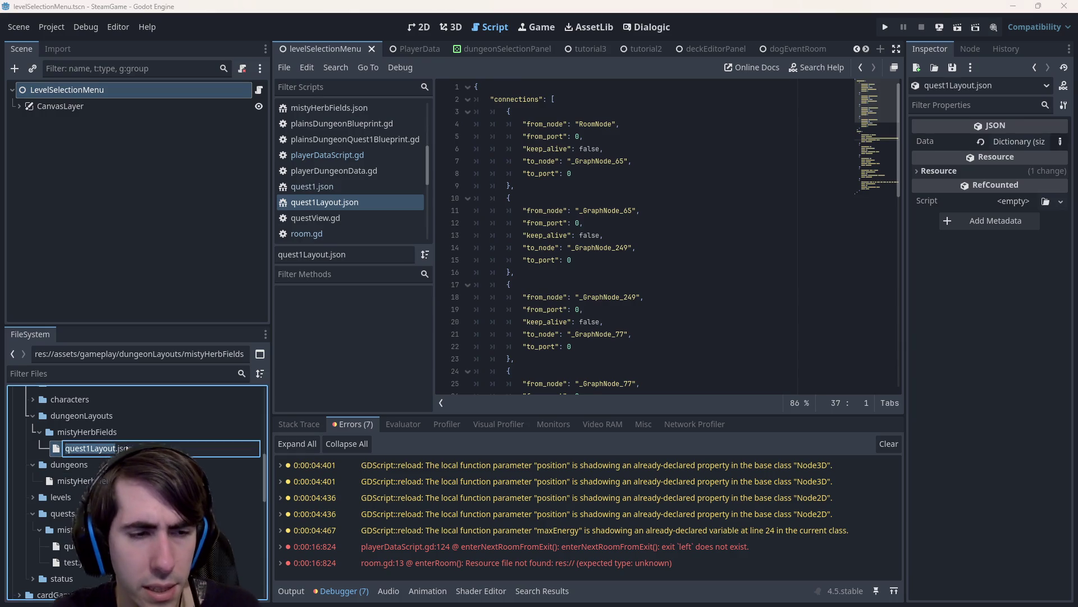
Search the project for quest1Layout and open the matching plainsDungeonQuest1Blueprint.gd script.
click(589, 247)
key(ctrl+shift+f)
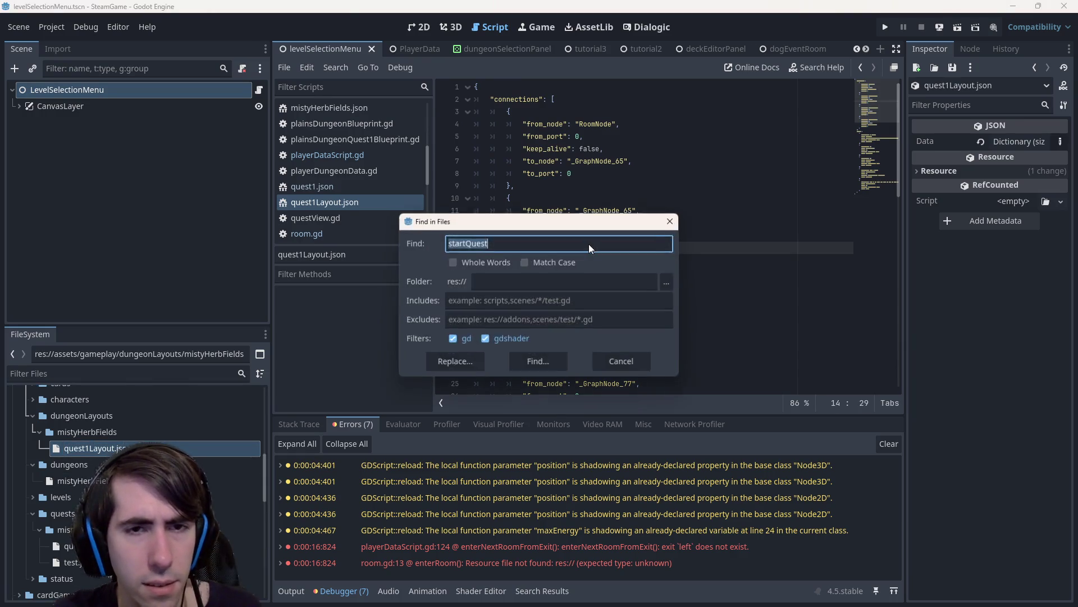
key(Return)
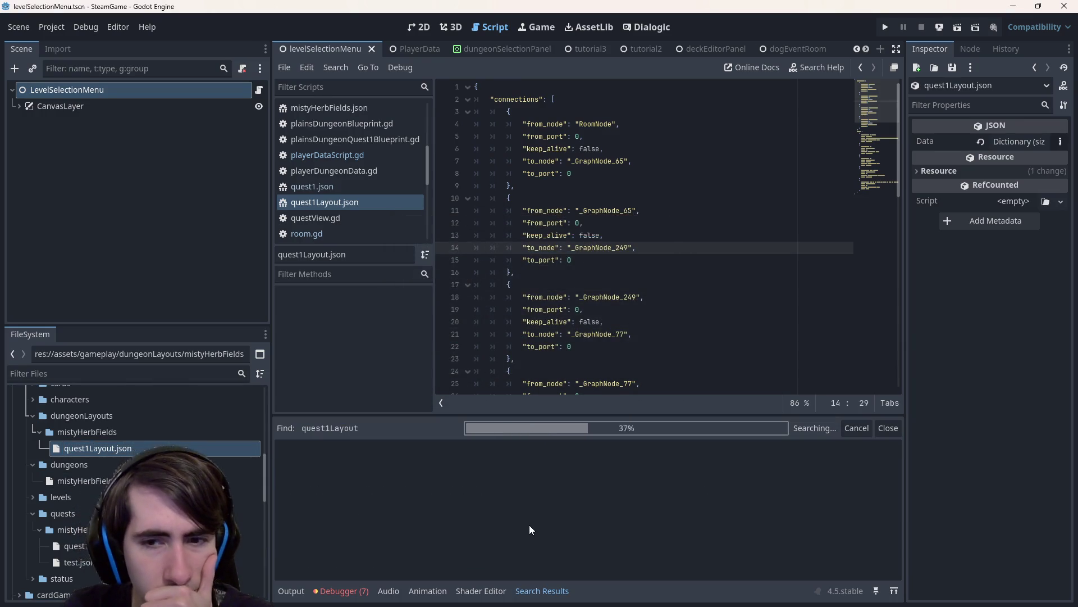
click(489, 467)
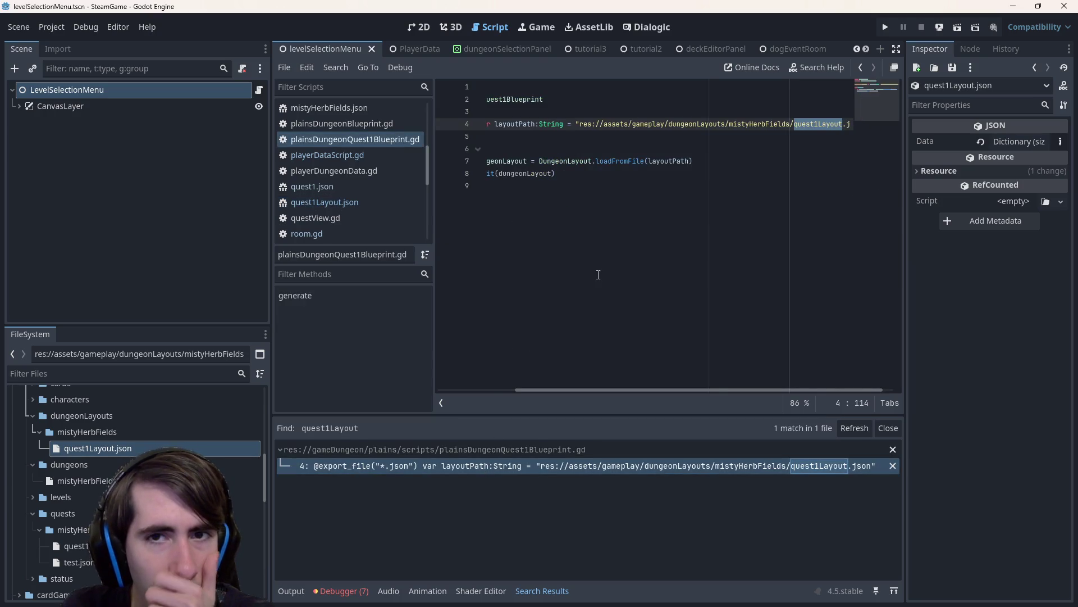
Inspect the exported layoutPath declaration in plainsDungeonQuest1Blueprint.gd.
drag(666, 148, 482, 124)
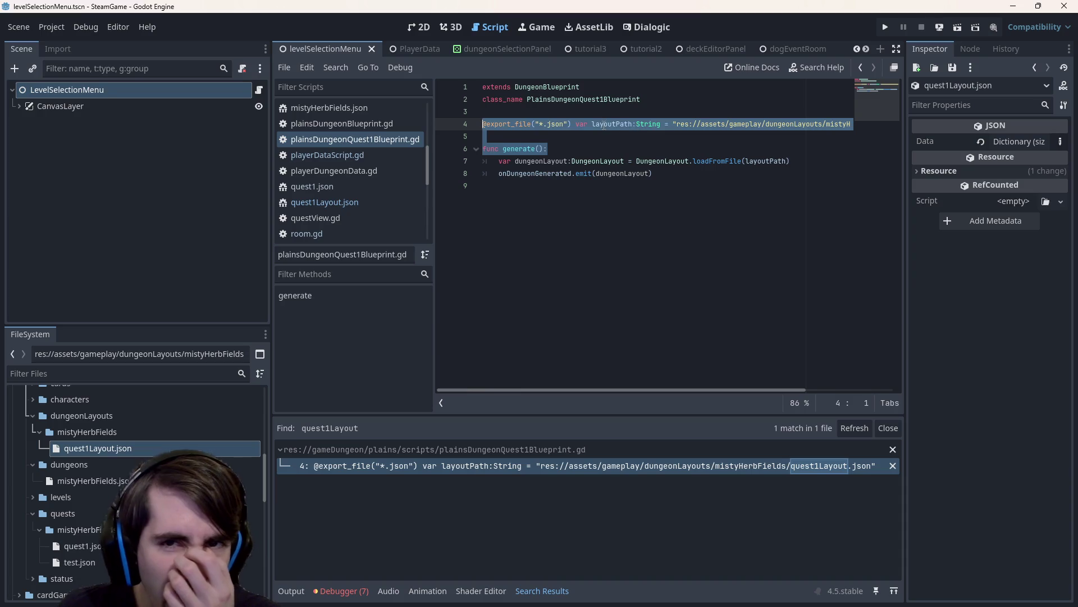
double_click(603, 125)
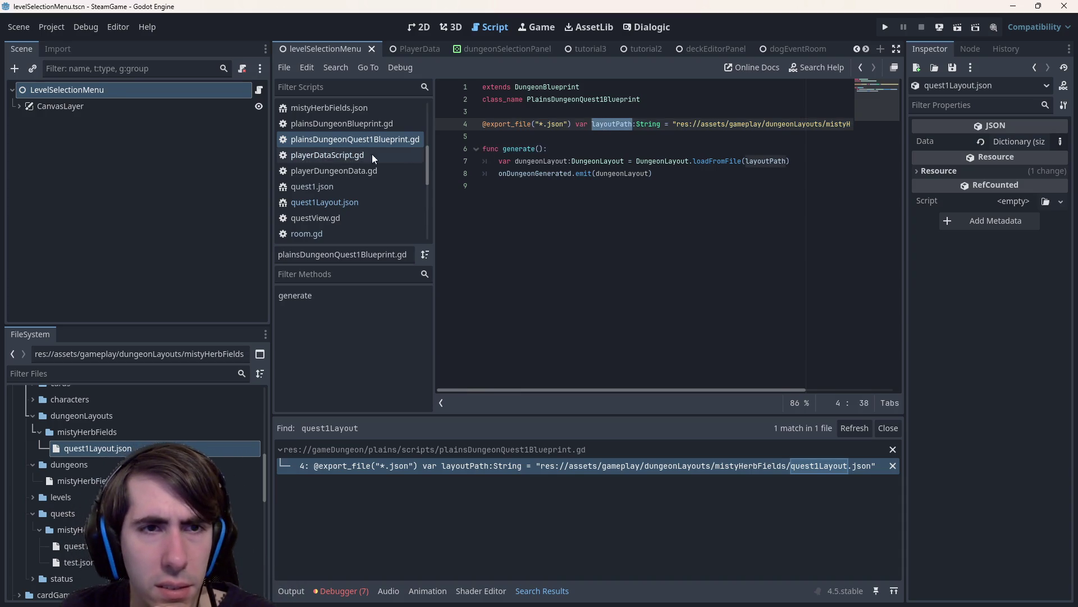
click(328, 140)
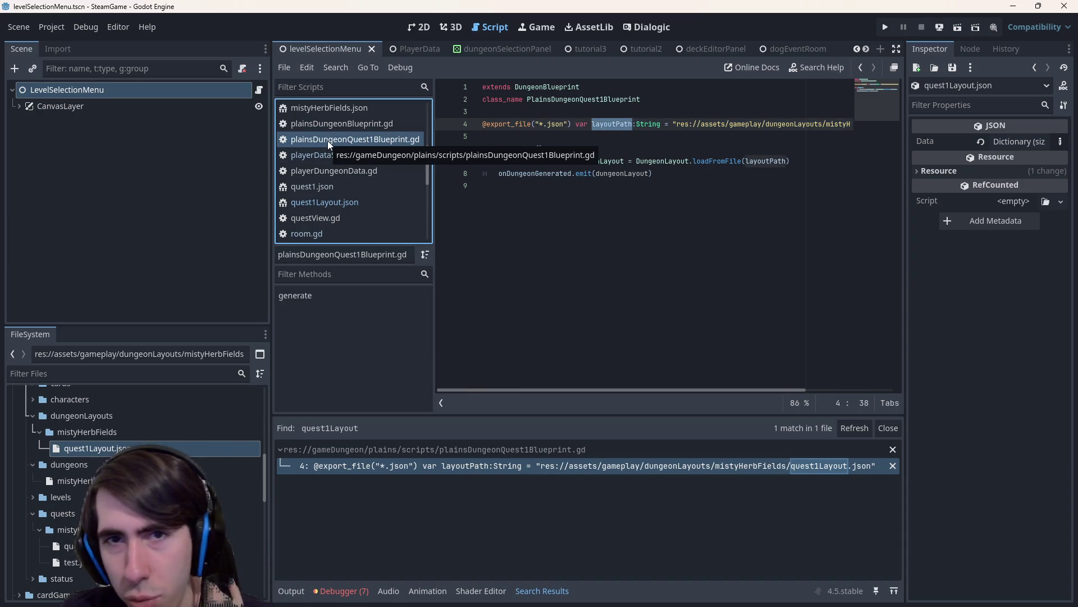
mouse_move(667, 388)
mouse_down()
mouse_move(920, 369)
mouse_move(564, 378)
mouse_up()
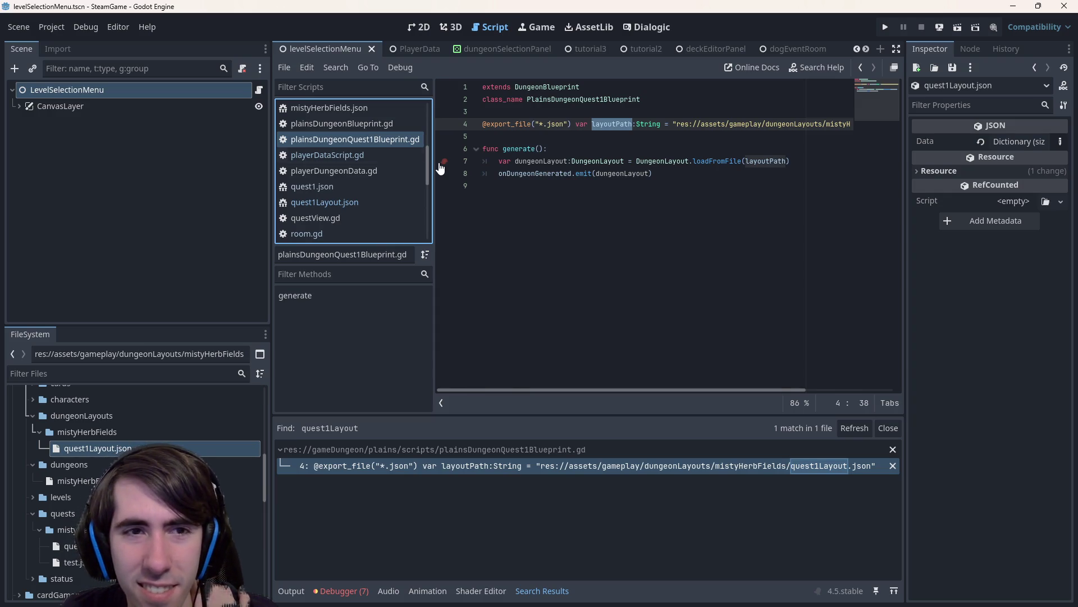
right_click(402, 141)
click(635, 198)
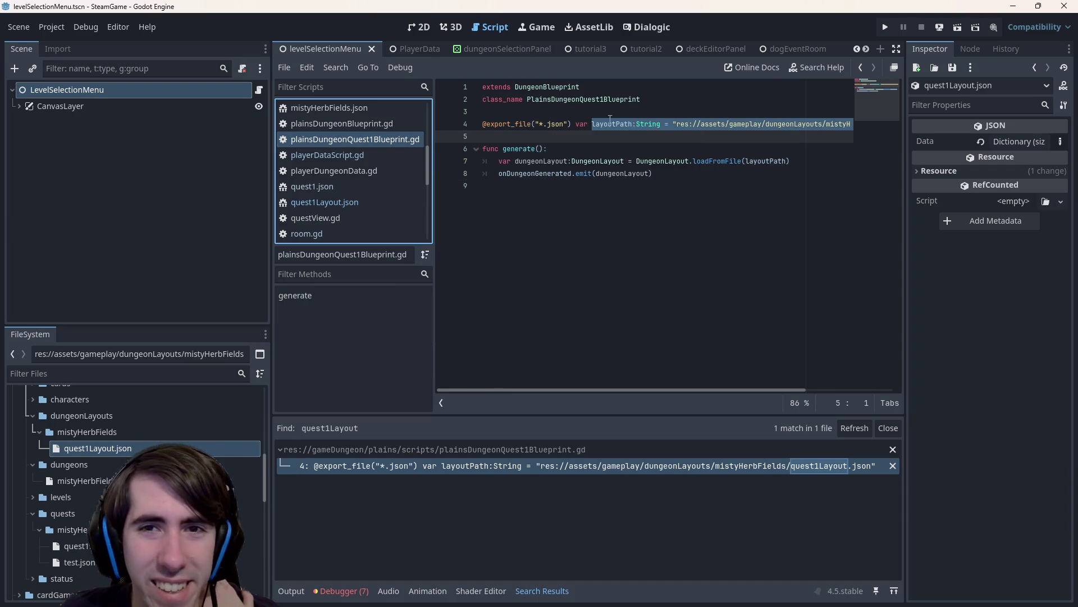
Select the PlainsDungeonQuest1Blueprint class name and start a Find in Files search for it.
click(581, 99)
double_click(581, 99)
click(581, 99)
double_click(581, 100)
key(ctrl+c)
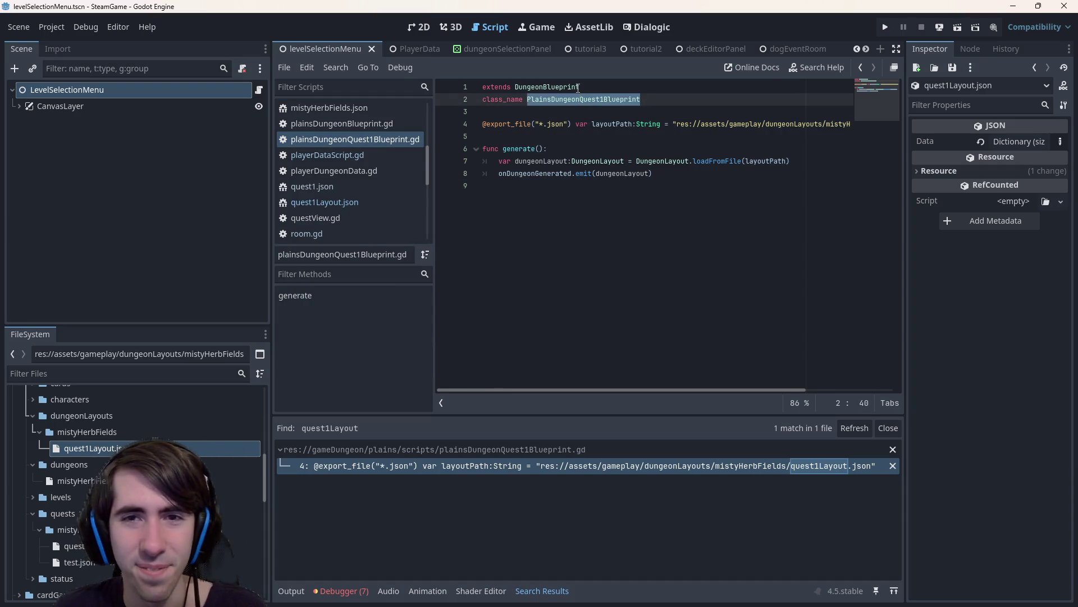
key(ctrl+shift+f)
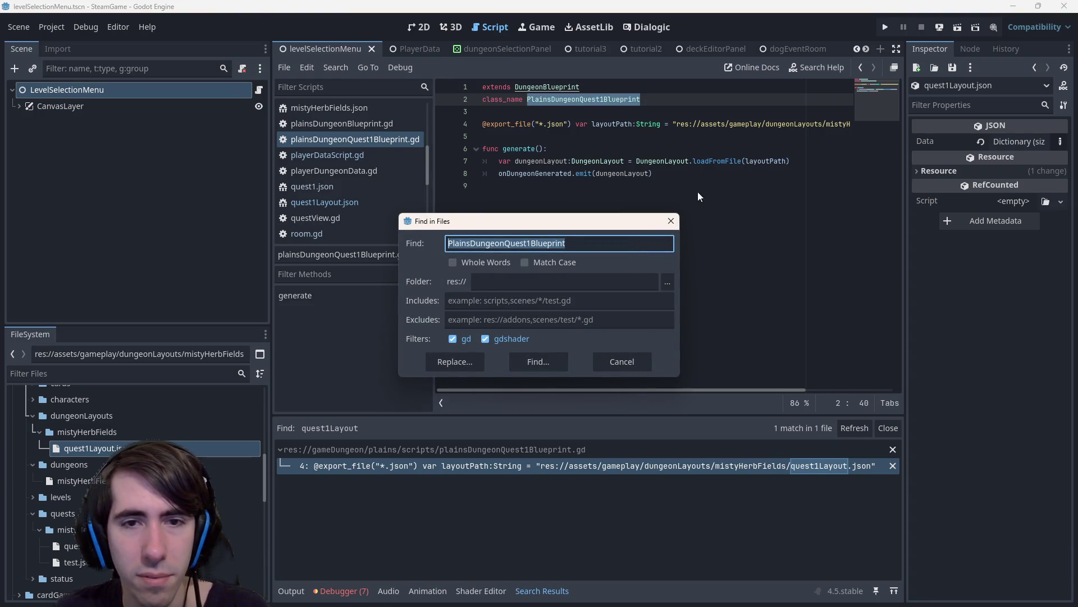
Find the 2 class-name matches, inspect playerDataScript.gd line 100, and jump to the class definition.
key(Return)
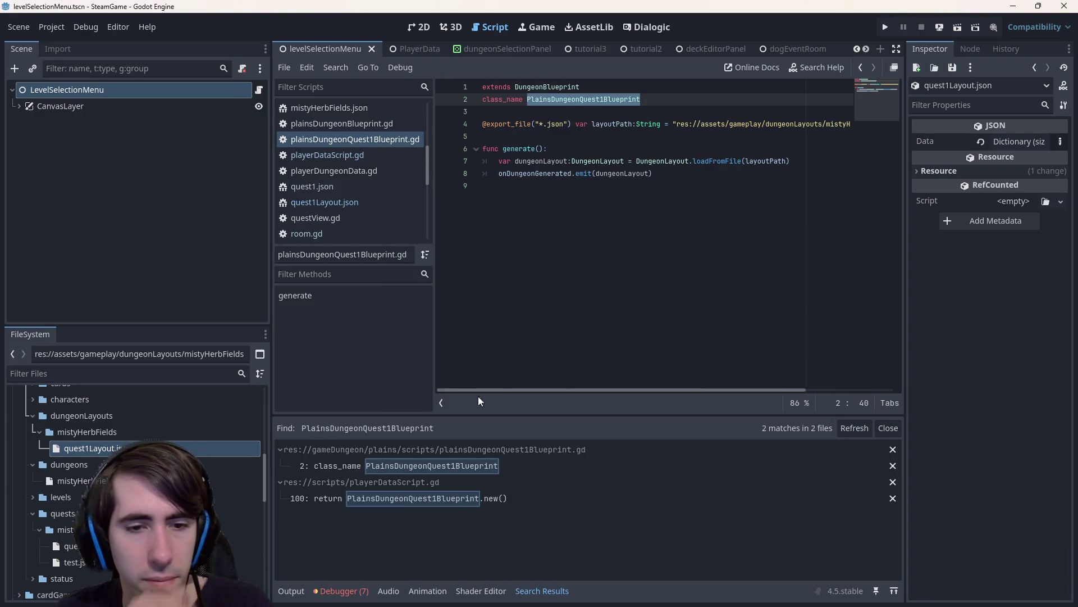
click(457, 499)
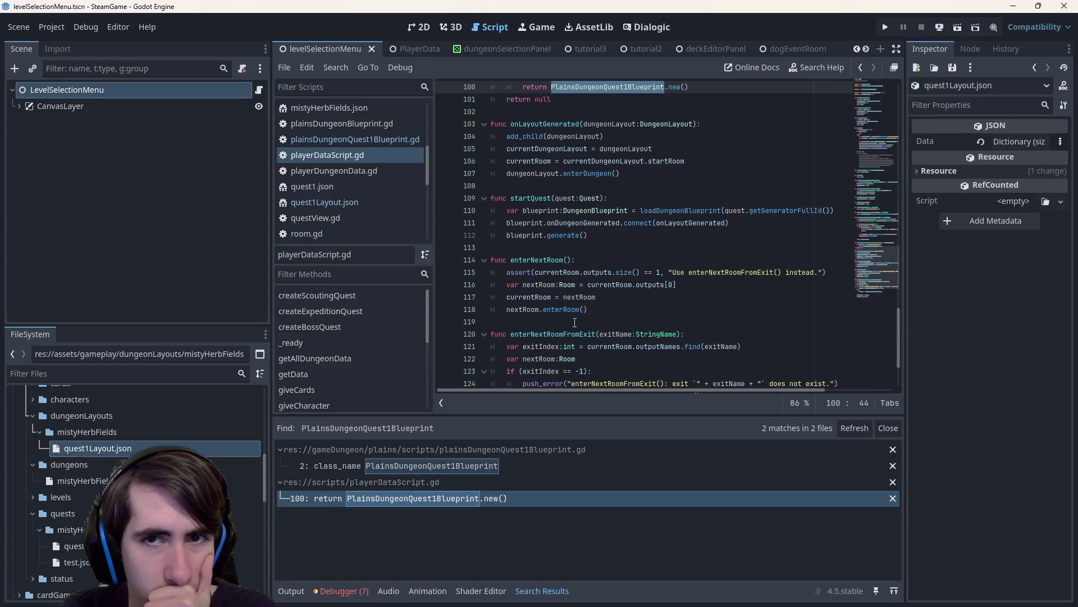
double_click(584, 209)
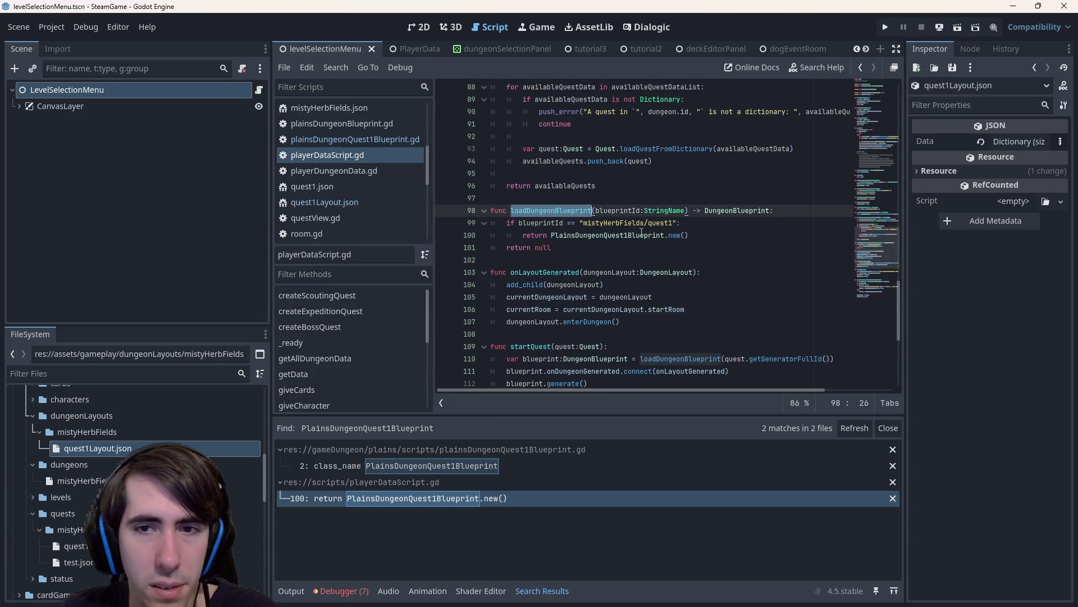
mouse_move(708, 240)
mouse_down()
mouse_move(495, 236)
mouse_move(492, 223)
mouse_up()
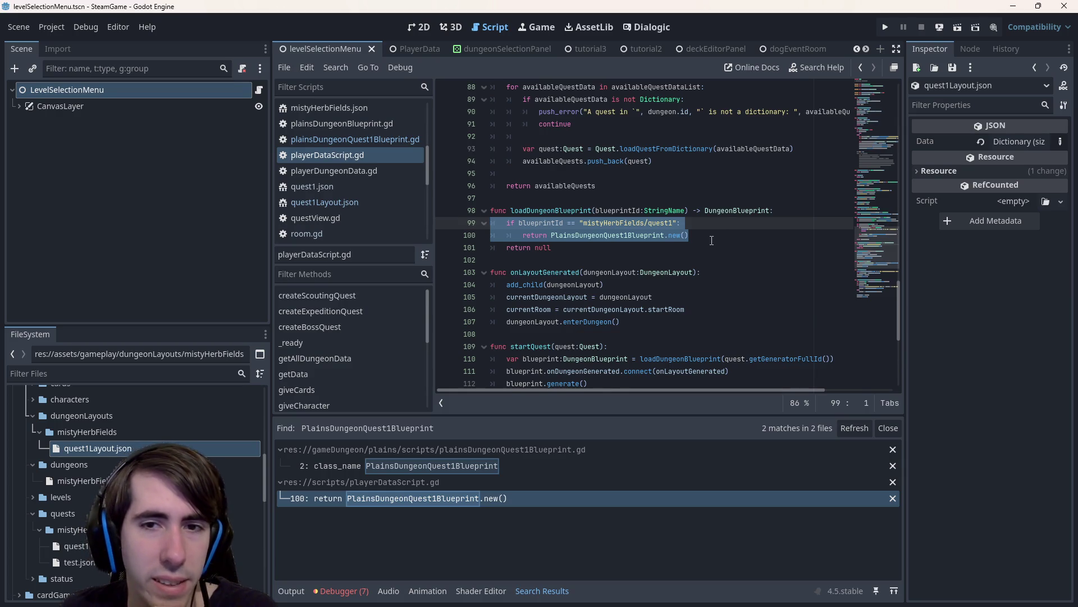
click(648, 238)
ctrl+click(648, 236)
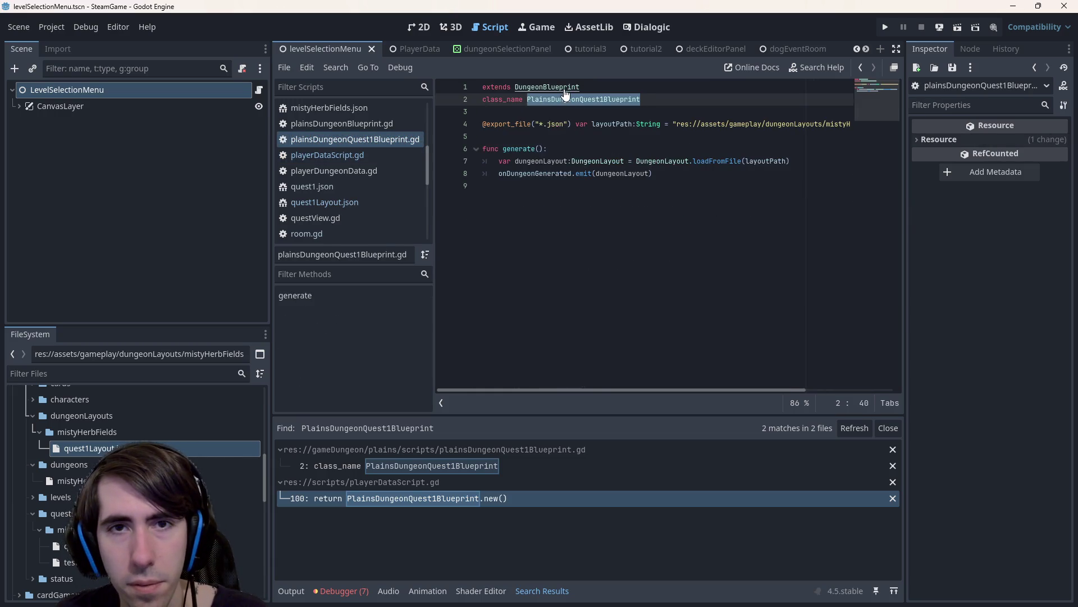
key(alt+Left)
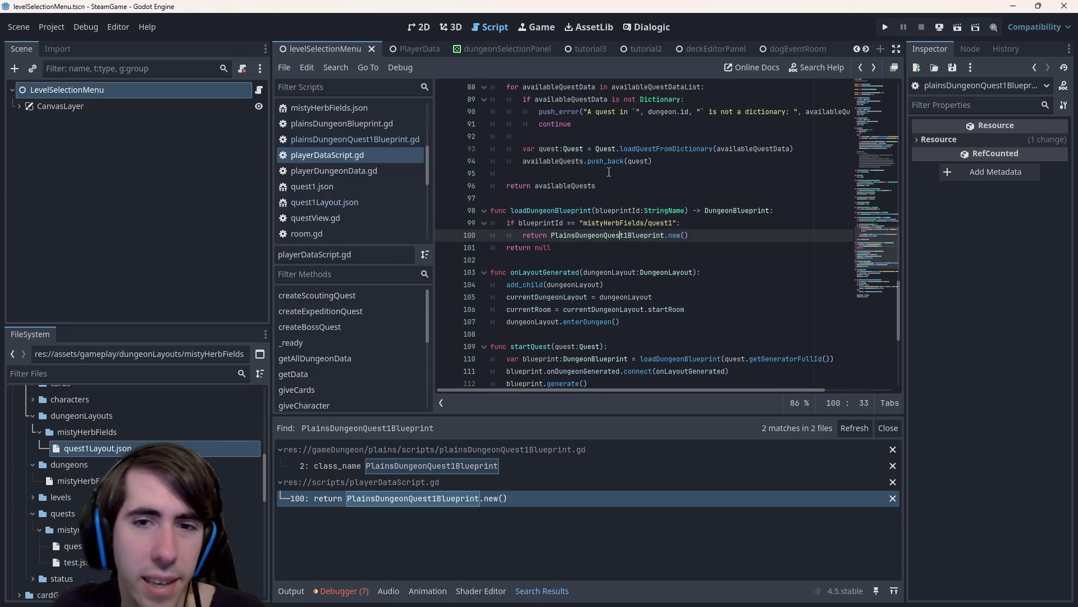
ctrl+click(612, 236)
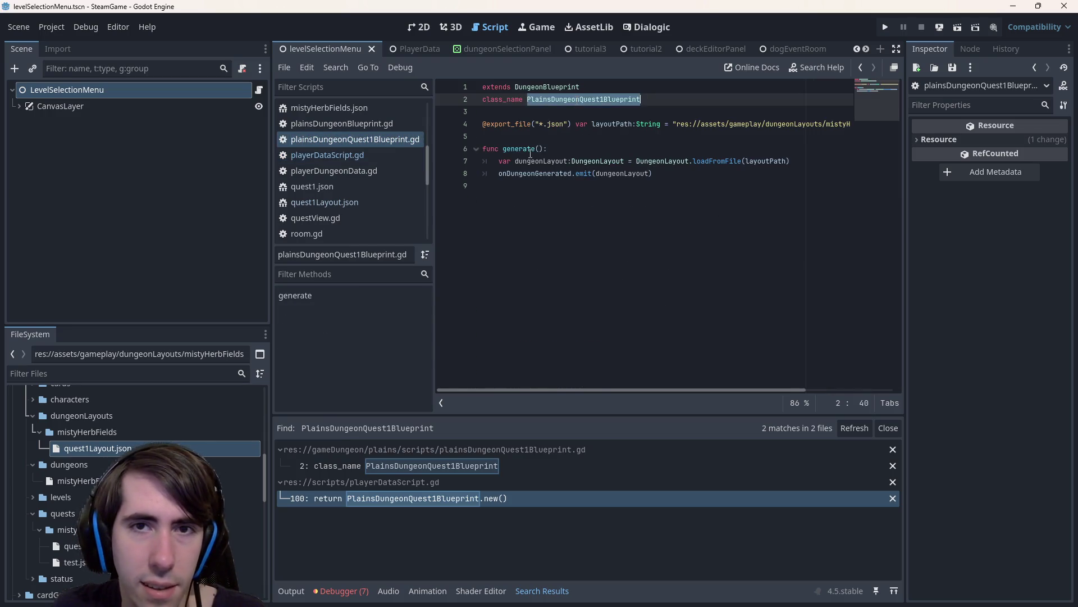
Filter the project files by PlainsDungeonQuest1Blueprint and begin retyping the class name with DungeonBlueprint.
click(150, 373)
key(ctrl+v)
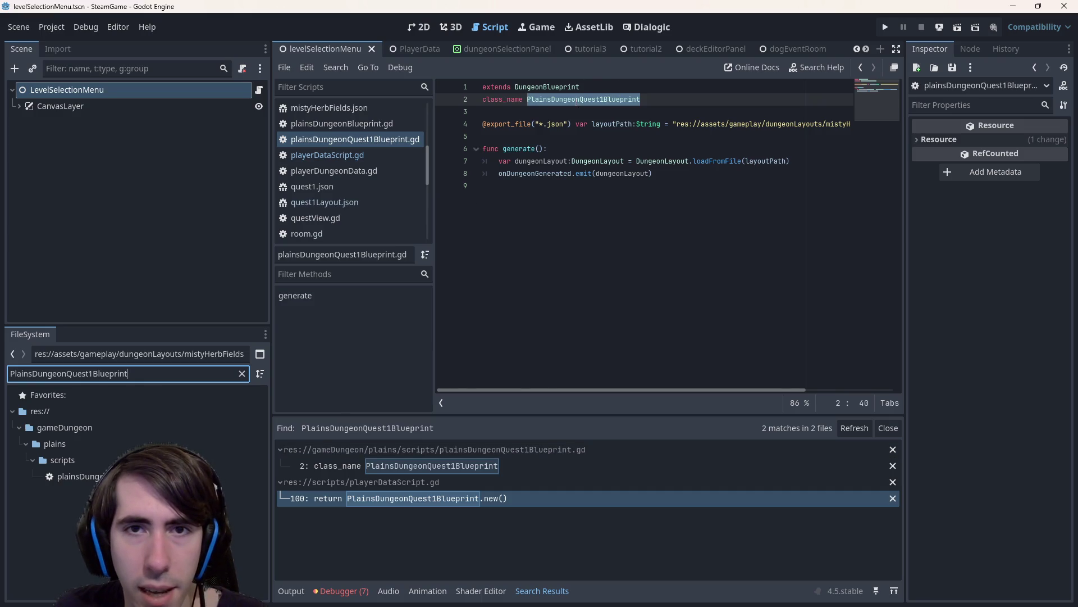
key(Escape)
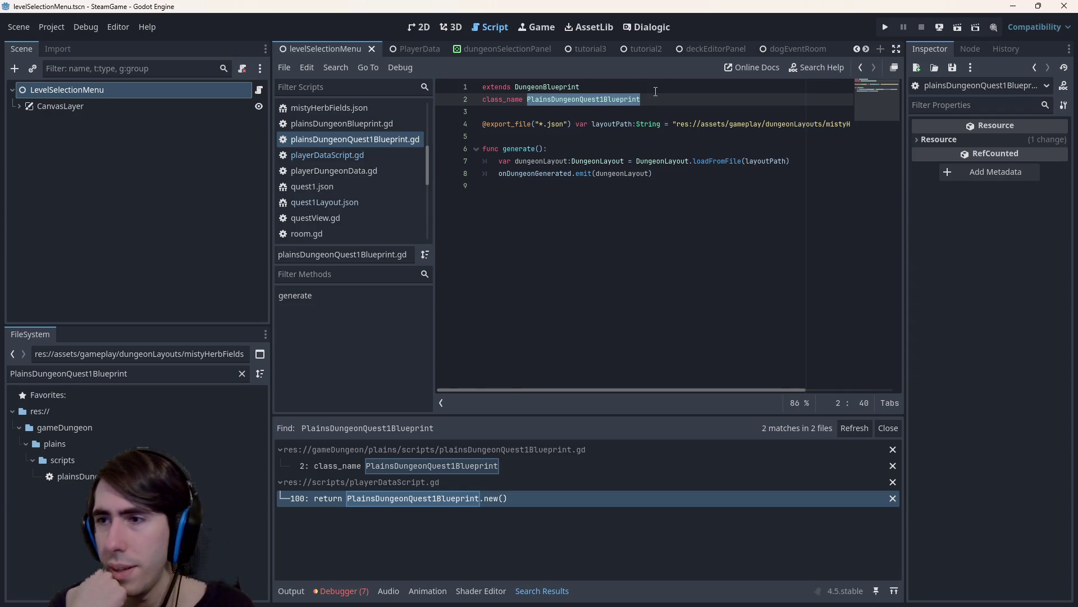
text(Dun)
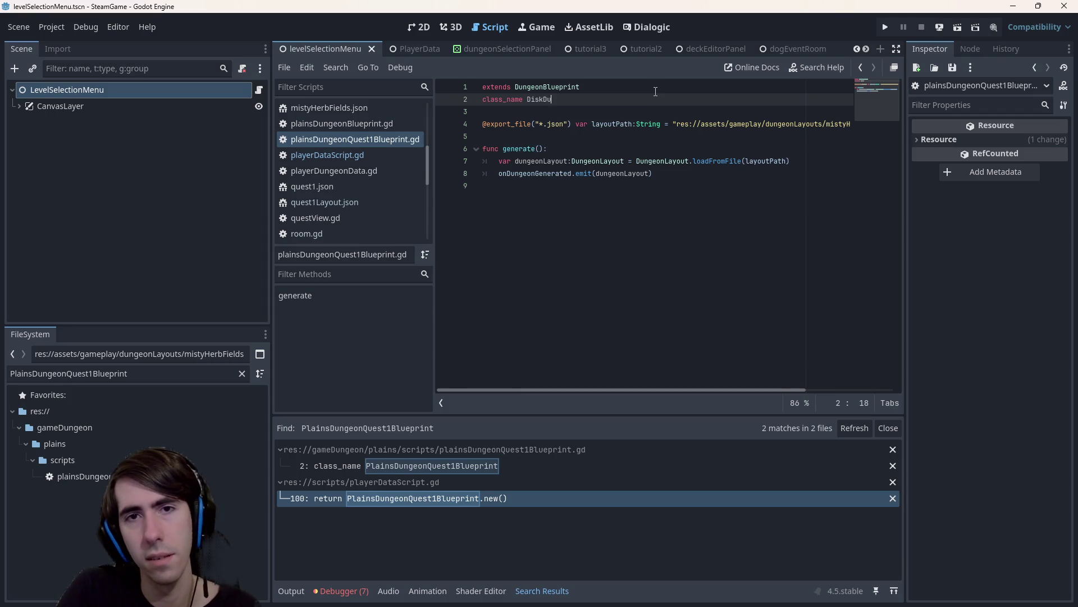
text(geonBluepr)
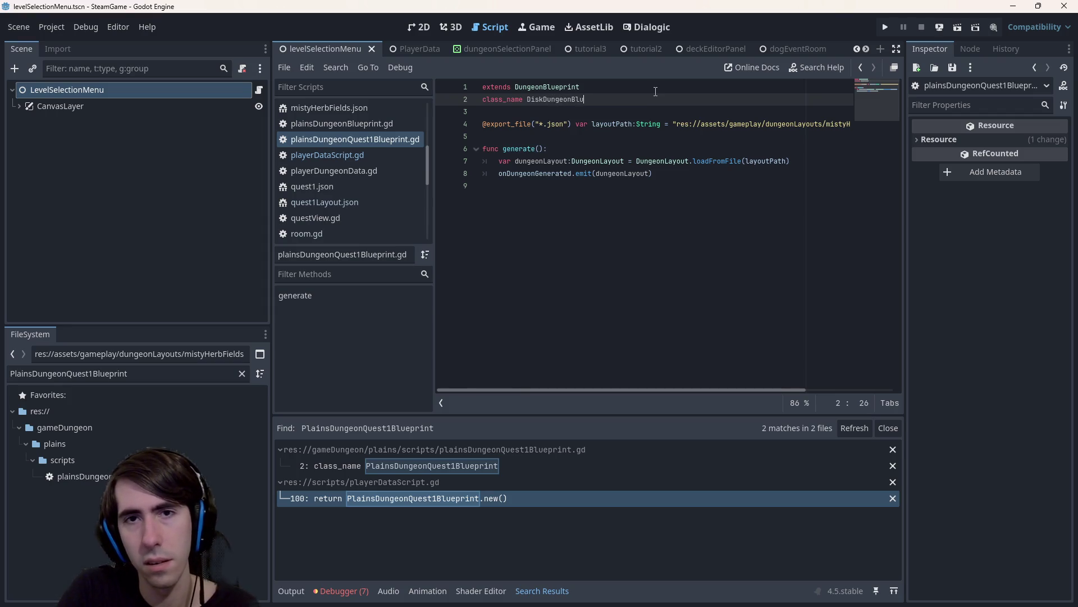
text(int)
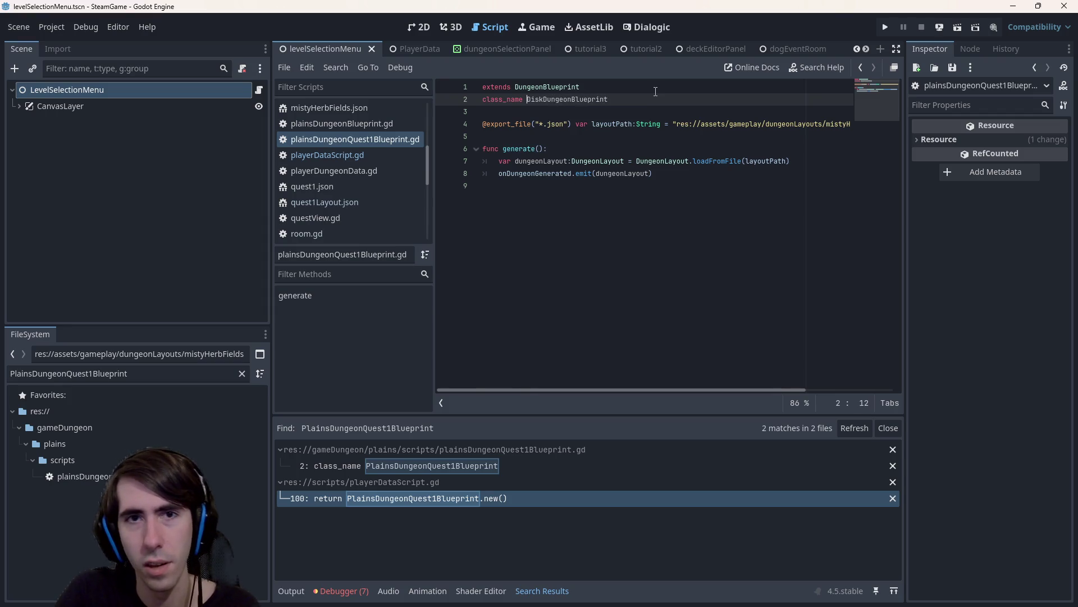
Change the class_name to JsonDungeonBlueprint and save the script.
key(BackSpace)
key(BackSpace)
key(BackSpace)
text(Json)
key(ctrl+s)
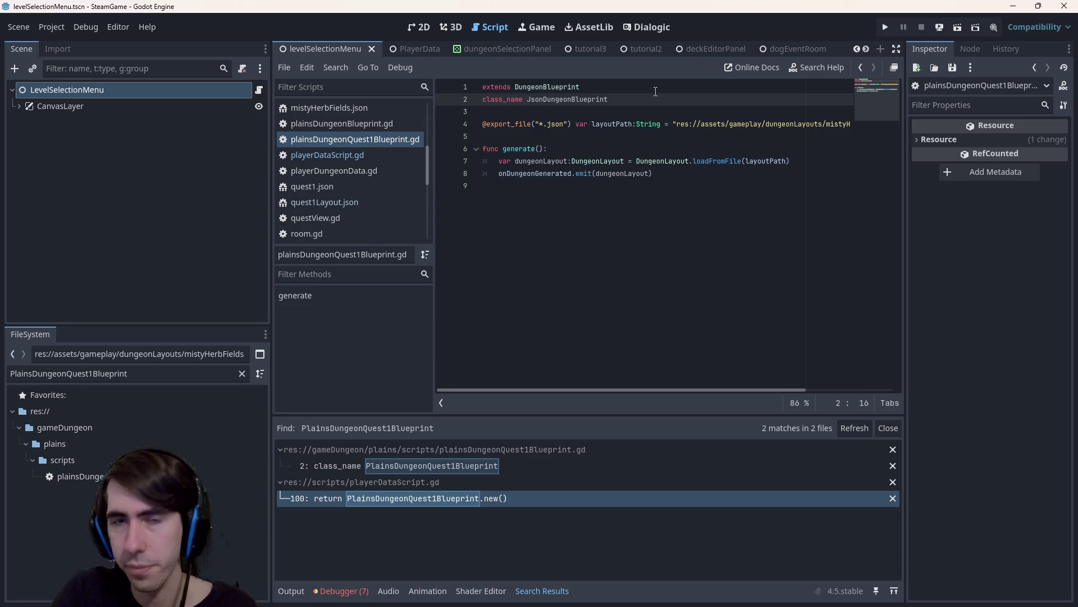
double_click(624, 124)
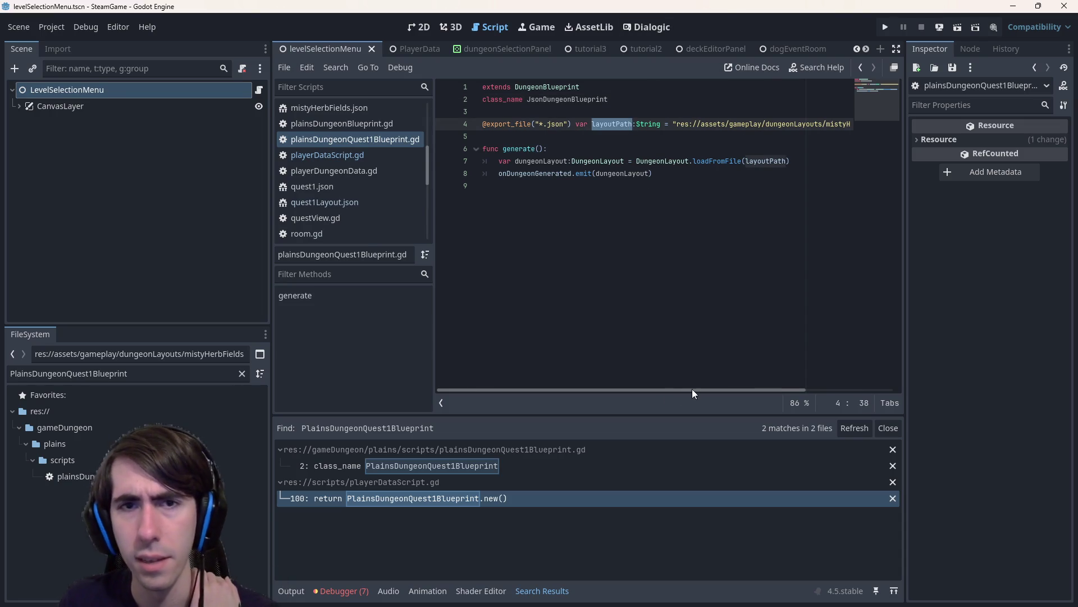
mouse_move(682, 390)
mouse_down()
mouse_move(810, 388)
mouse_move(676, 388)
mouse_up()
click(600, 104)
double_click(567, 99)
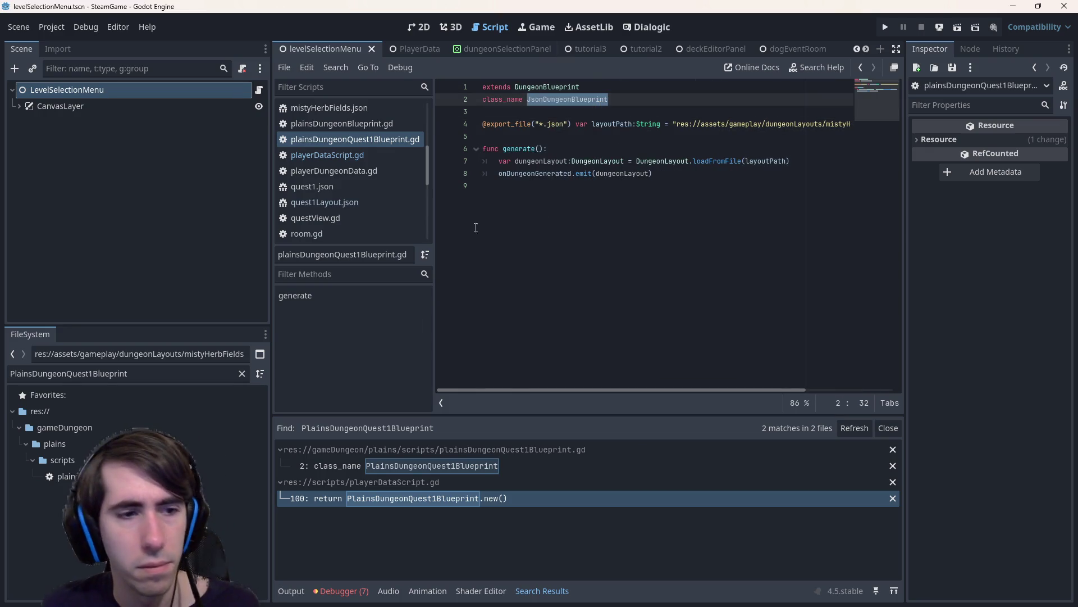
Rename the blueprint script file to jsonDungeonBlueprint.gd.
click(65, 476)
key(F2)
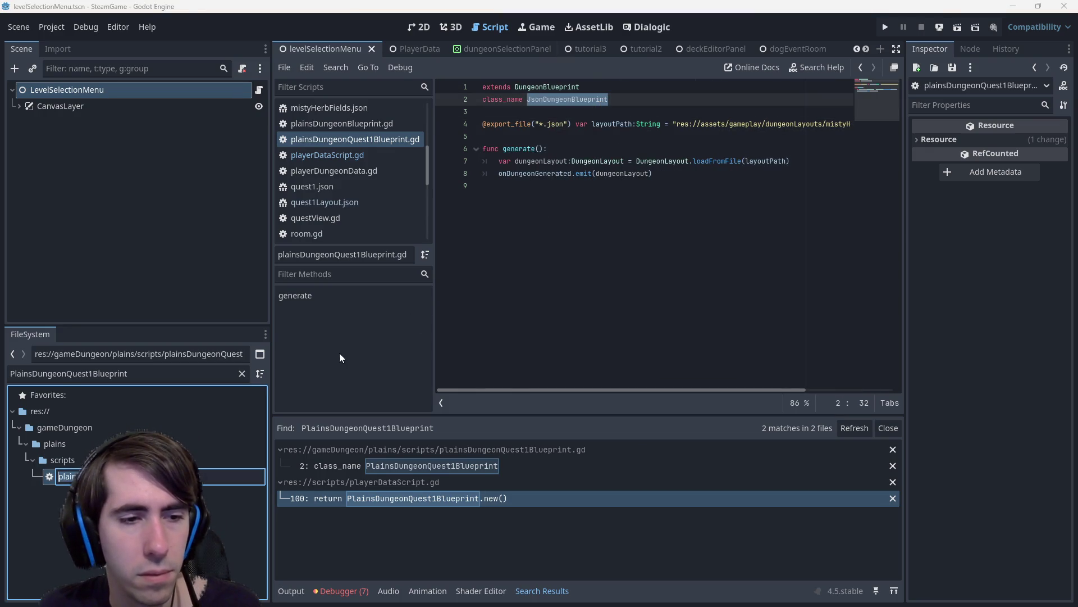
key(ctrl+v)
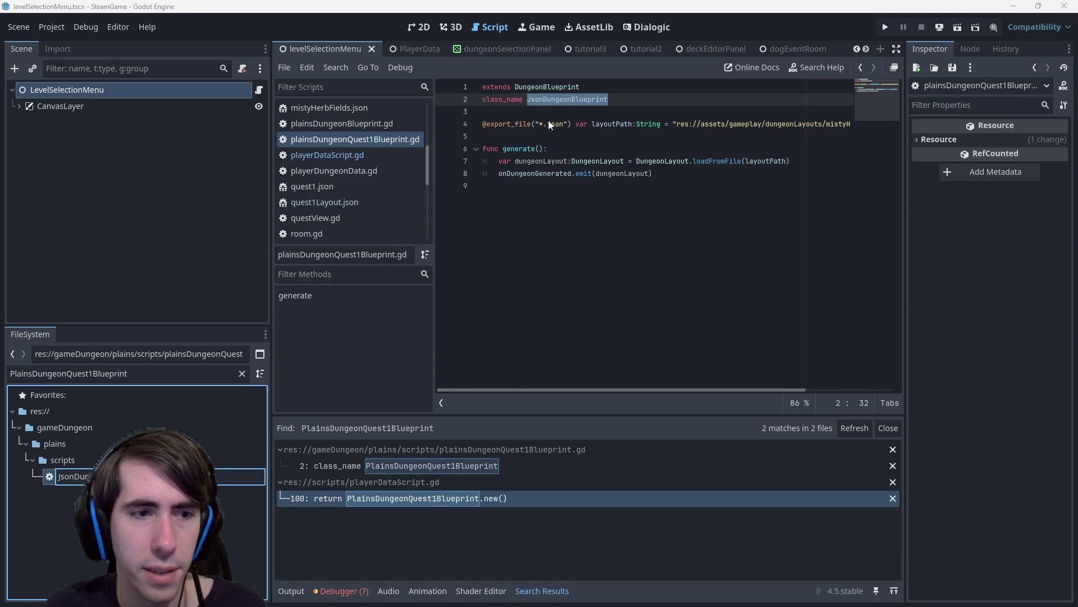
key(End)
key(Return)
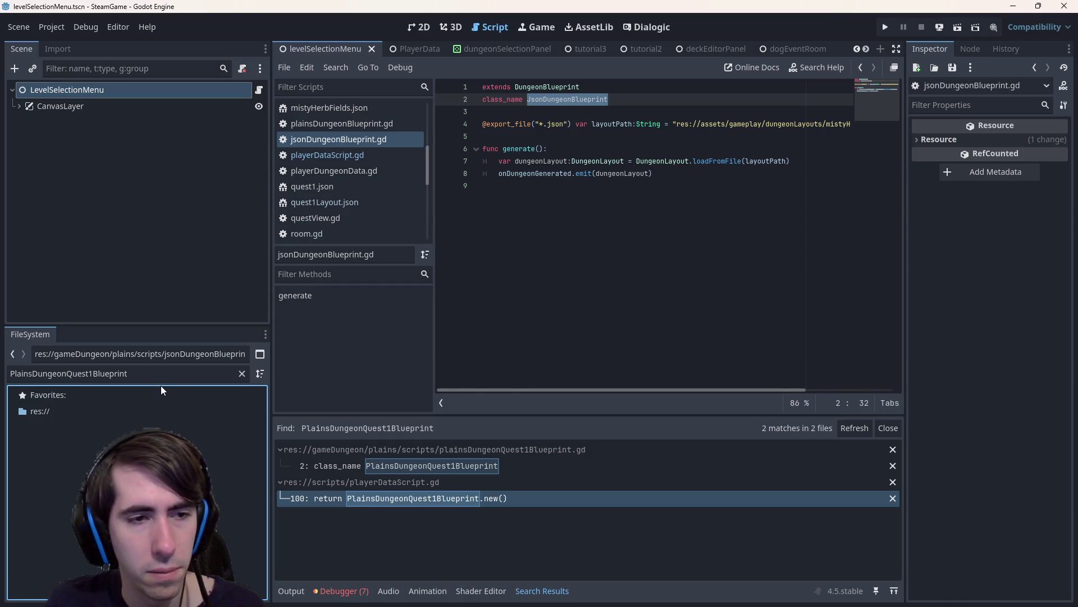
Update the line-100 usage in playerDataScript.gd to JsonDungeonBlueprint.
key(ctrl+f)
click(441, 498)
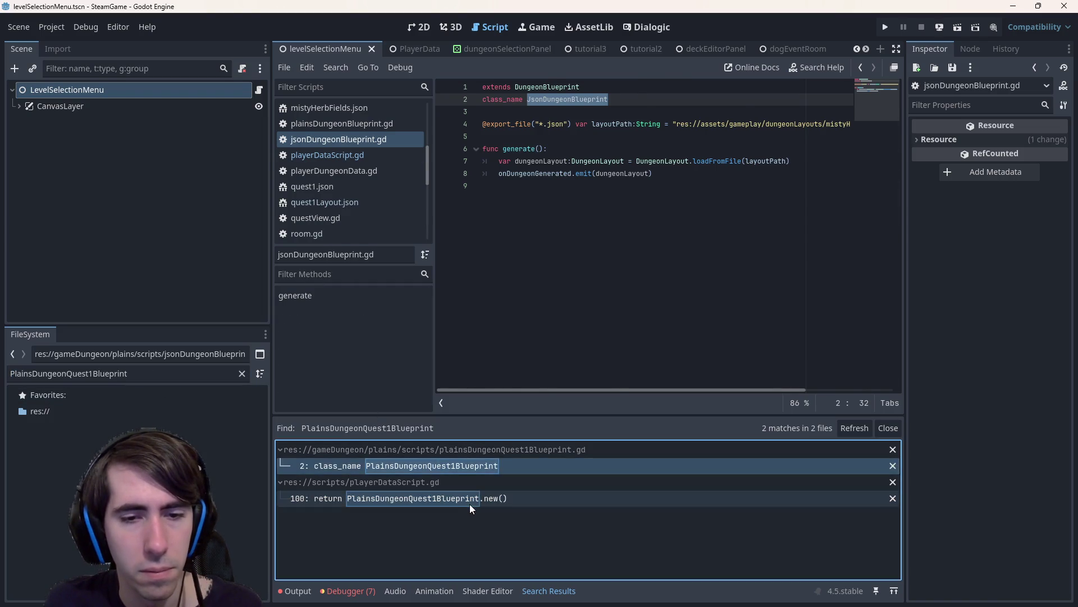
key(ctrl+s)
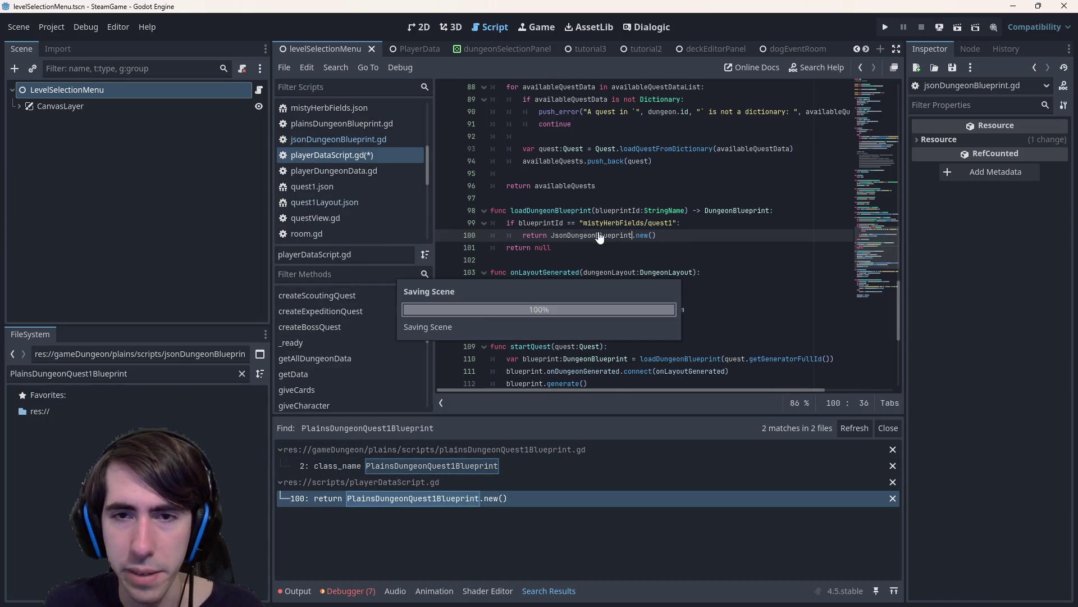
Check JsonDungeonBlueprint on line 100, then bring the Google Drive compendium folder over the editor.
double_click(621, 235)
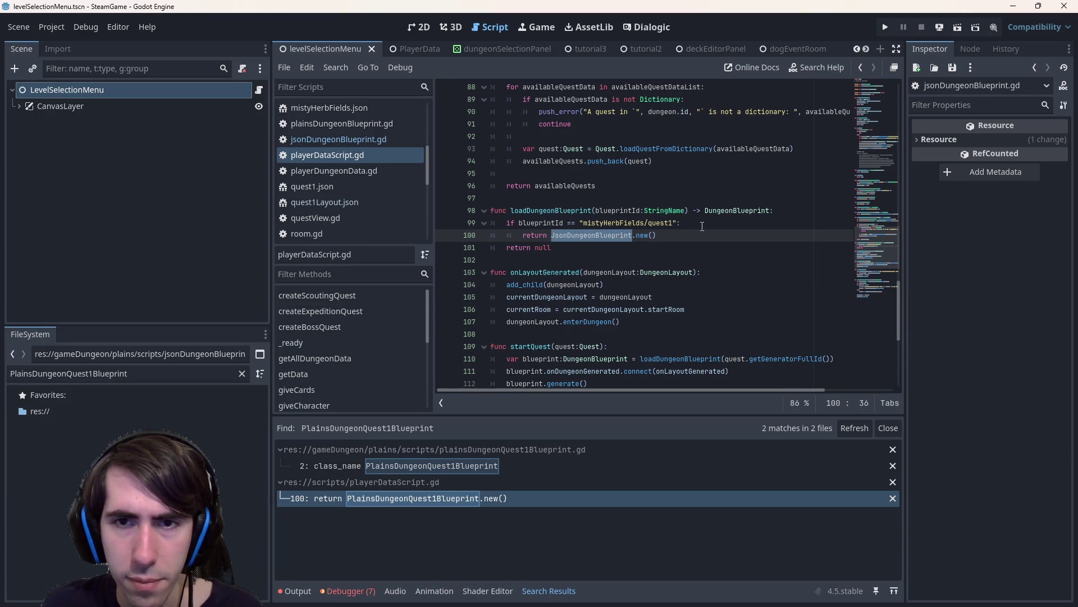
click(700, 225)
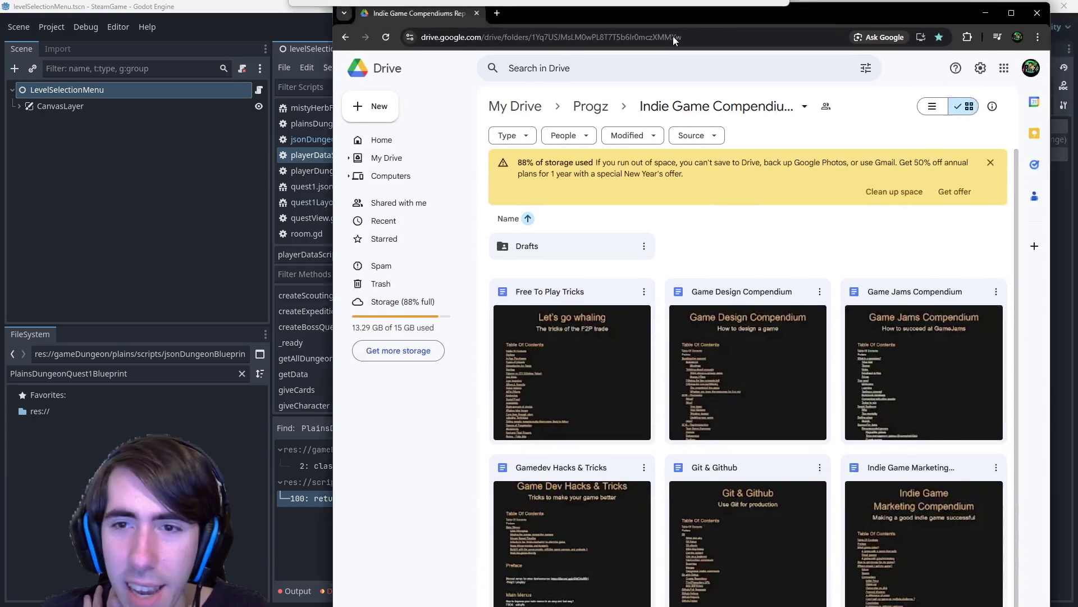
mouse_move(673, 36)
mouse_down()
mouse_move(962, 77)
mouse_move(666, 36)
mouse_move(608, 16)
mouse_move(607, 0)
mouse_up()
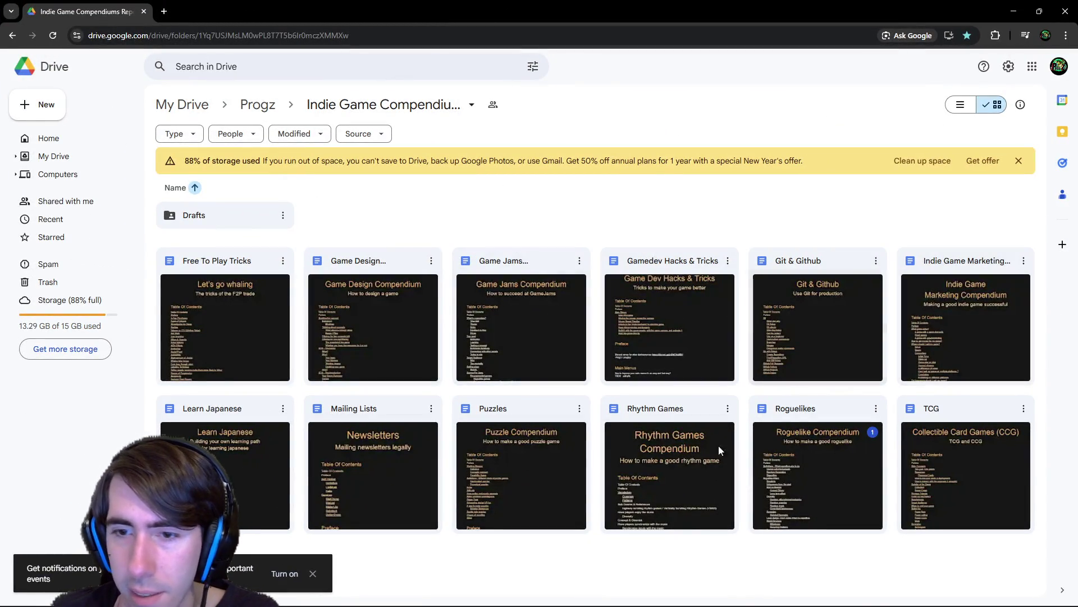
Open and skim the Roguelikes compendium, then return to the folder.
double_click(819, 467)
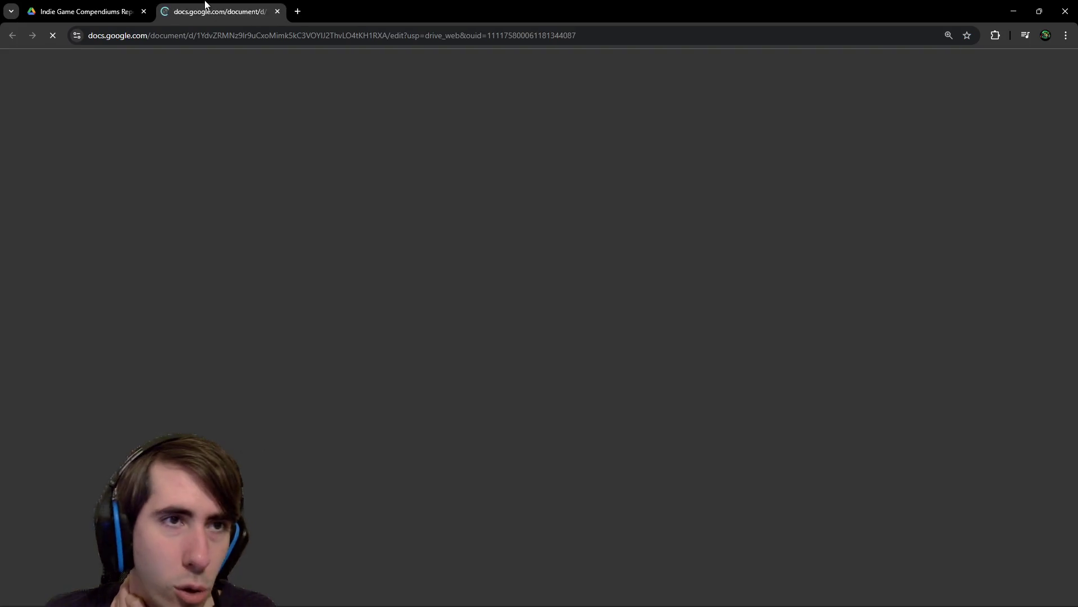
scroll(694, 371, down, 6)
scroll(685, 338, down, 20)
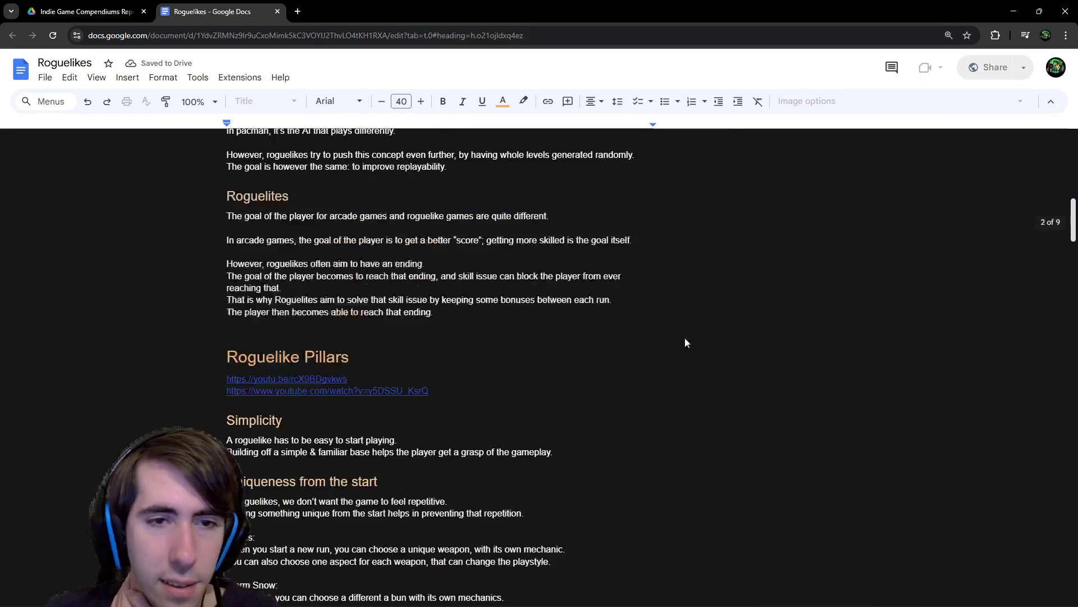
scroll(553, 352, down, 10)
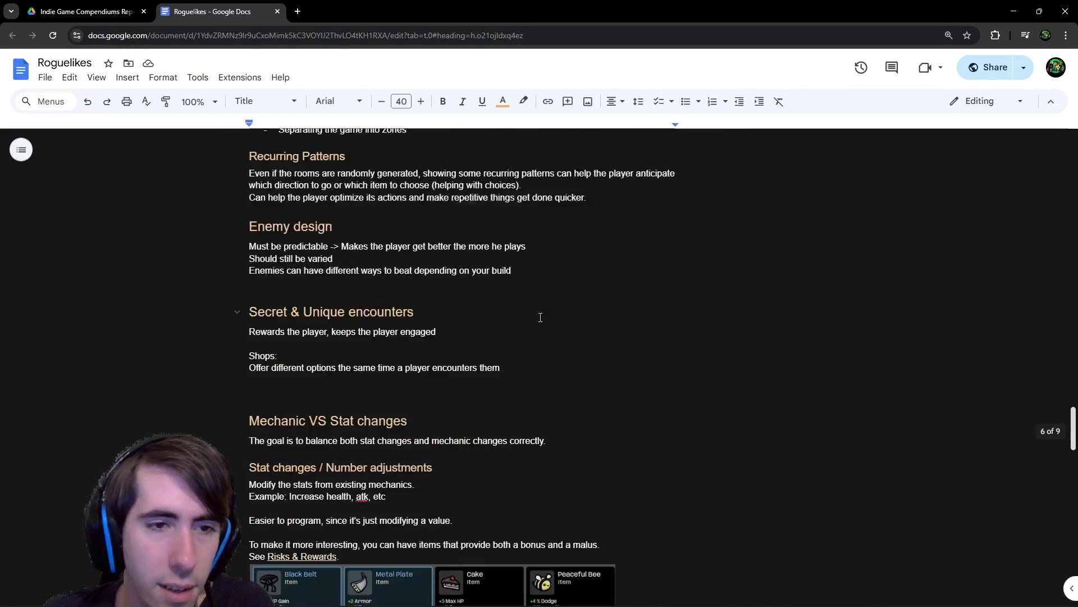
click(84, 11)
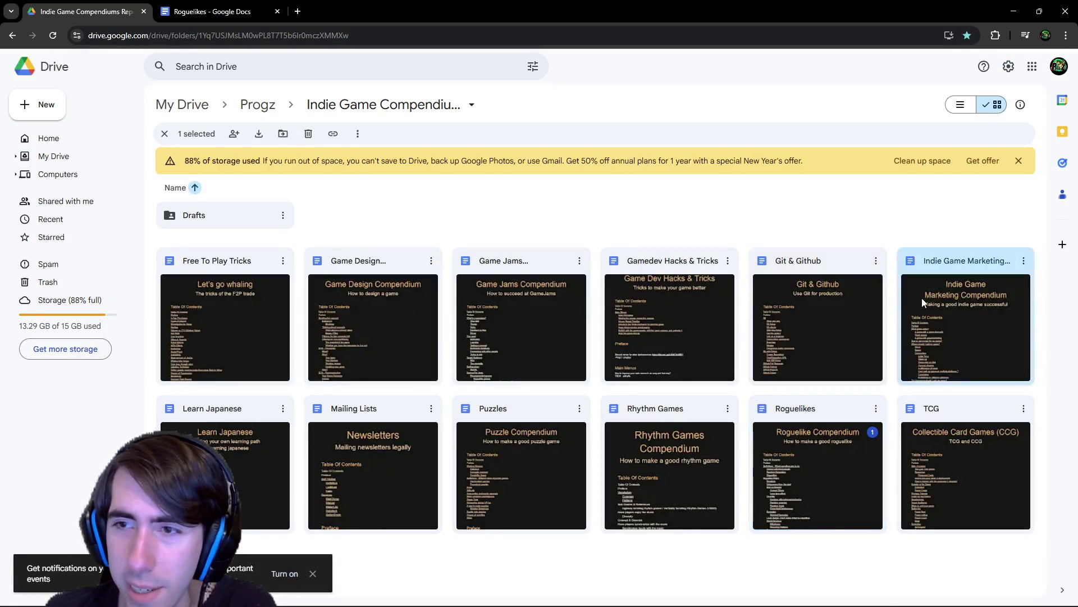
Open and skim the Indie Game Marketing compendium, then return to the folder.
double_click(922, 298)
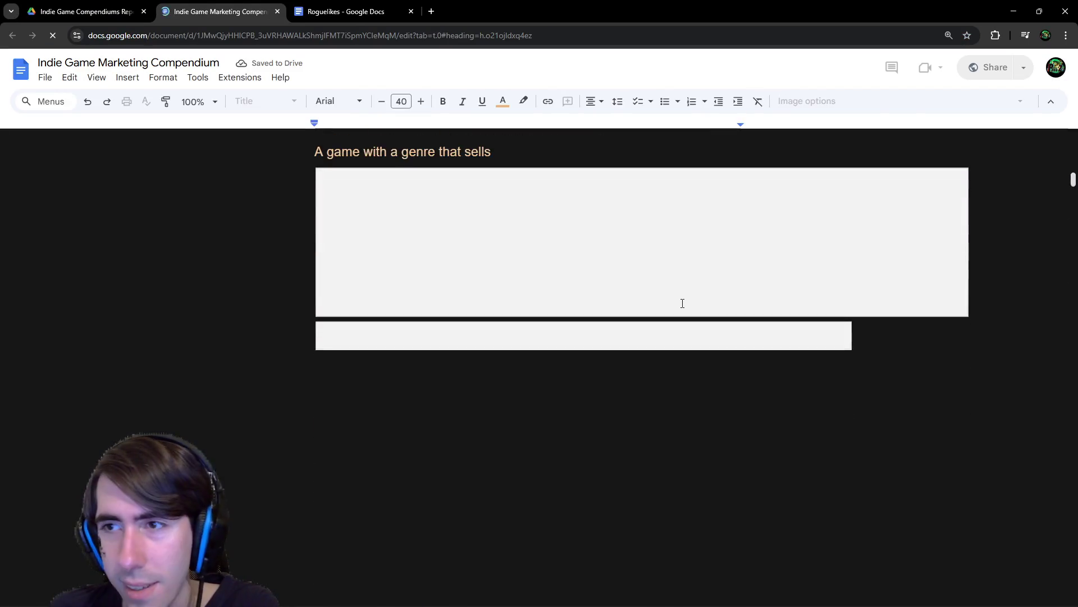
scroll(970, 217, down, 10)
scroll(859, 257, down, 15)
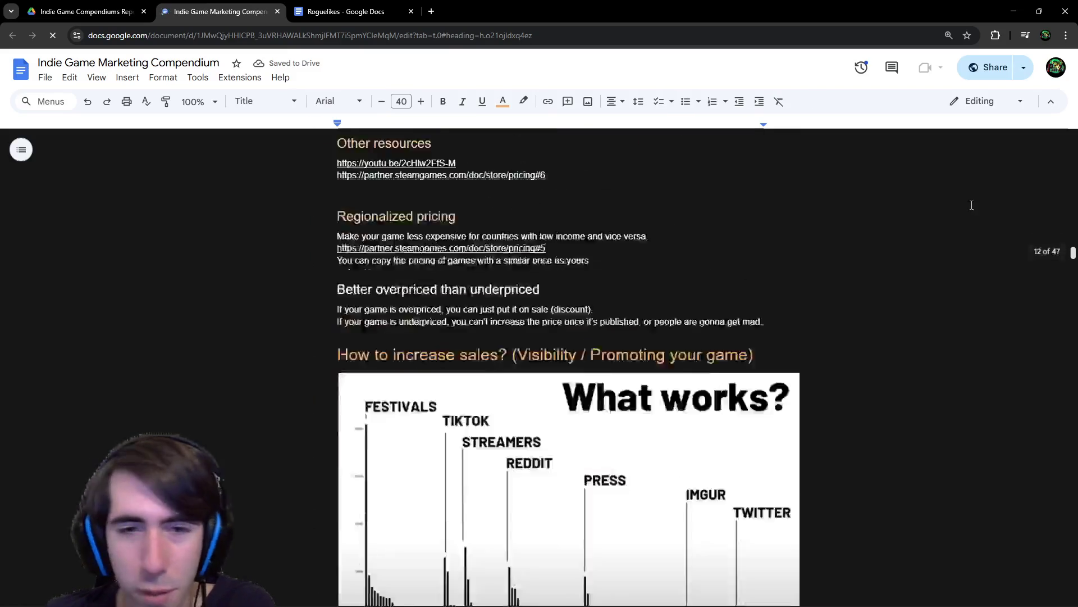
scroll(850, 260, down, 10)
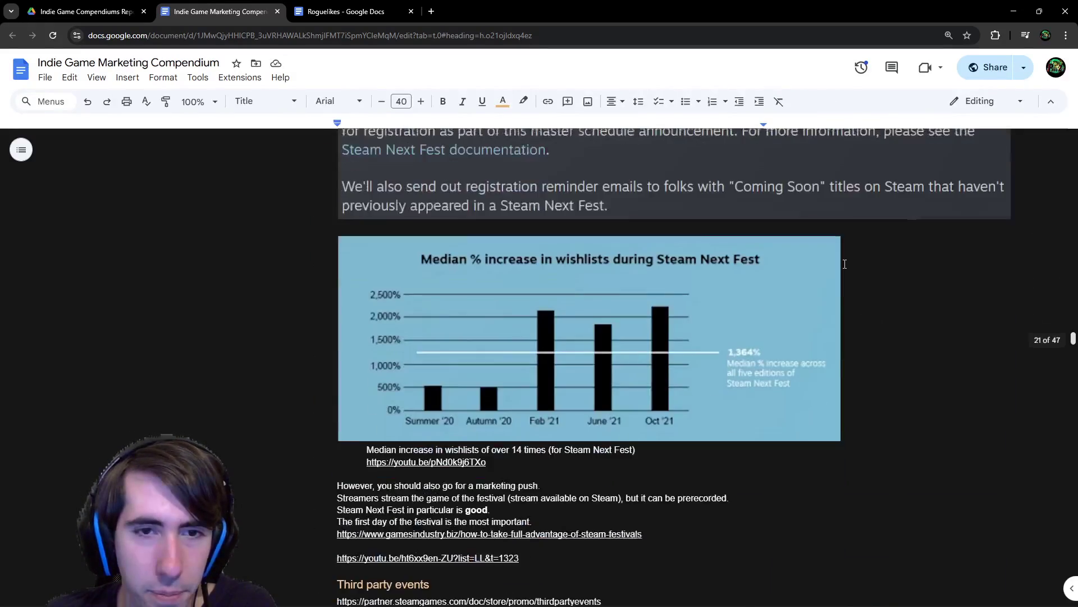
scroll(566, 194, down, 10)
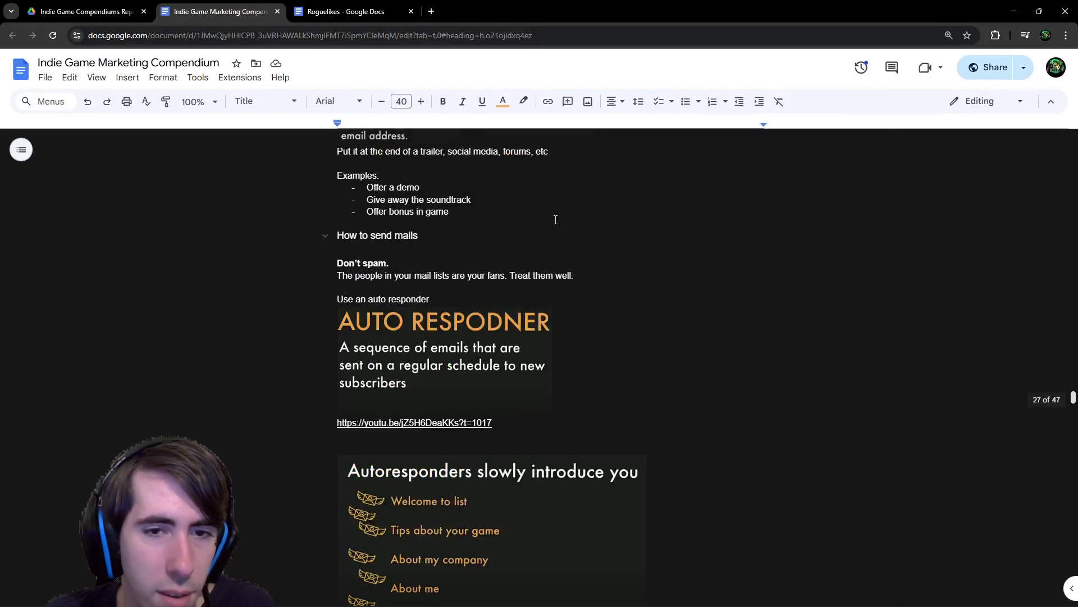
scroll(619, 453, up, 10)
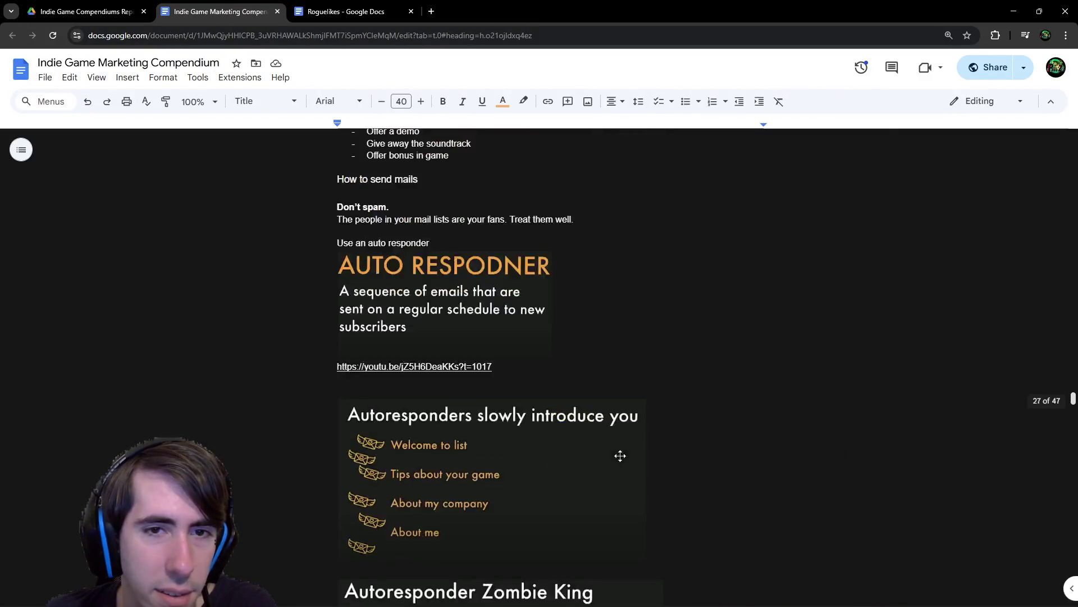
key(ctrl+1)
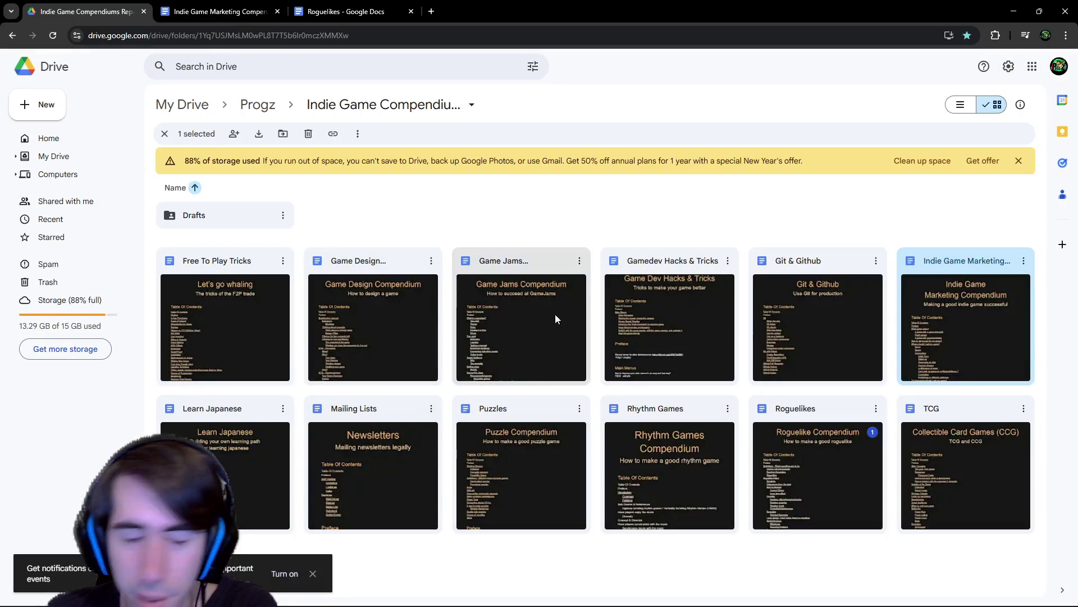
Open and skim the Puzzles compendium, then return to the folder.
double_click(572, 490)
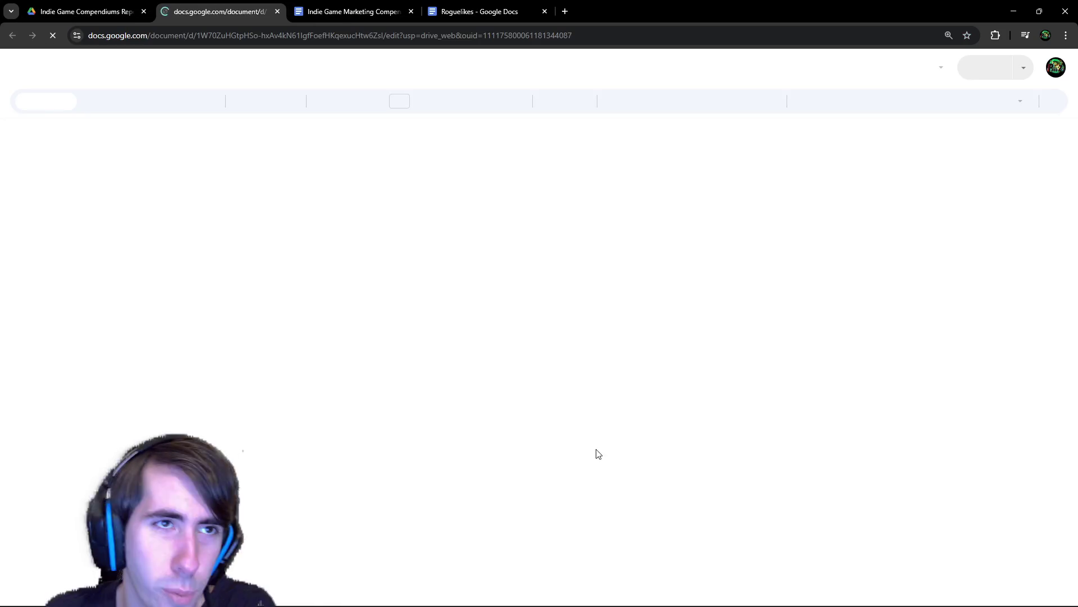
scroll(558, 322, down, 20)
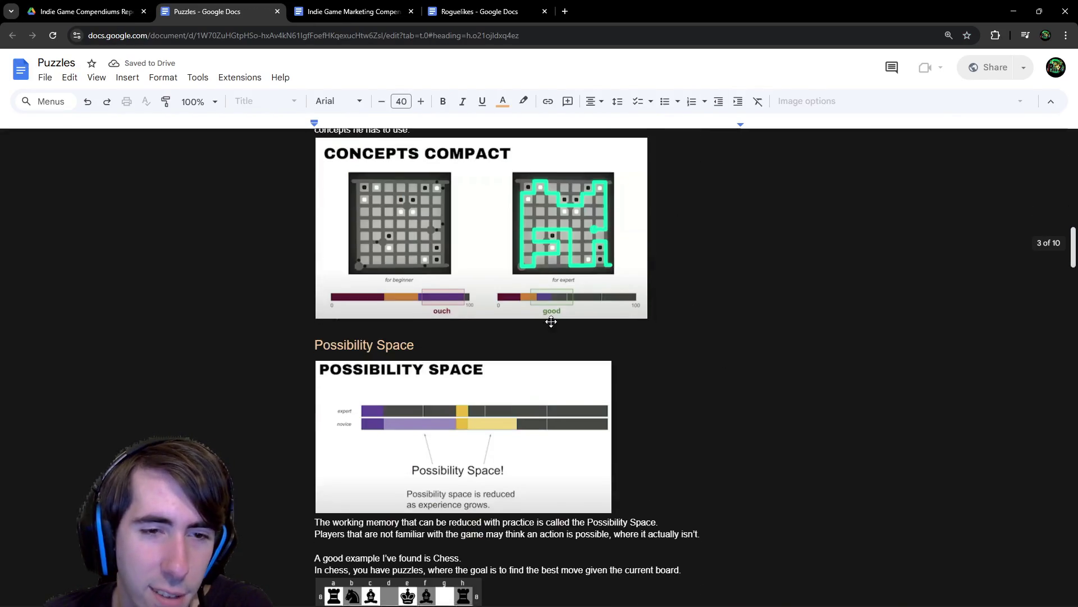
scroll(578, 277, down, 15)
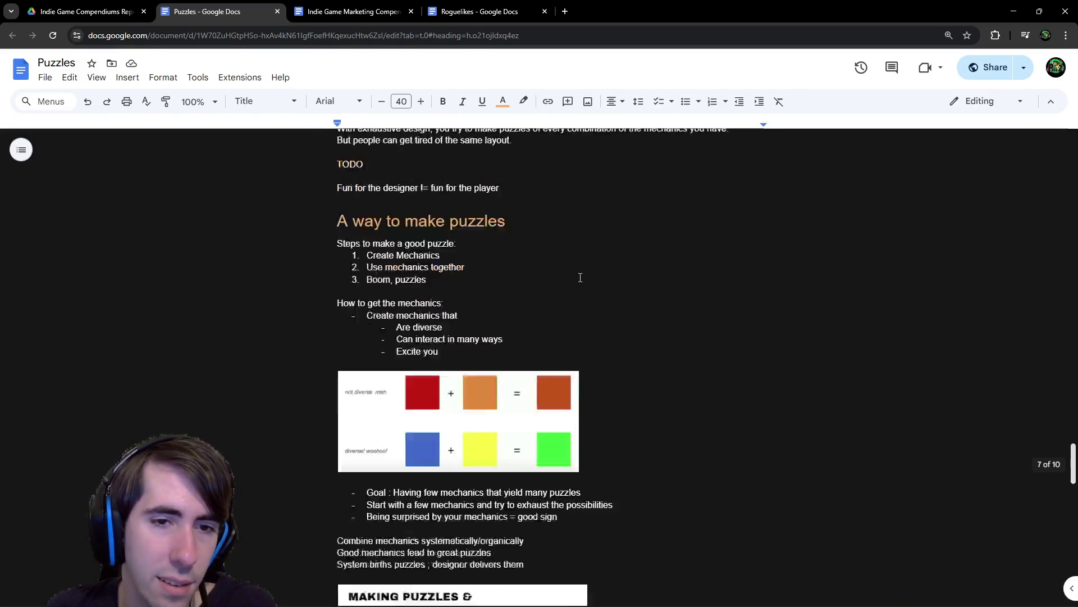
click(90, 11)
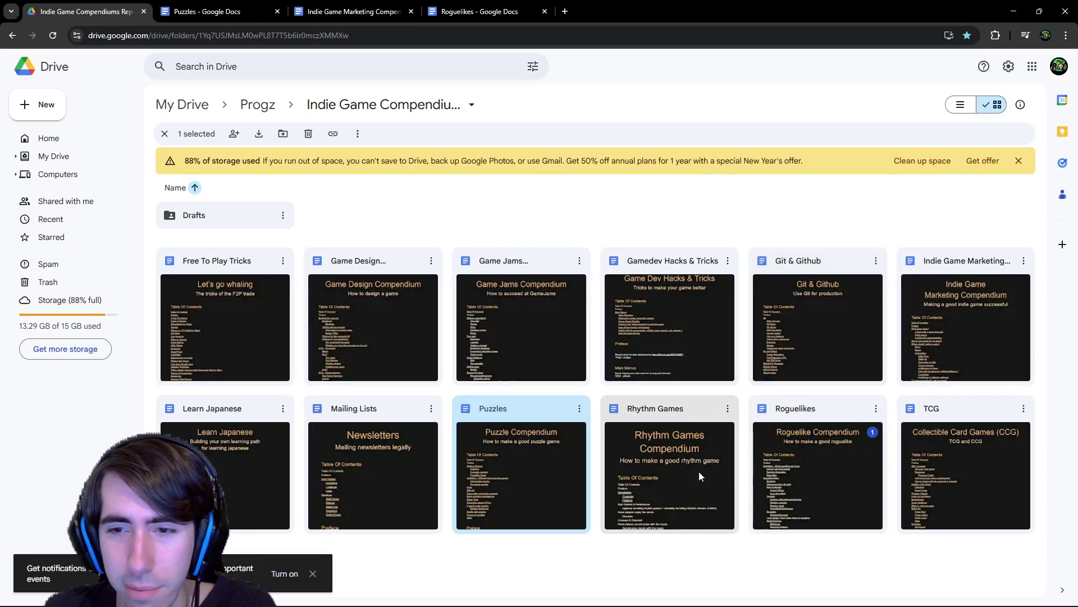
Open and skim the Rhythm Games compendium, then return to the Drive folder.
double_click(682, 458)
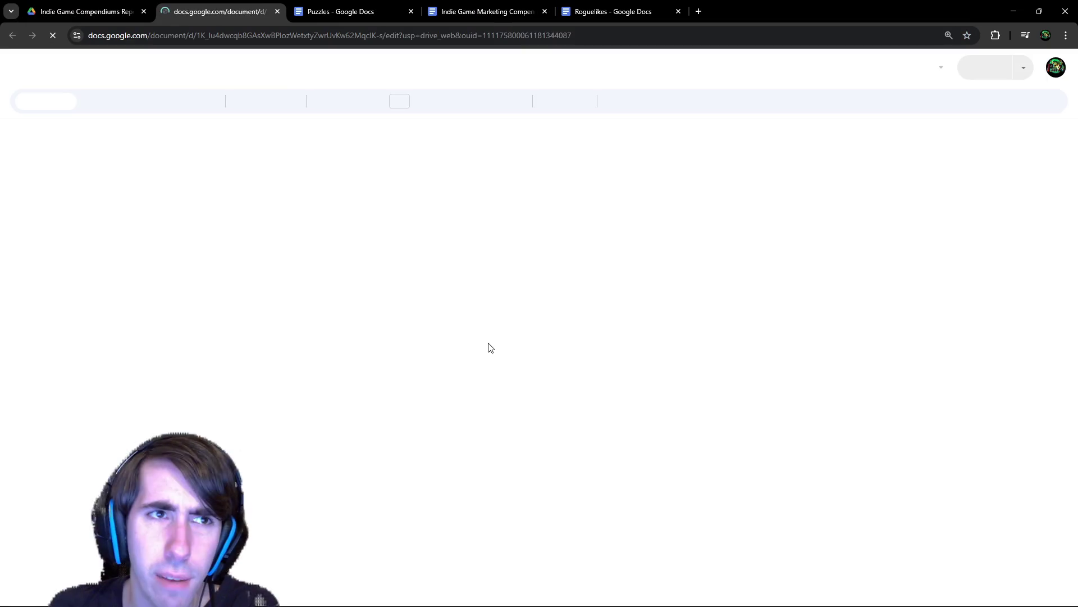
scroll(645, 303, down, 20)
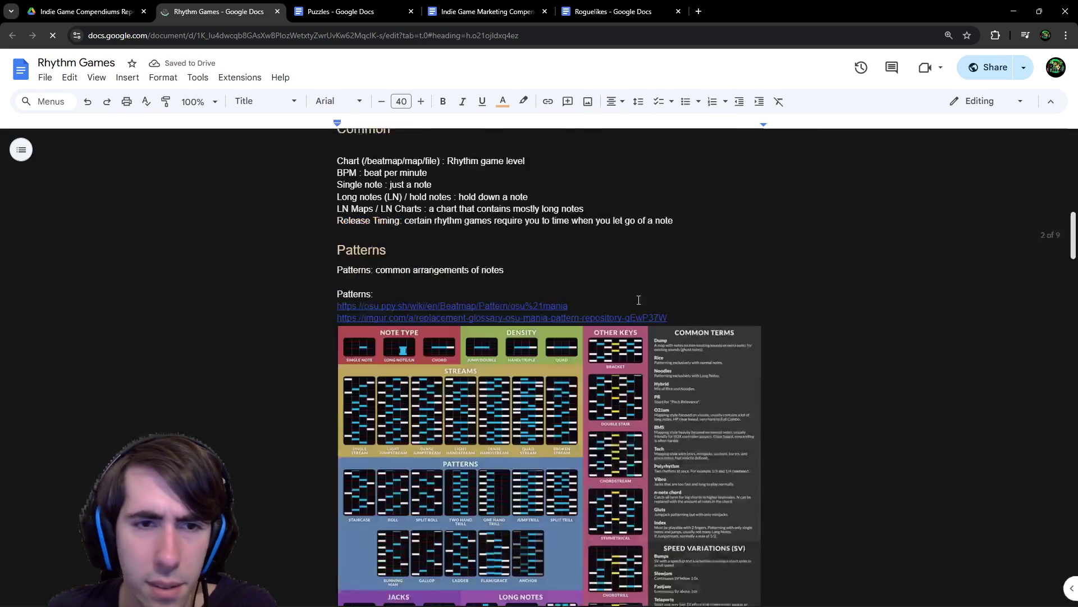
scroll(623, 286, down, 20)
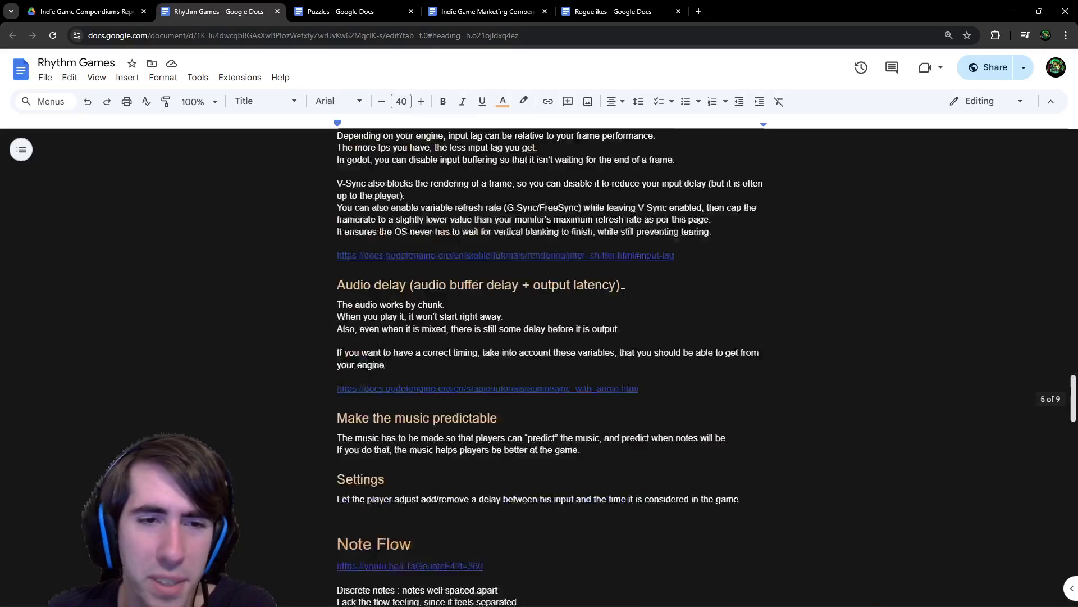
scroll(622, 292, down, 20)
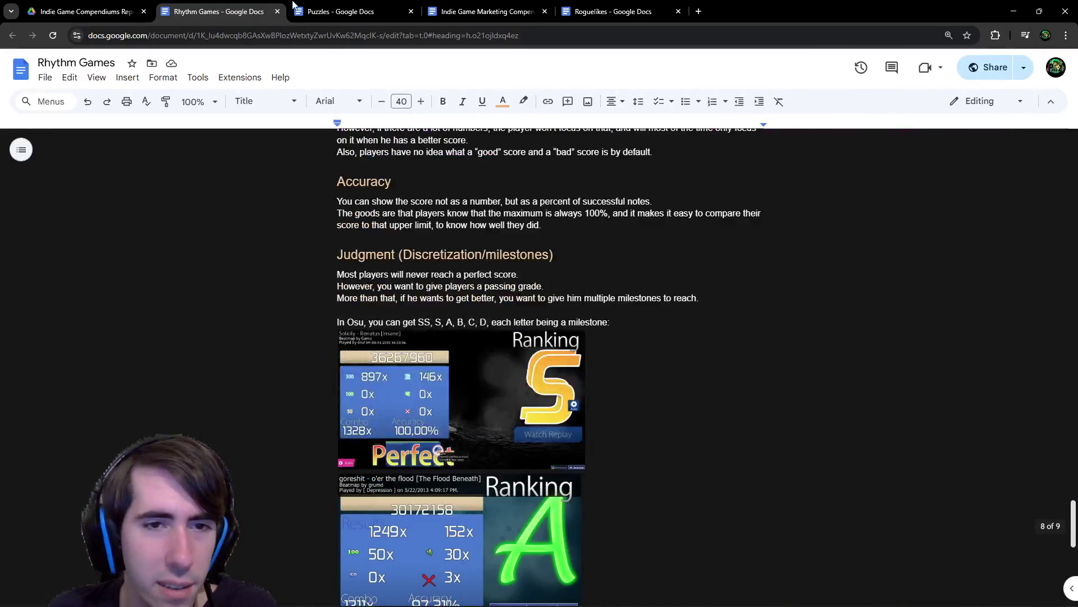
click(102, 5)
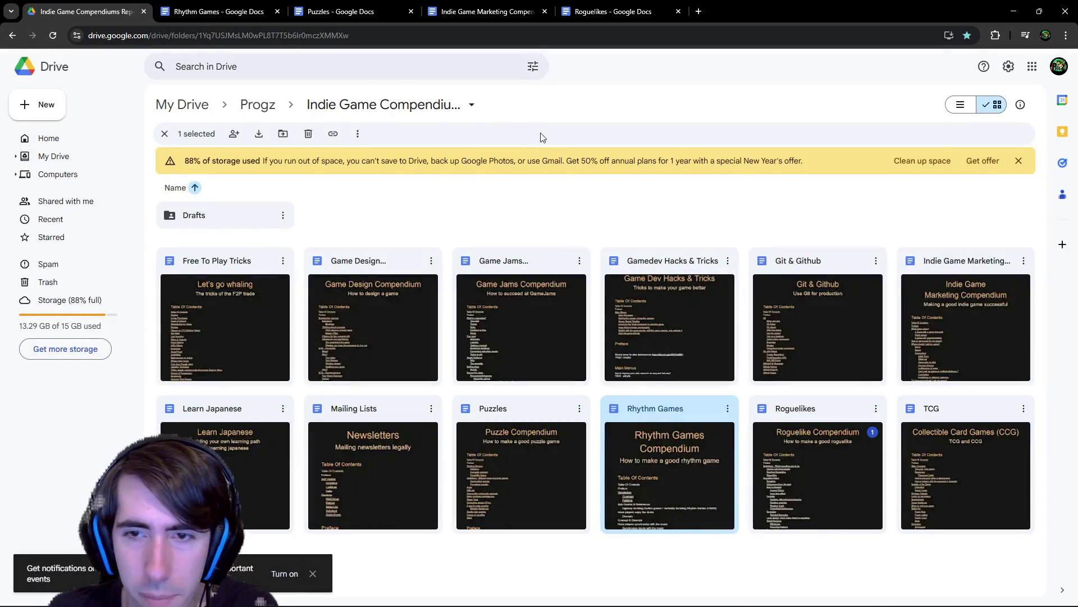
Open the Game Design Compendium from Drive and scroll down through its sections and back.
double_click(409, 341)
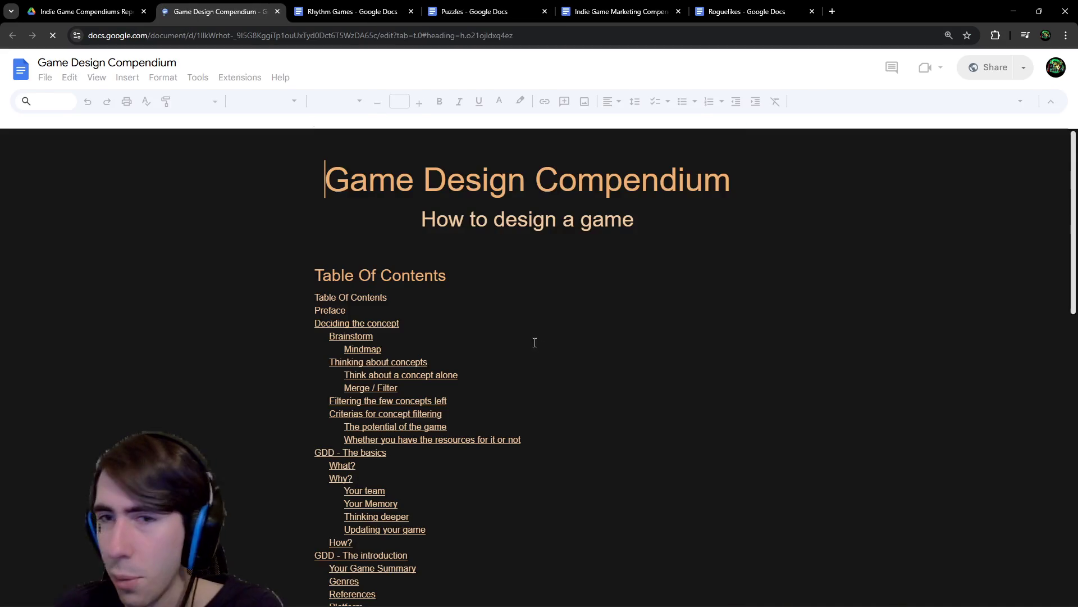
scroll(611, 349, down, 5)
scroll(618, 337, down, 20)
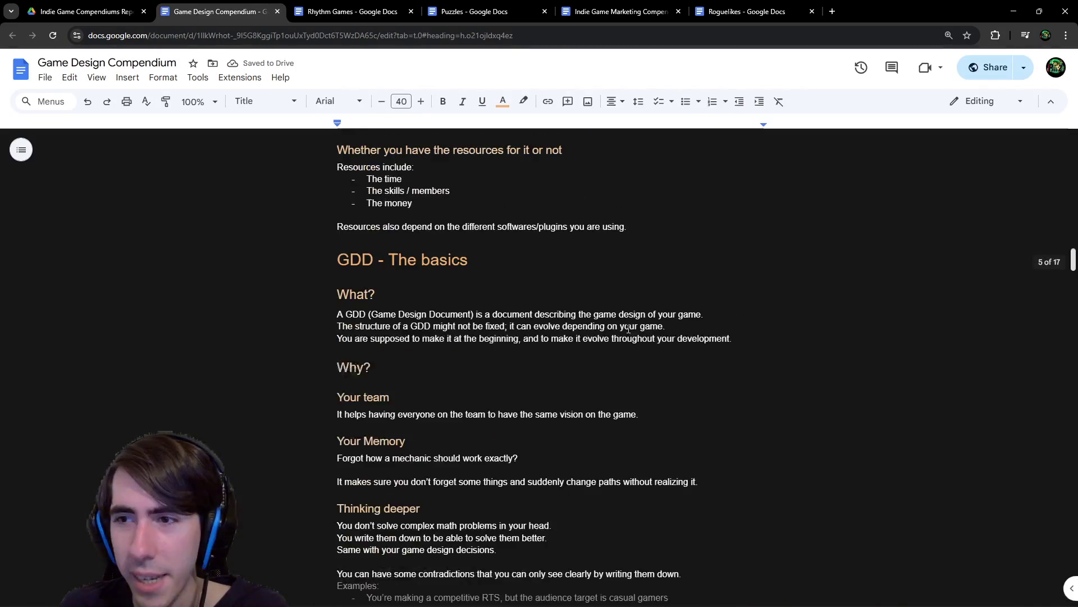
scroll(595, 299, down, 20)
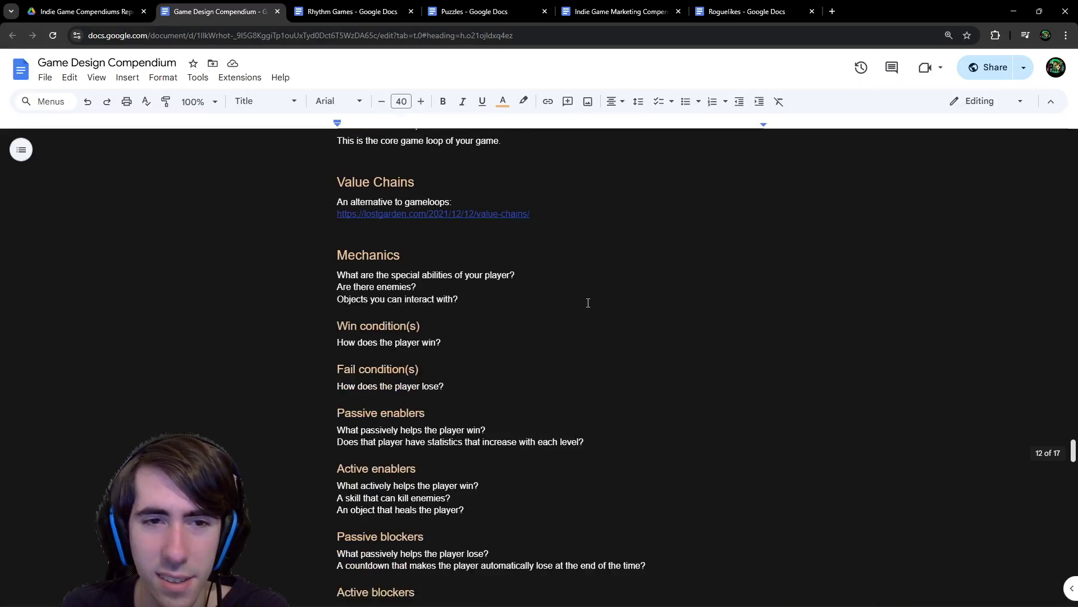
scroll(586, 248, down, 5)
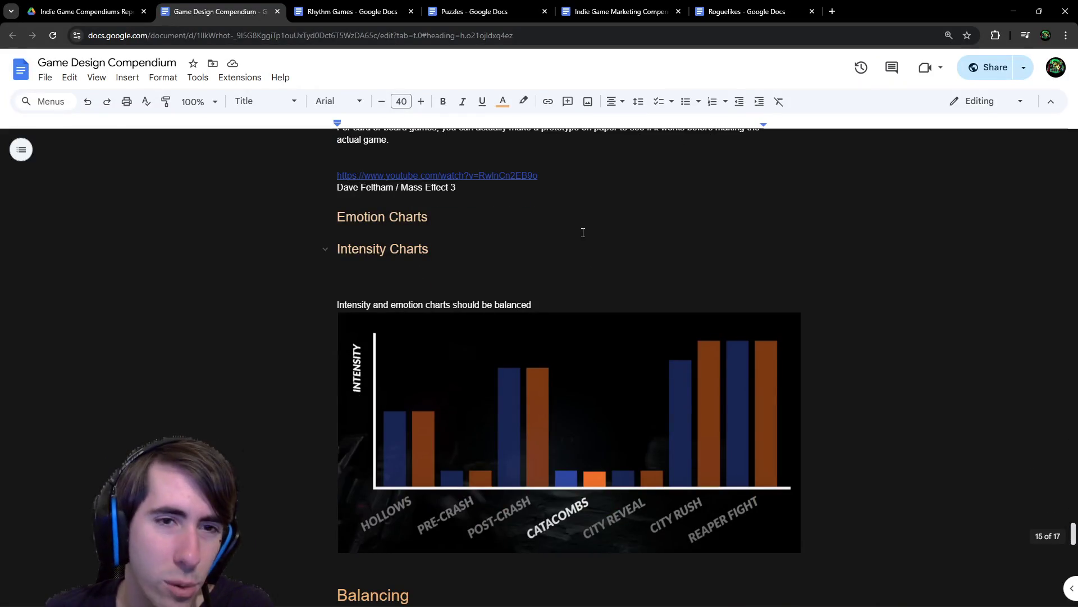
scroll(583, 233, up, 15)
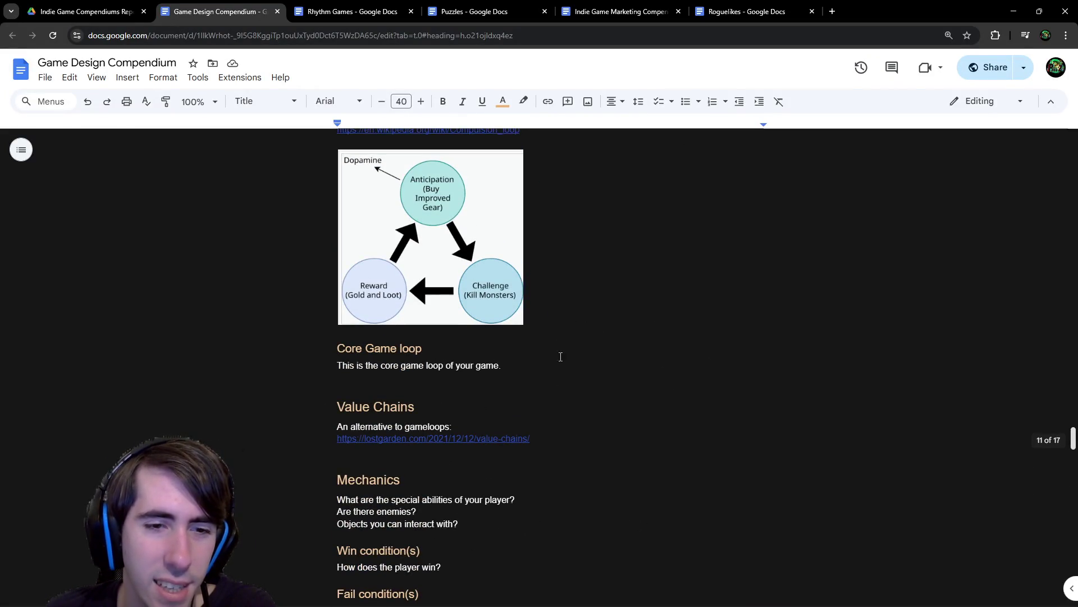
scroll(463, 482, up, 10)
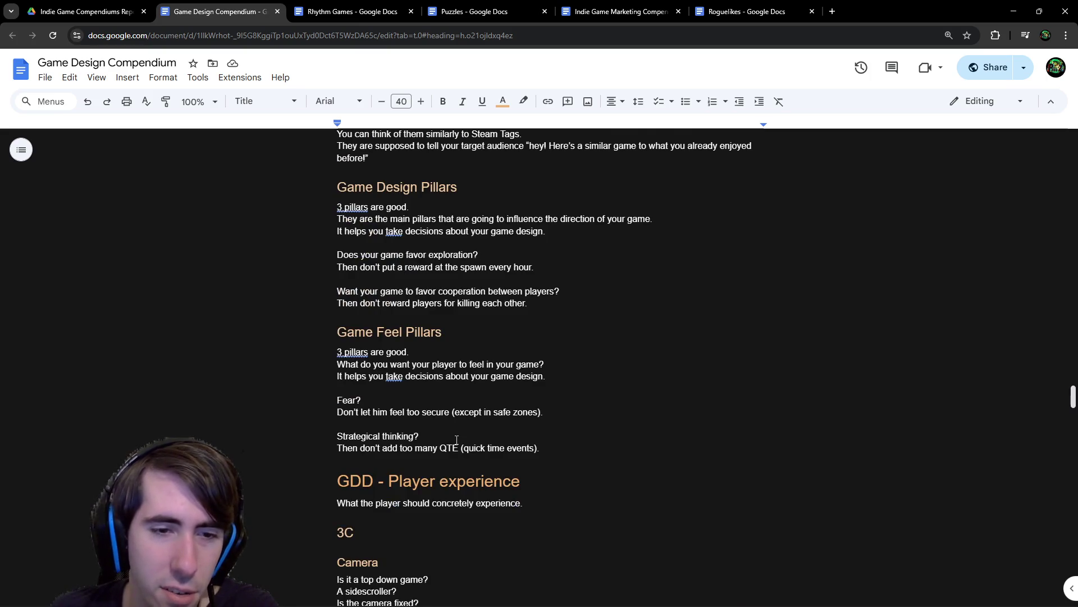
scroll(458, 433, up, 5)
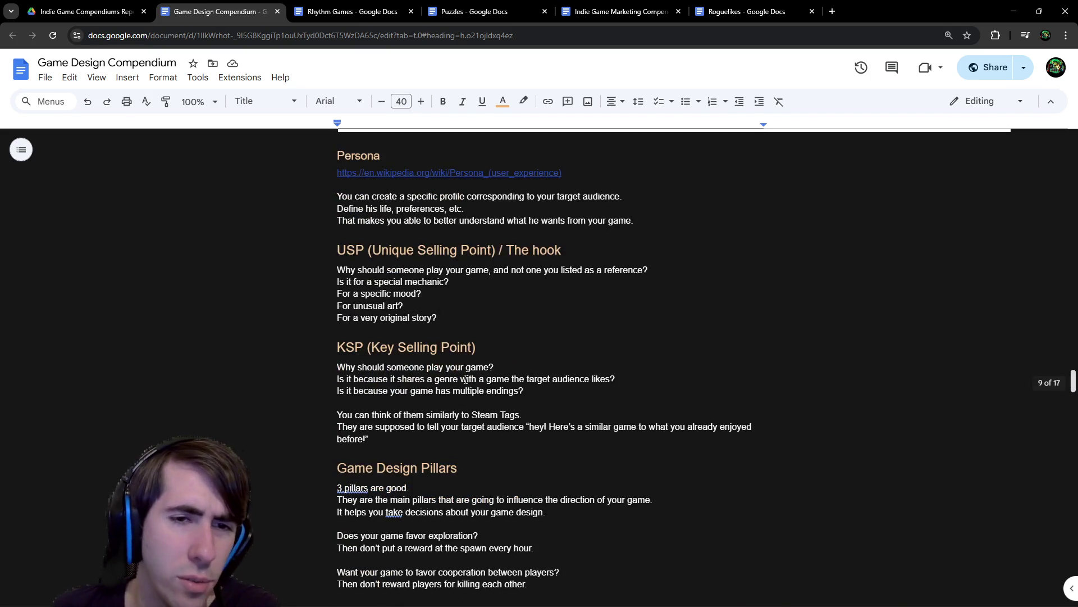
scroll(634, 196, up, 20)
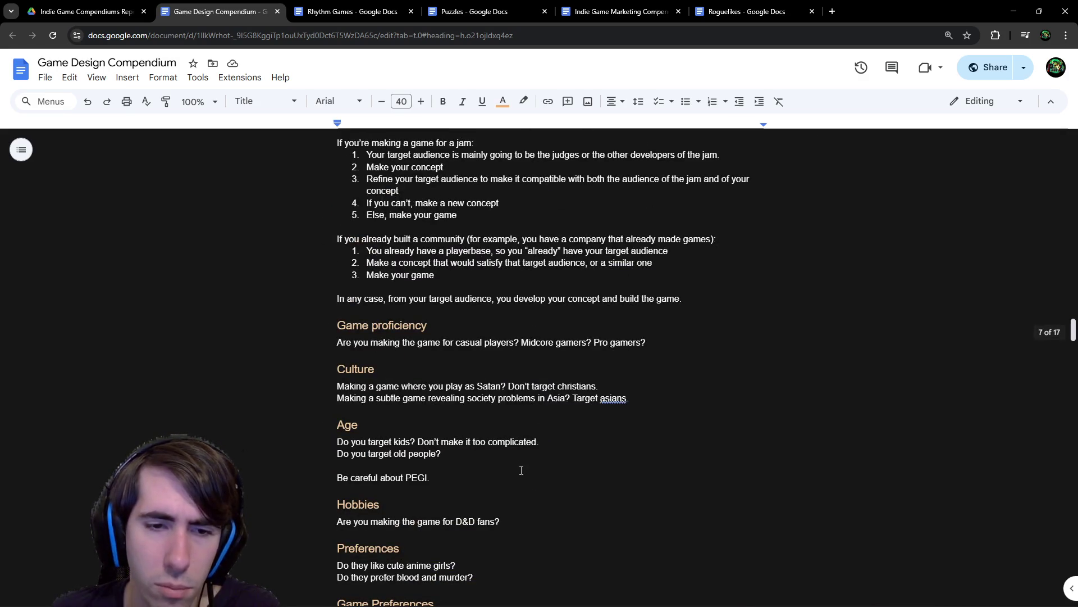
Briefly show the Godot scripts, then return to the compendium's Table Of Contents.
click(1014, 12)
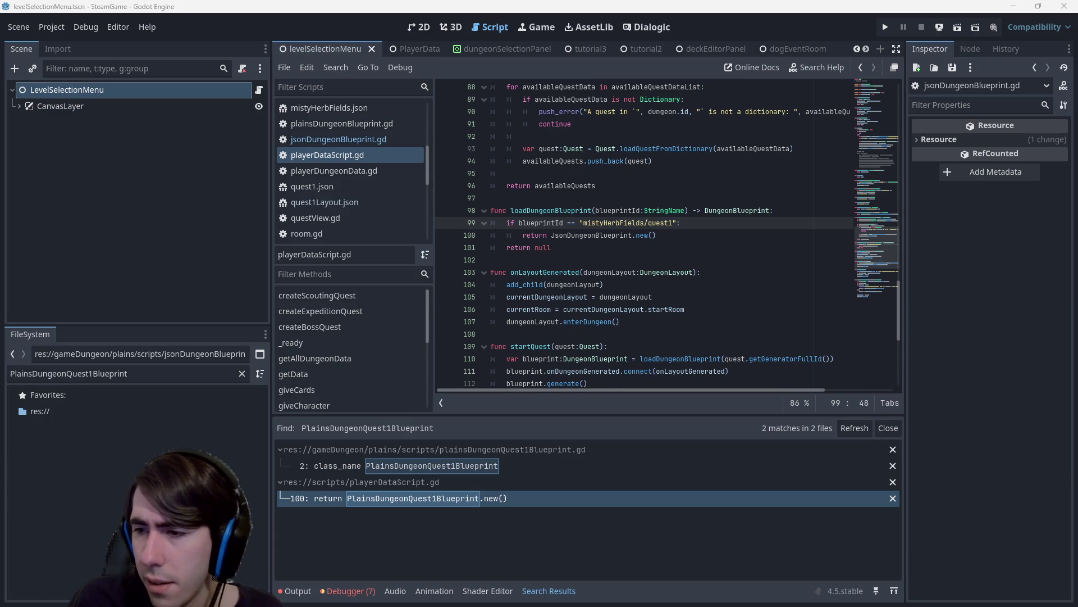
key(alt+Tab)
scroll(633, 332, up, 10)
scroll(632, 332, up, 15)
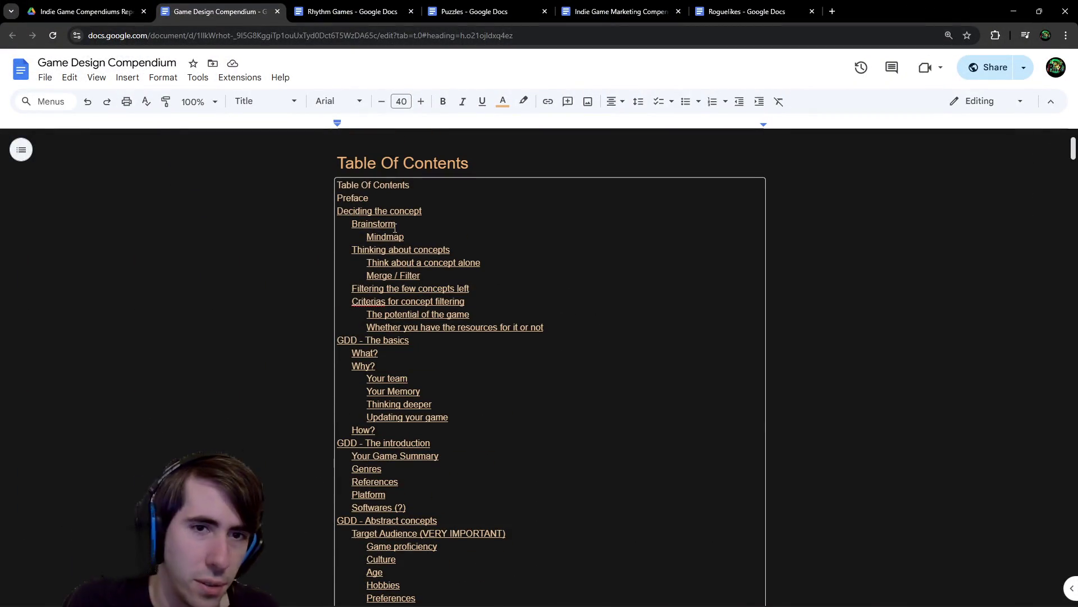
Check the GDD - The basics link and go through the Brainstorm, Deciding the concept and Merge / Filter entries.
click(368, 353)
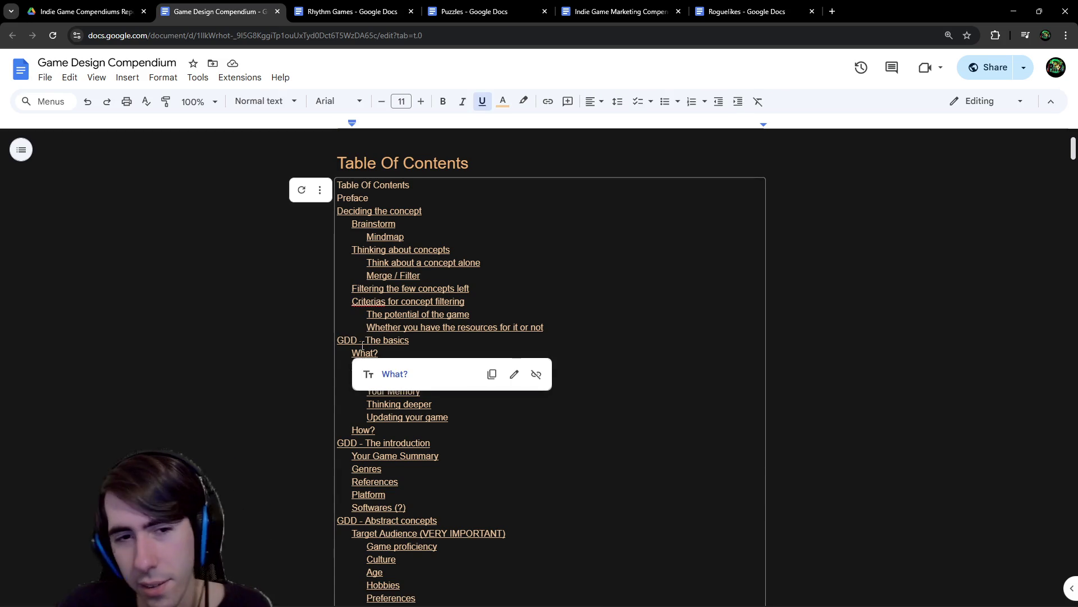
click(357, 340)
click(467, 246)
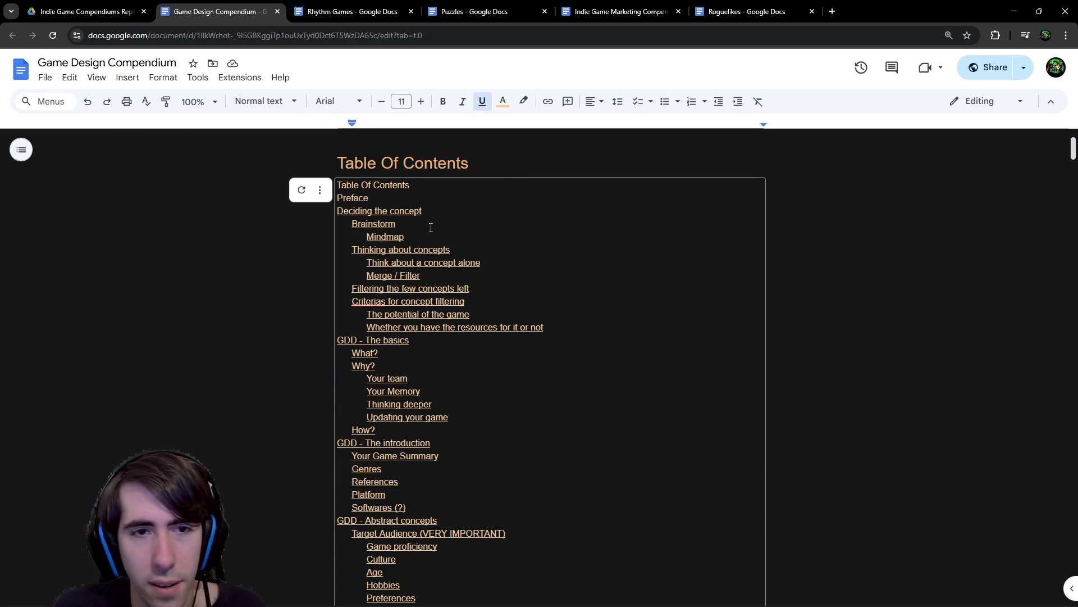
mouse_move(410, 341)
mouse_down()
mouse_move(325, 347)
mouse_move(345, 344)
mouse_up()
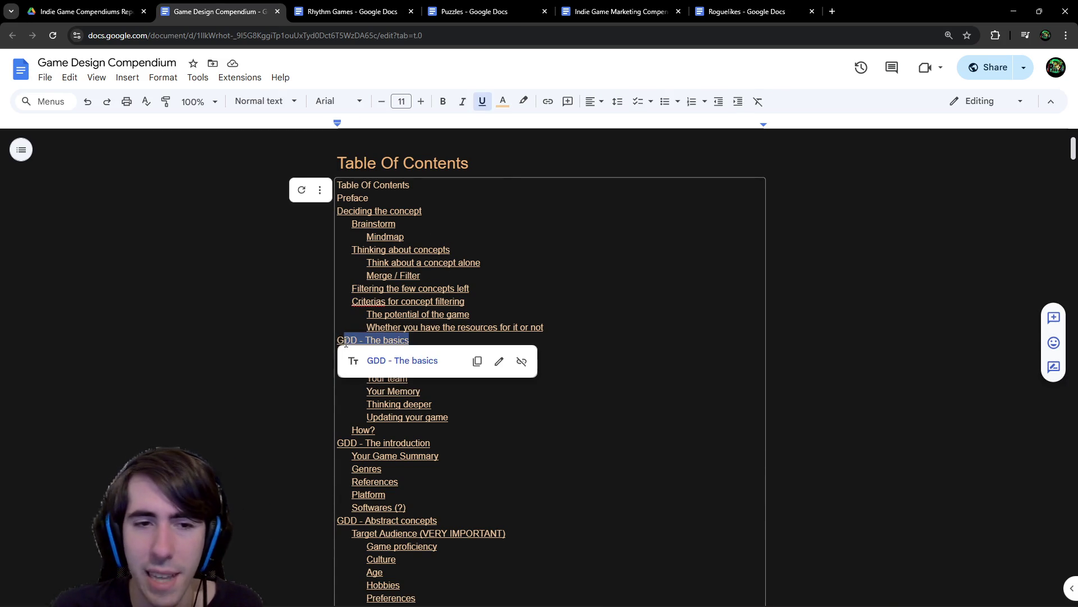
click(345, 344)
click(373, 225)
click(380, 211)
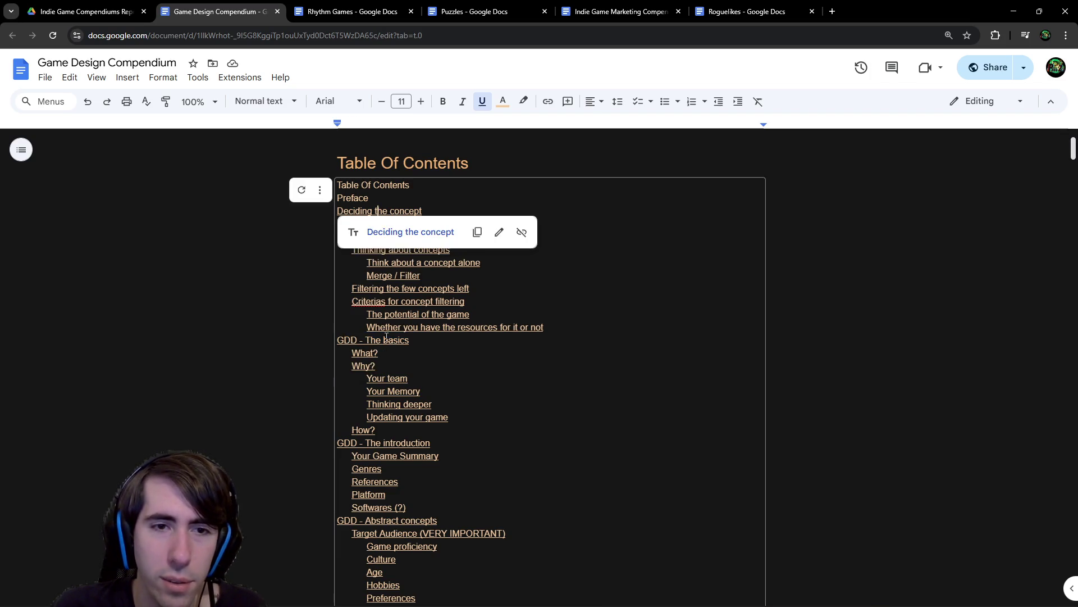
click(385, 275)
click(376, 224)
drag(351, 288, 461, 327)
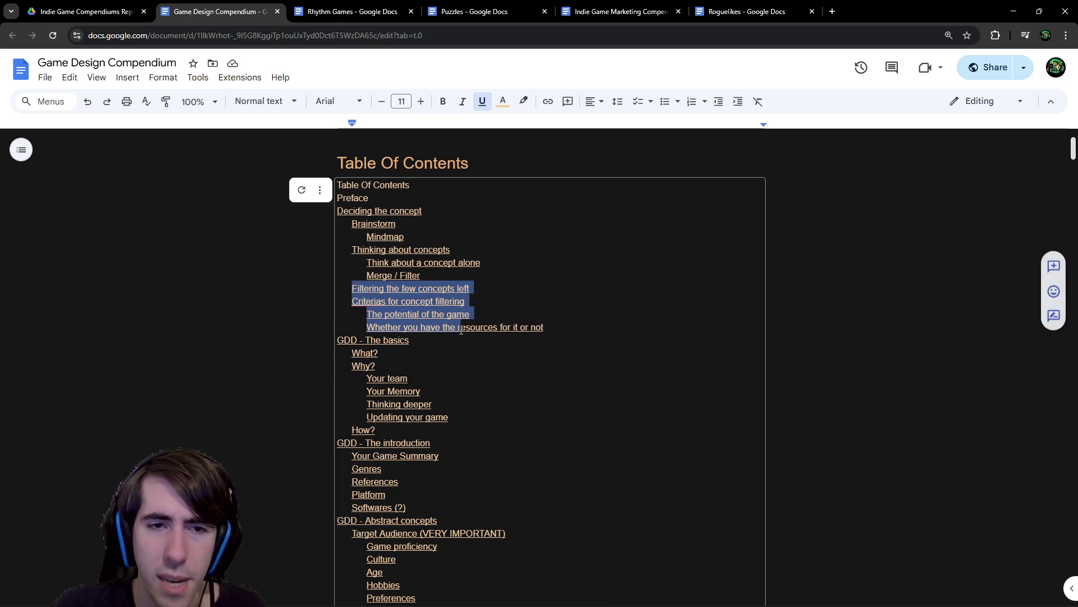
scroll(397, 320, down, 3)
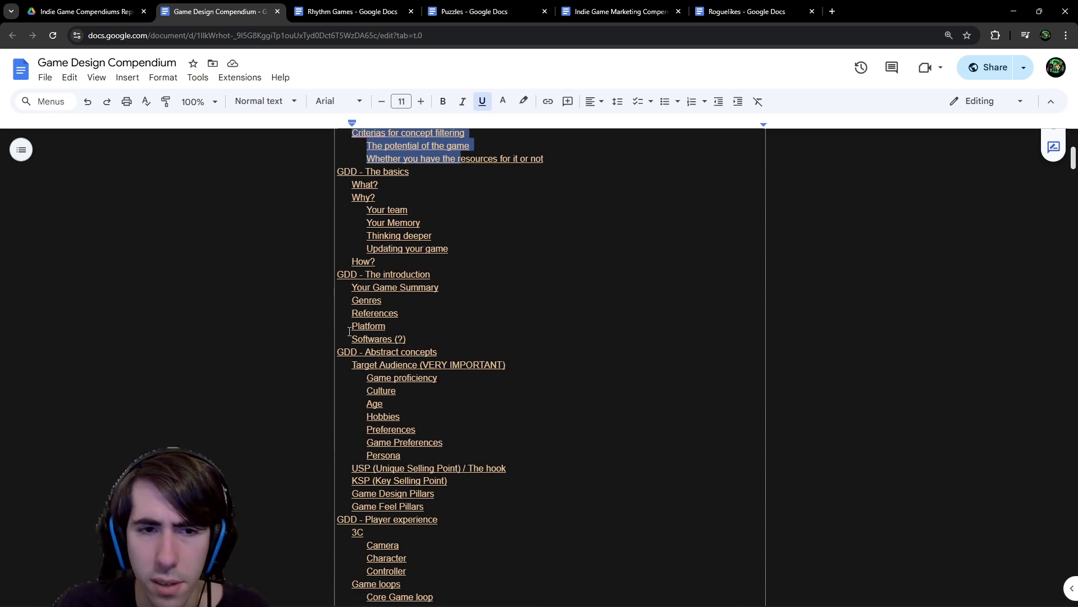
scroll(363, 349, up, 1)
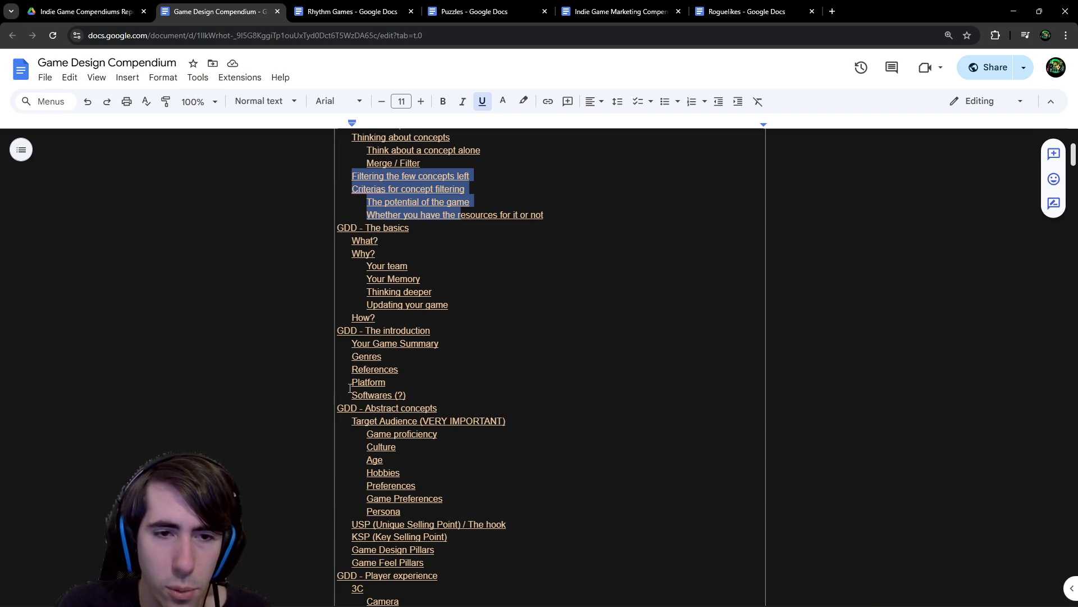
Highlight the Target Audience entries, its (VERY IMPORTANT) note, then the USP and KSP entries.
mouse_move(353, 421)
mouse_down()
mouse_move(393, 433)
mouse_move(417, 511)
mouse_up()
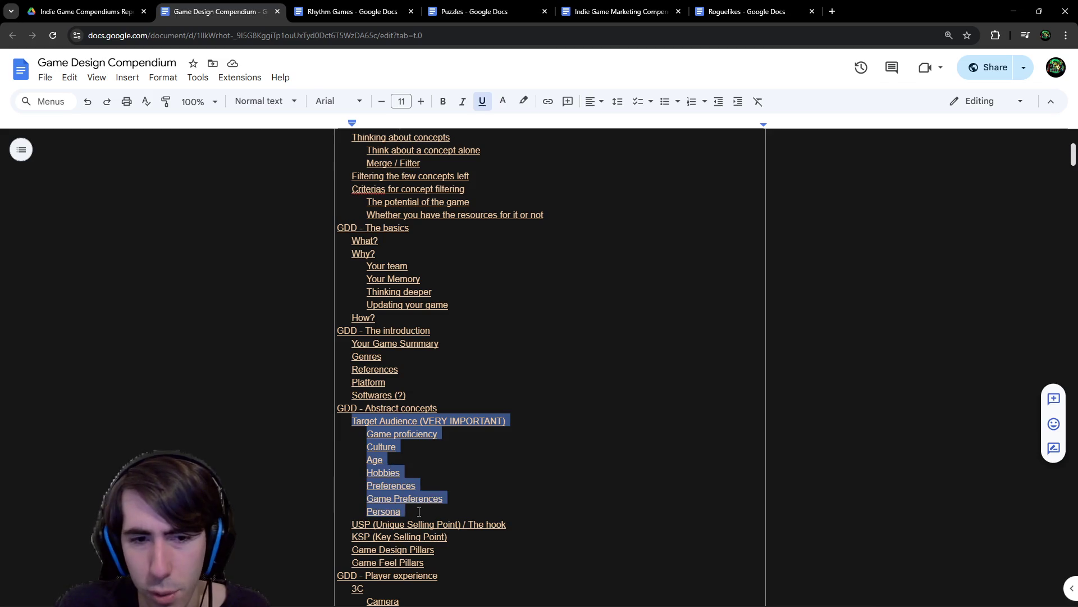
click(421, 419)
drag(422, 418, 509, 418)
scroll(506, 427, down, 1)
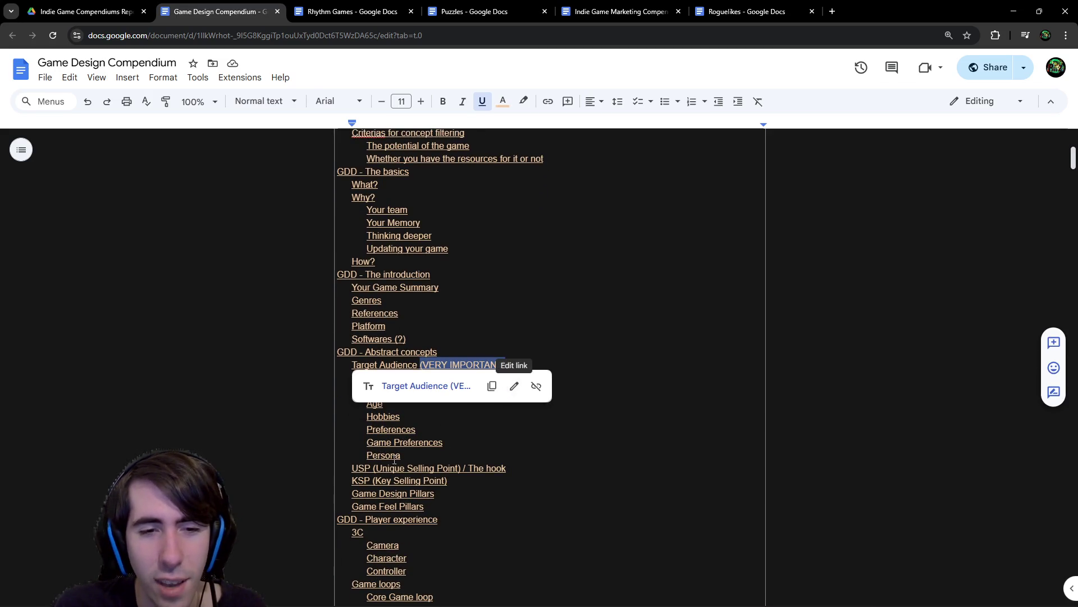
click(352, 466)
mouse_move(352, 466)
mouse_down()
mouse_move(522, 475)
mouse_move(352, 481)
mouse_up()
Highlight the selling-point and pillar entries, then Mechanics through Other mechanics.
scroll(542, 395, down, 3)
mouse_move(426, 337)
mouse_down()
mouse_move(422, 322)
mouse_move(337, 301)
mouse_move(447, 313)
mouse_up()
scroll(378, 346, down, 2)
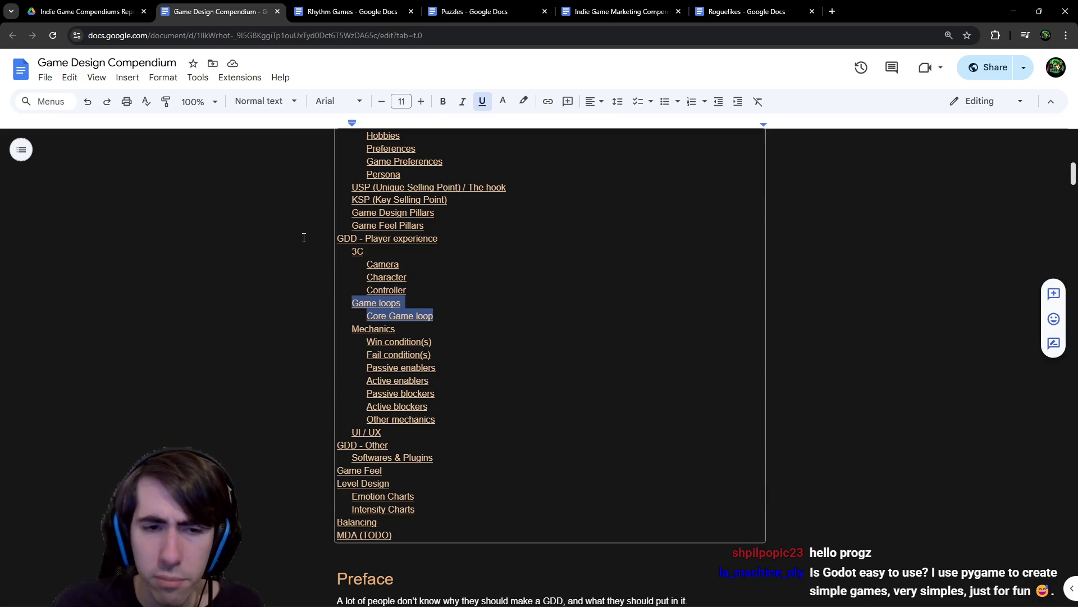
mouse_move(353, 329)
mouse_down()
mouse_move(437, 384)
mouse_move(433, 424)
mouse_up()
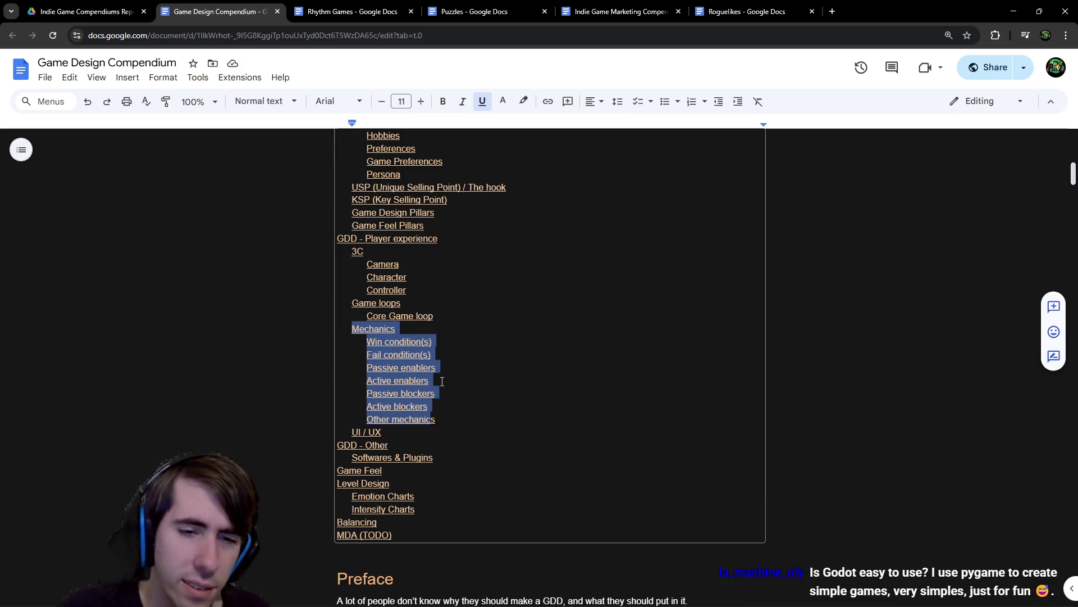
scroll(454, 348, down, 5)
scroll(479, 309, up, 4)
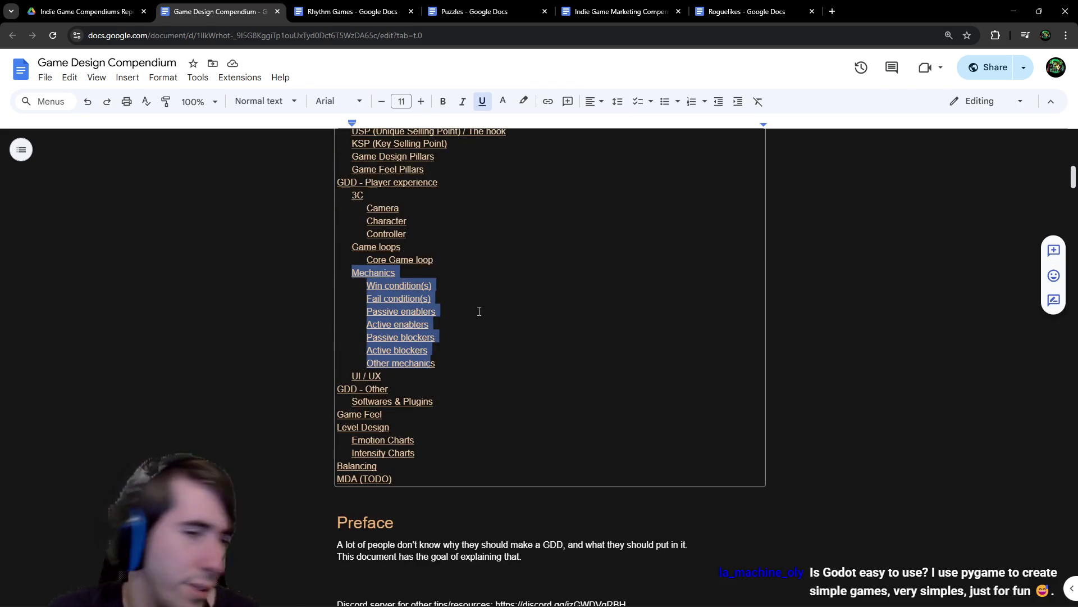
scroll(481, 323, up, 1)
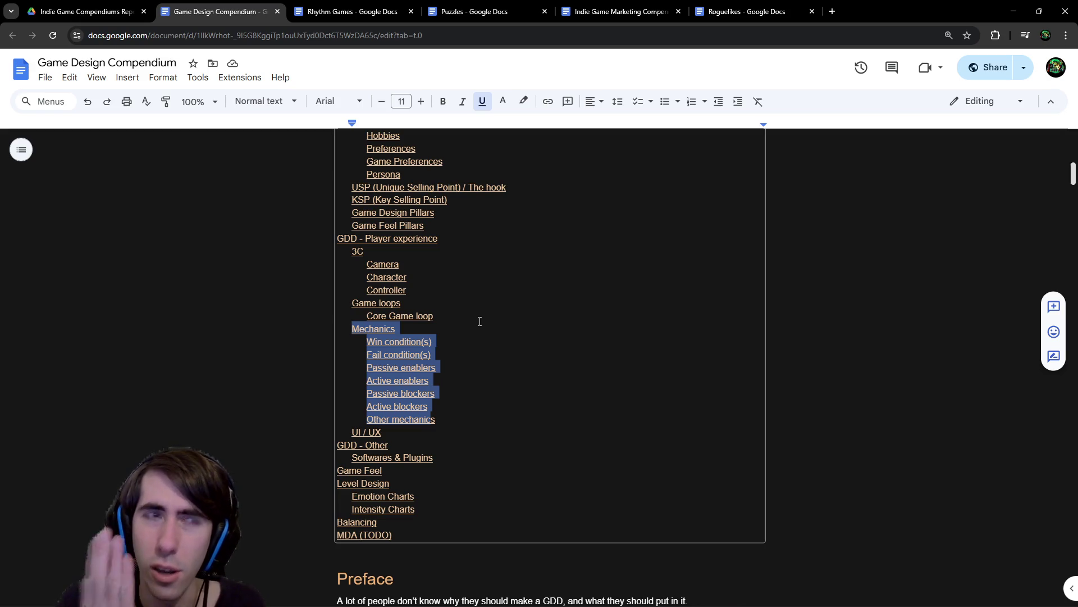
click(143, 3)
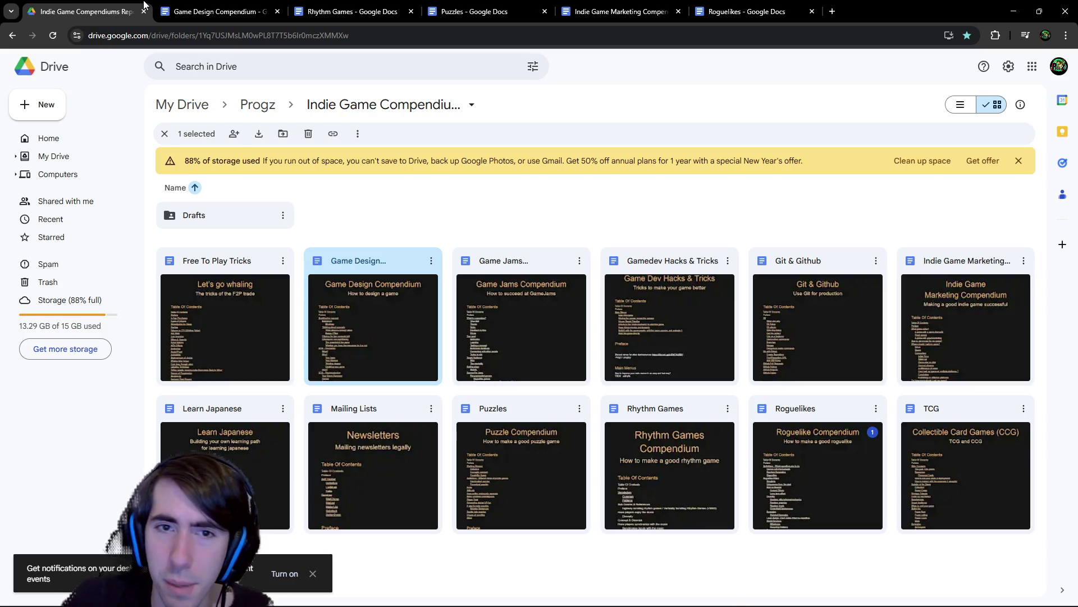
Open the Game Jams Compendium from the compendiums folder in a new tab and switch to it.
click(545, 319)
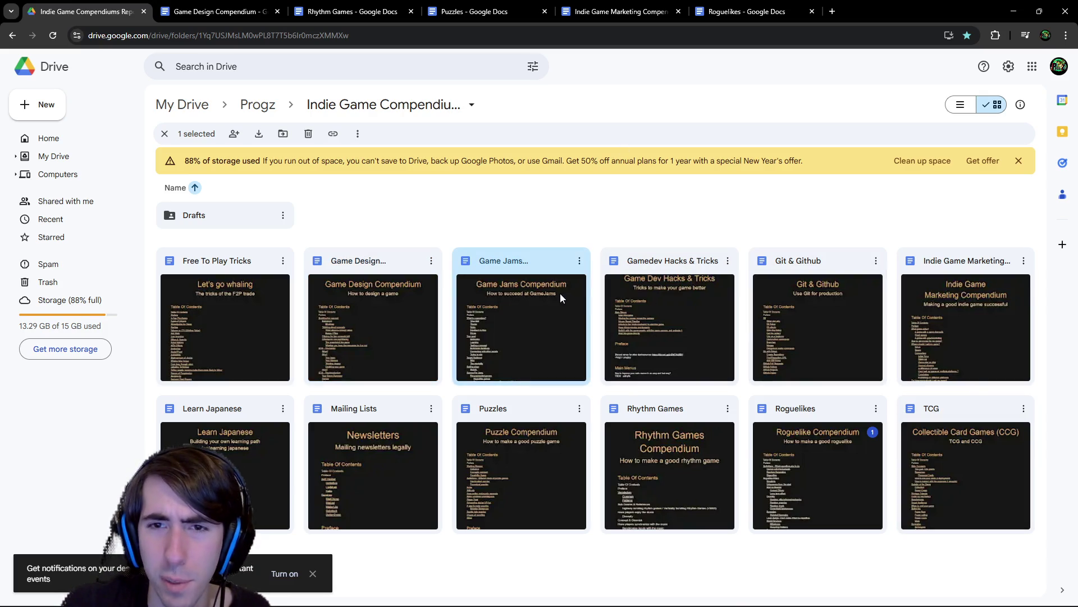
double_click(509, 302)
key(ctrl+1)
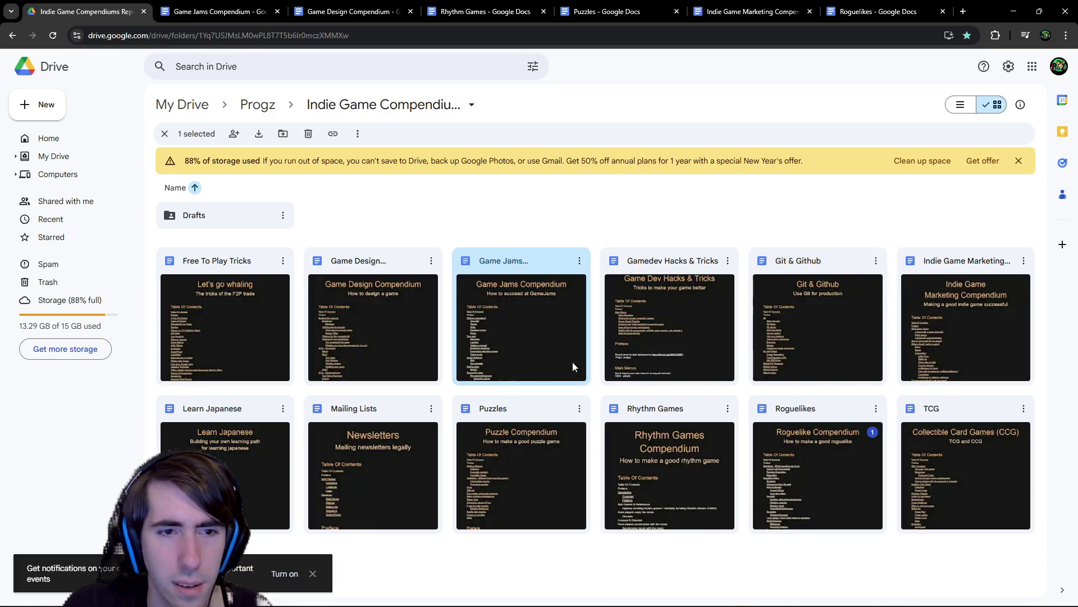
click(250, 4)
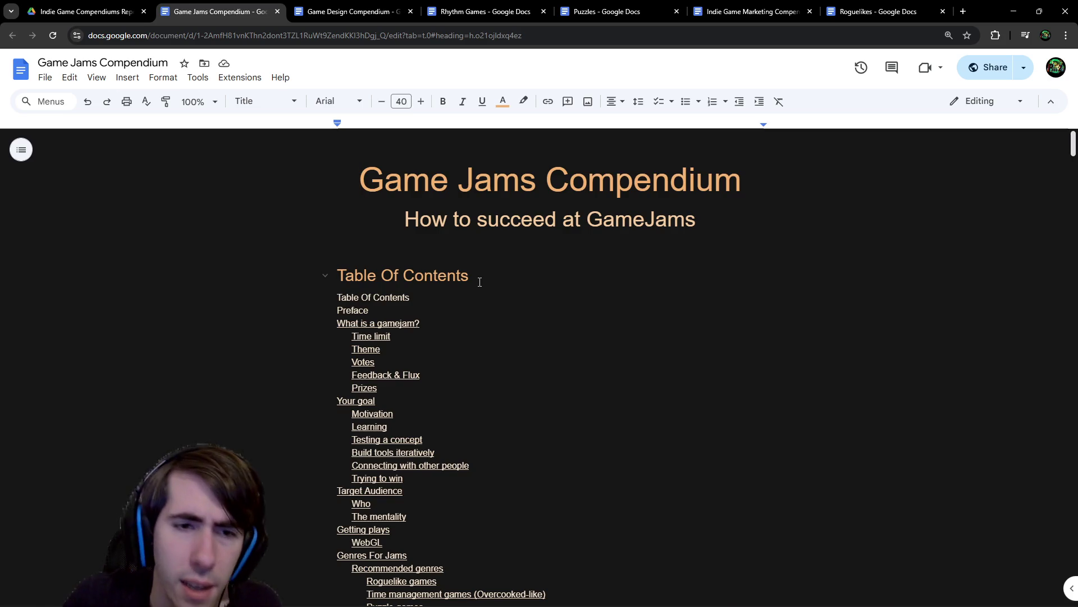
Scroll to and highlight the Your goal heading through the Motivation text.
scroll(646, 321, down, 20)
scroll(638, 319, up, 4)
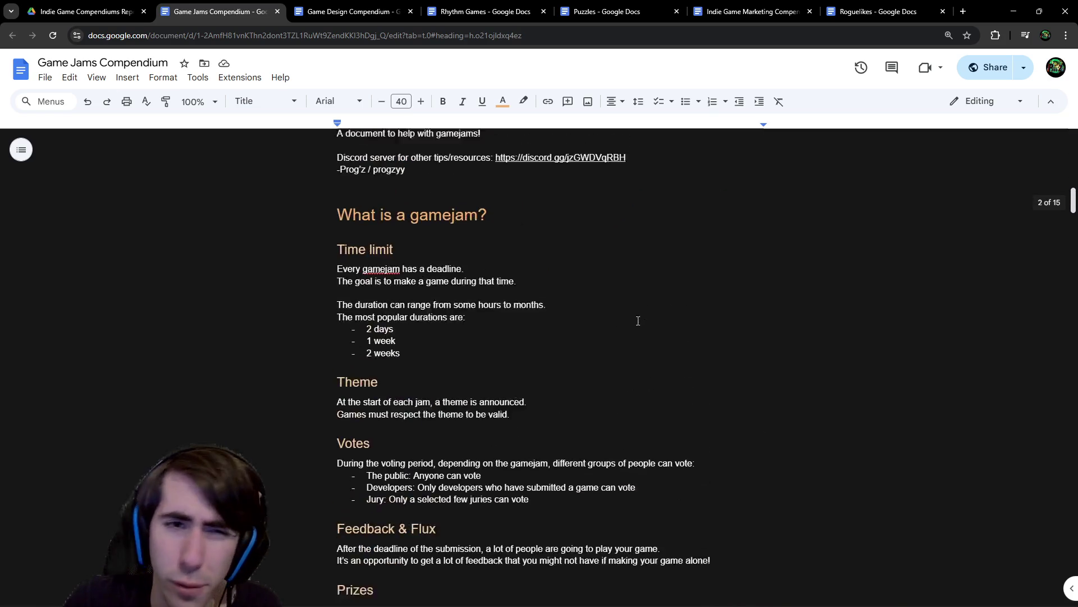
scroll(595, 321, down, 10)
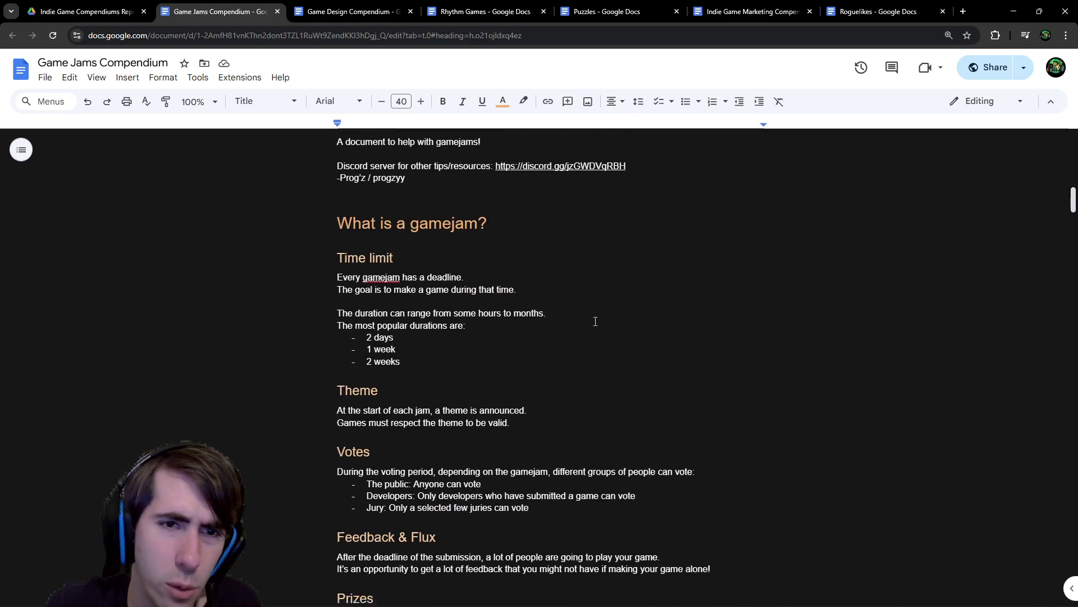
scroll(561, 320, up, 5)
scroll(542, 319, down, 4)
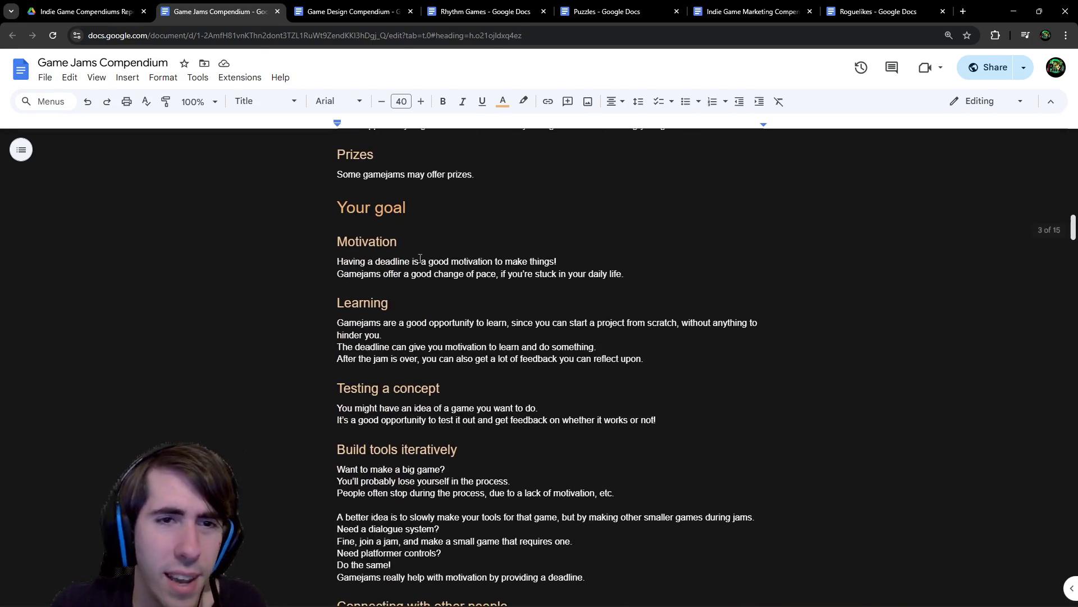
drag(336, 195, 464, 347)
click(464, 347)
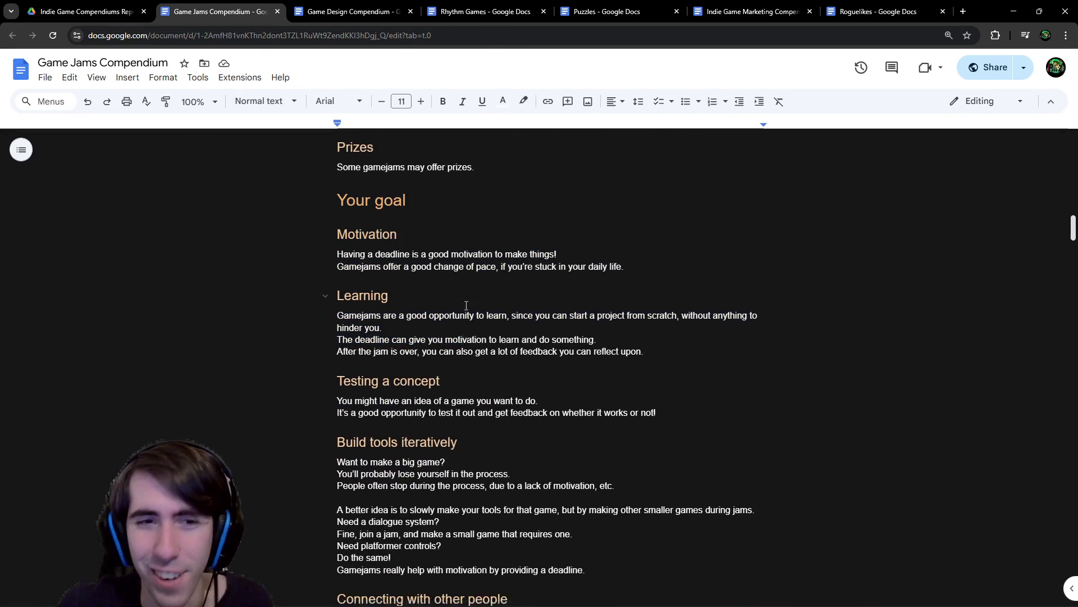
Highlight the Learning section, then the Connecting with other people section.
scroll(464, 347, down, 1)
mouse_move(336, 185)
mouse_down()
mouse_move(646, 228)
mouse_move(683, 221)
mouse_up()
mouse_move(348, 248)
mouse_down()
mouse_move(691, 320)
mouse_move(701, 298)
mouse_move(713, 304)
mouse_up()
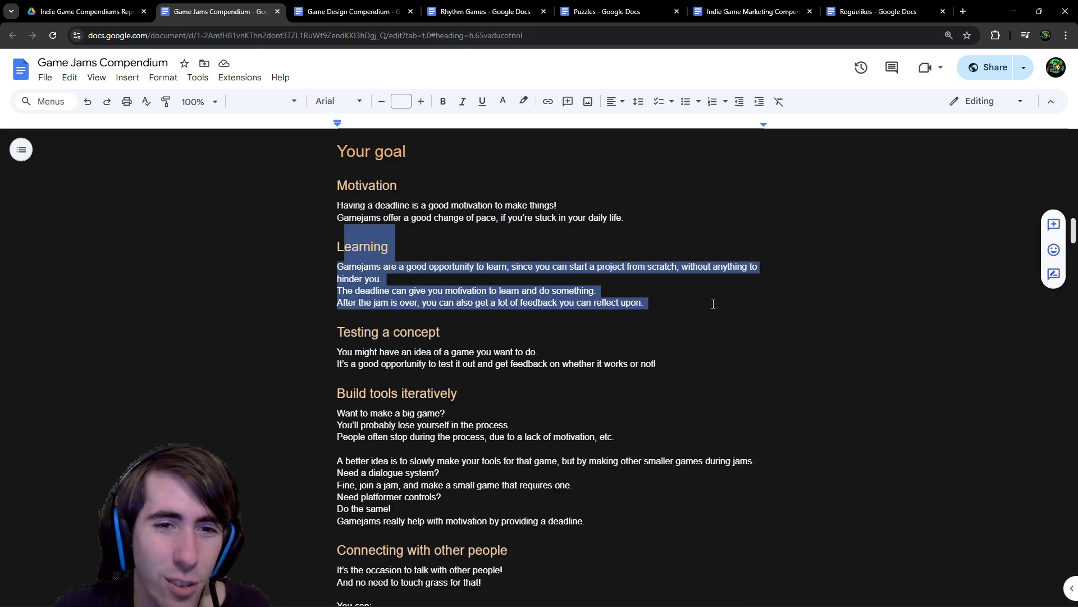
click(696, 300)
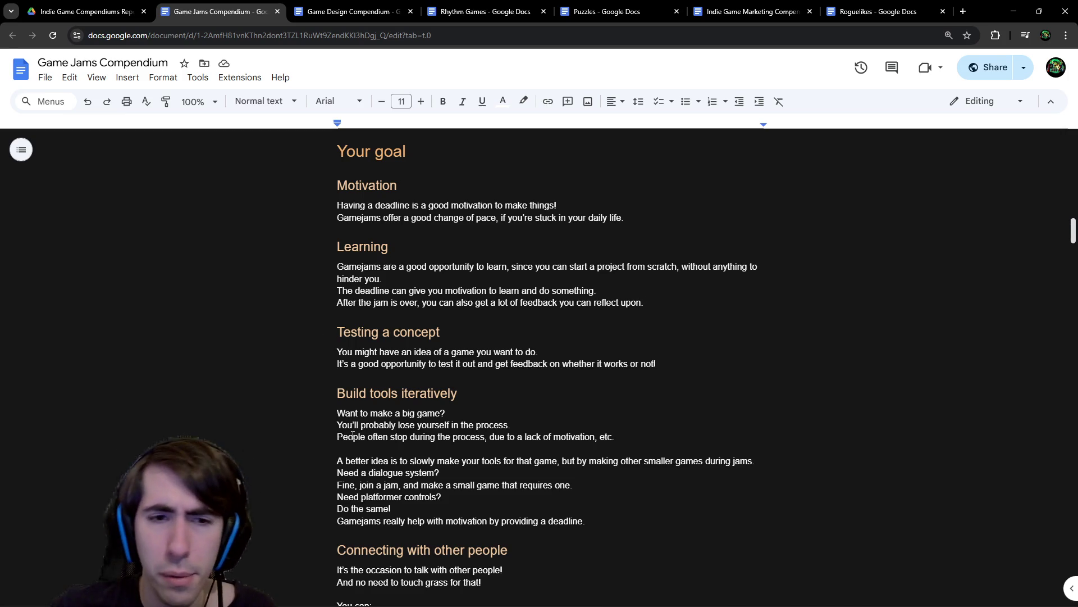
scroll(349, 435, down, 4)
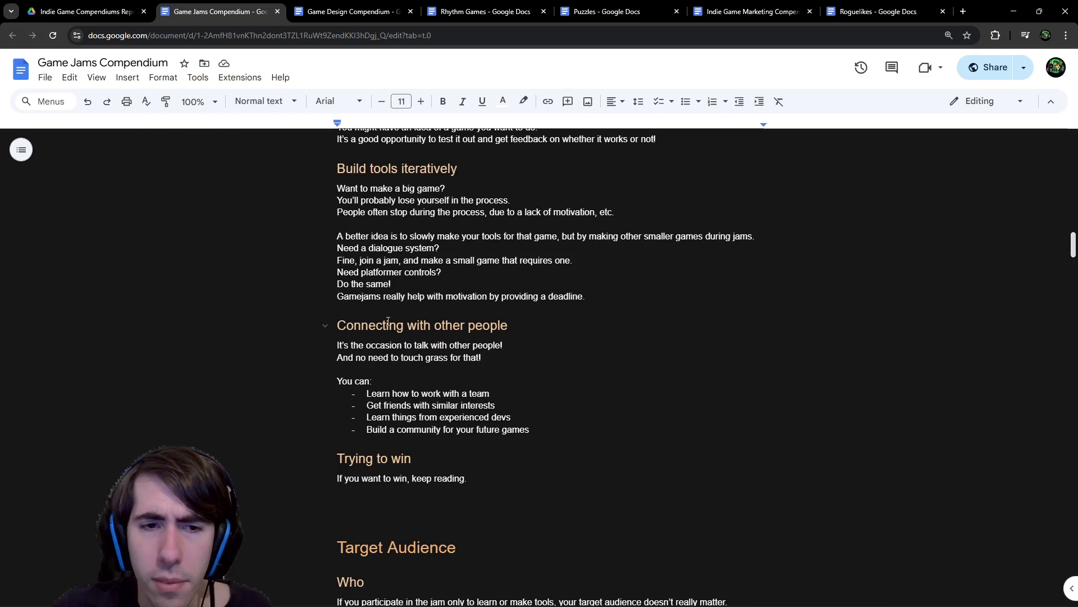
drag(340, 324, 582, 424)
click(579, 406)
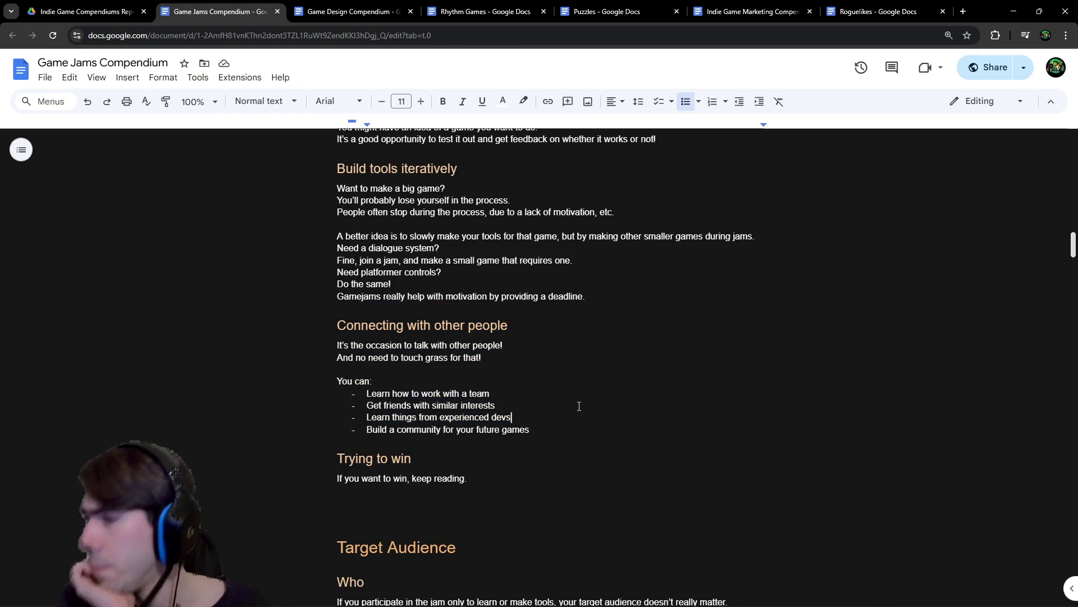
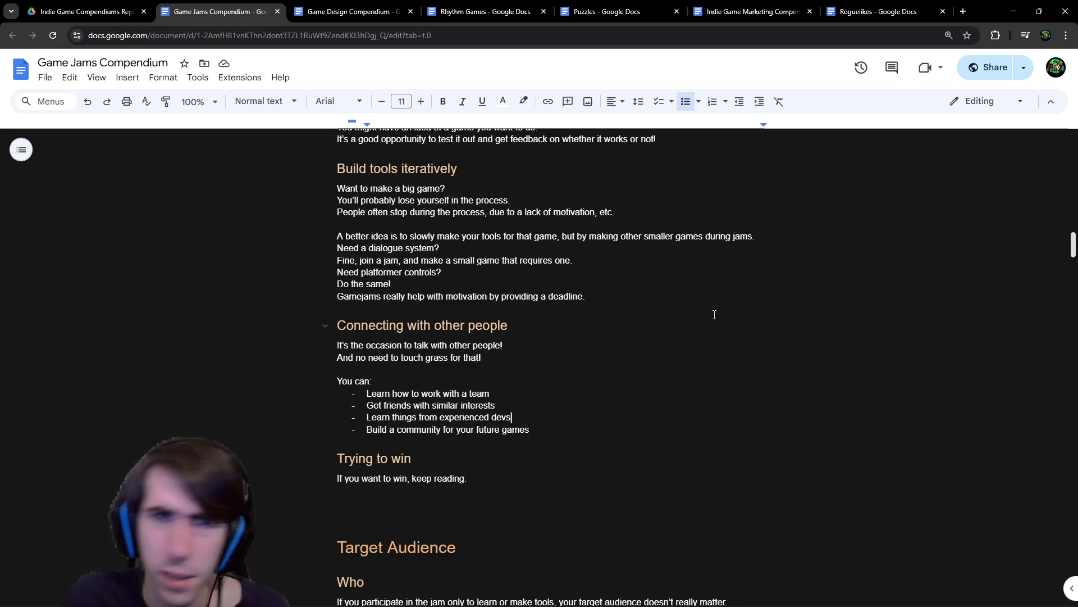
Scroll the Game Jams Compendium, then switch back to the Drive tab with the compendium documents.
scroll(715, 315, down, 15)
click(103, 6)
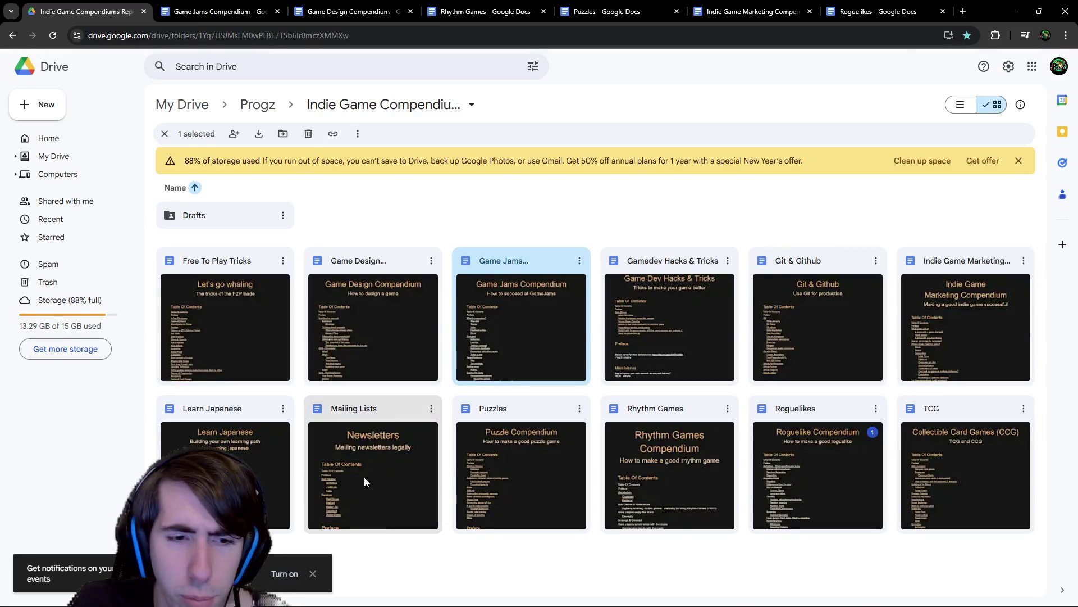
Dismiss the notifications prompt and open the Game Design Compendium document from the Drive folder.
click(313, 574)
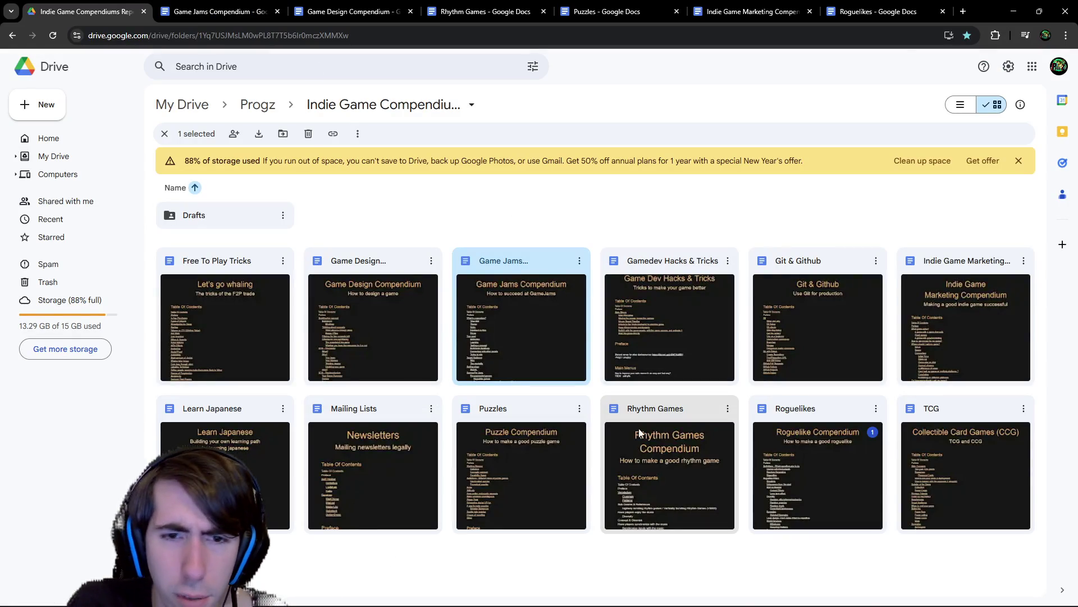
click(409, 302)
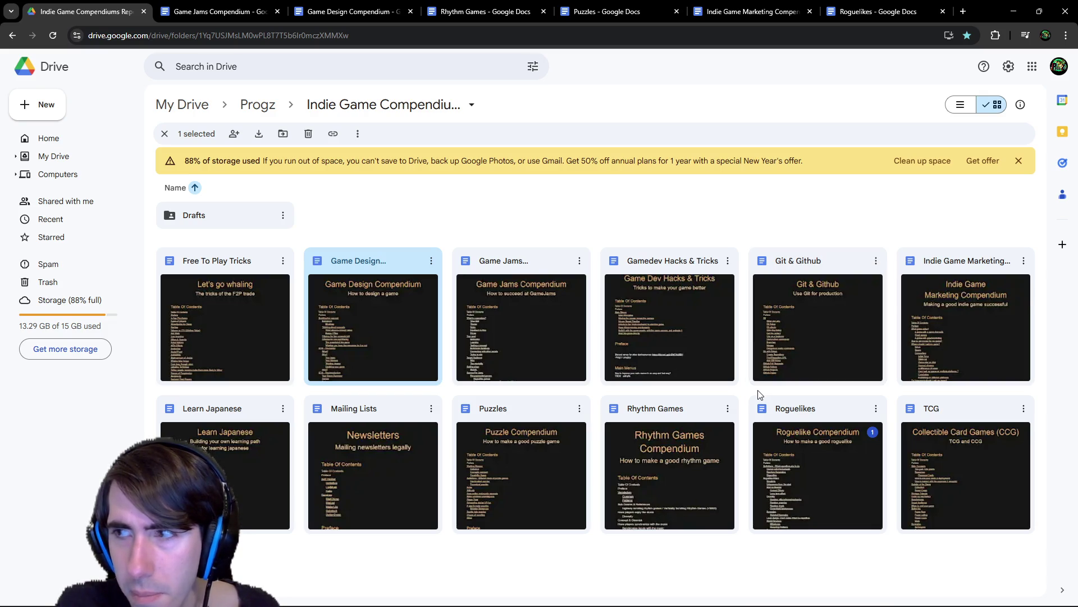
click(472, 326)
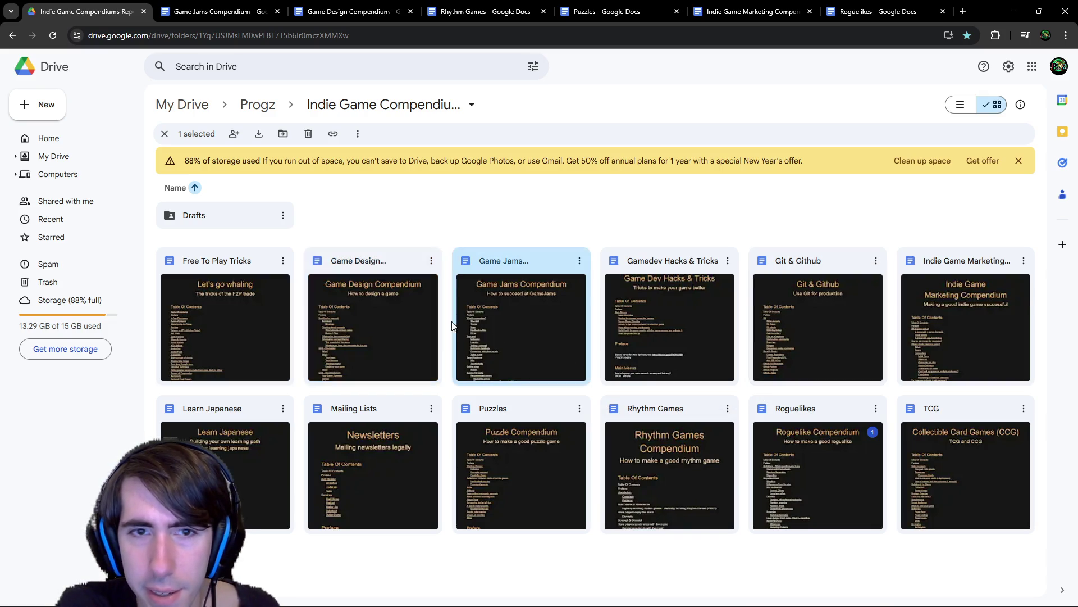
click(402, 323)
click(252, 327)
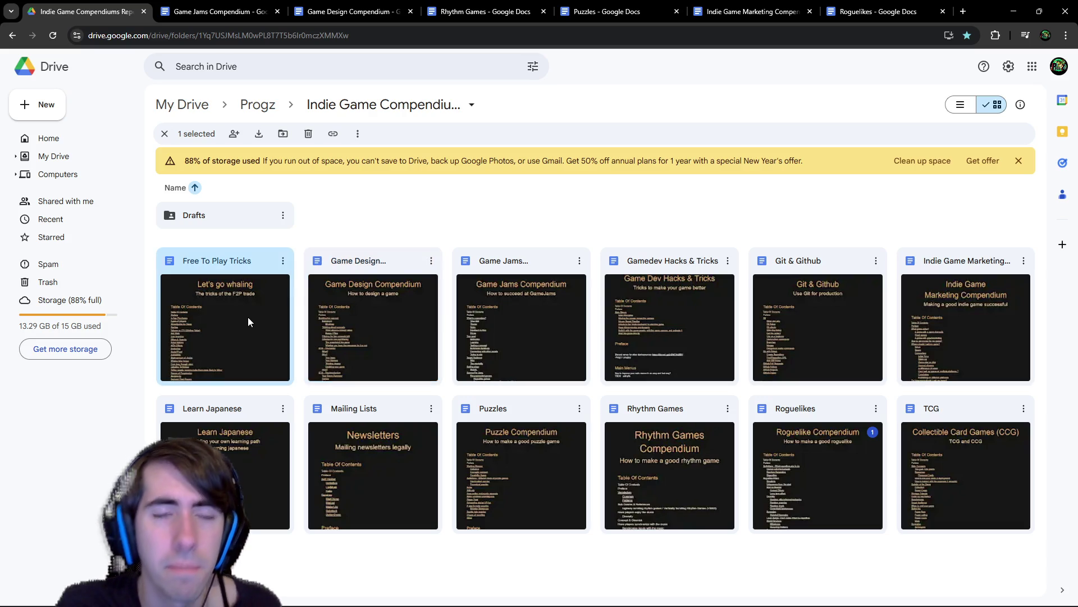
click(371, 307)
double_click(372, 307)
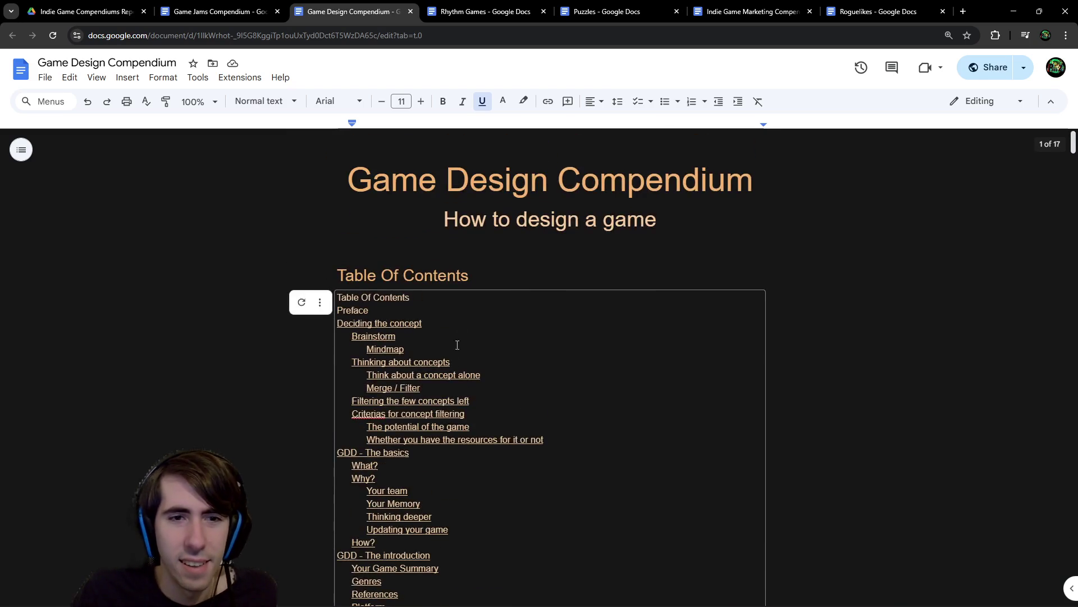
Jump to Deciding the concept and insert a blank line after the resources paragraph.
click(407, 324)
click(407, 344)
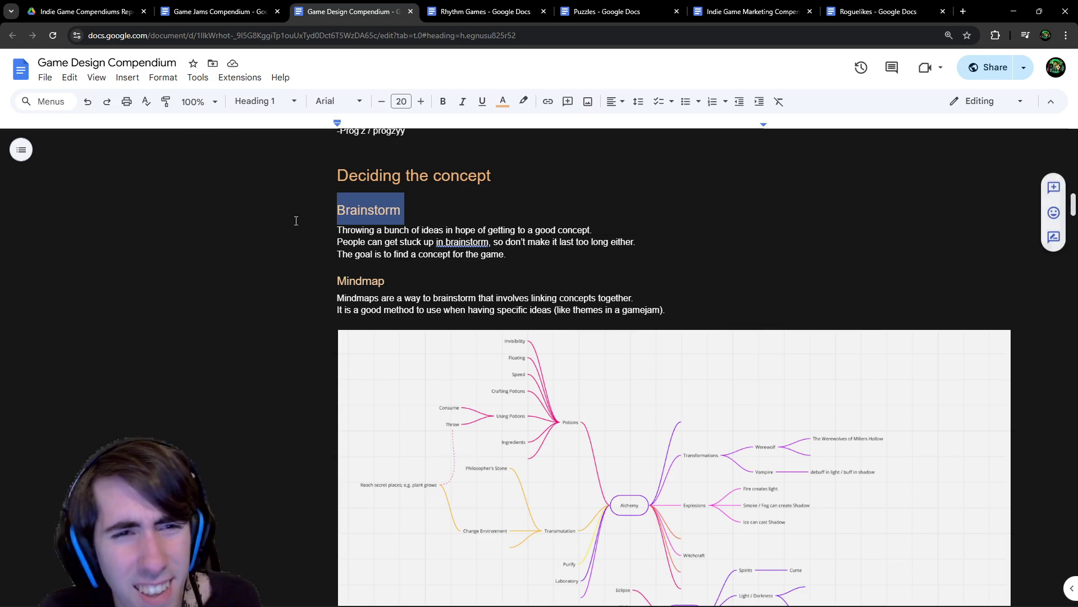
scroll(366, 221, down, 15)
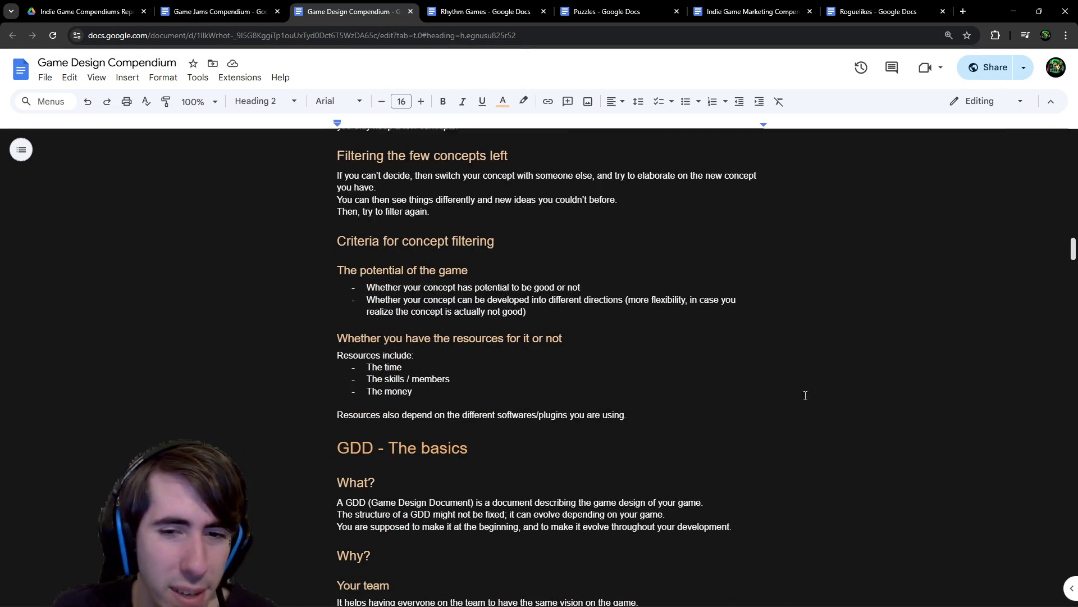
click(645, 417)
key(Return)
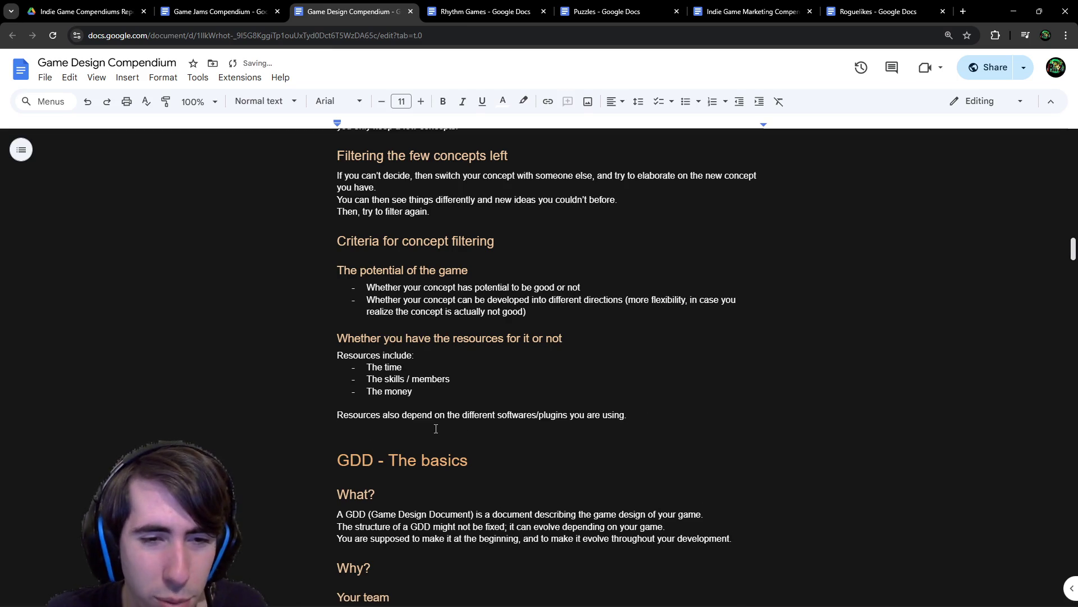
Type 'Brainstorm' as a Heading 2 above GDD - The basics, with an empty line below.
text(Brainstorm)
key(ctrl+alt+2)
drag(403, 444, 308, 443)
click(438, 431)
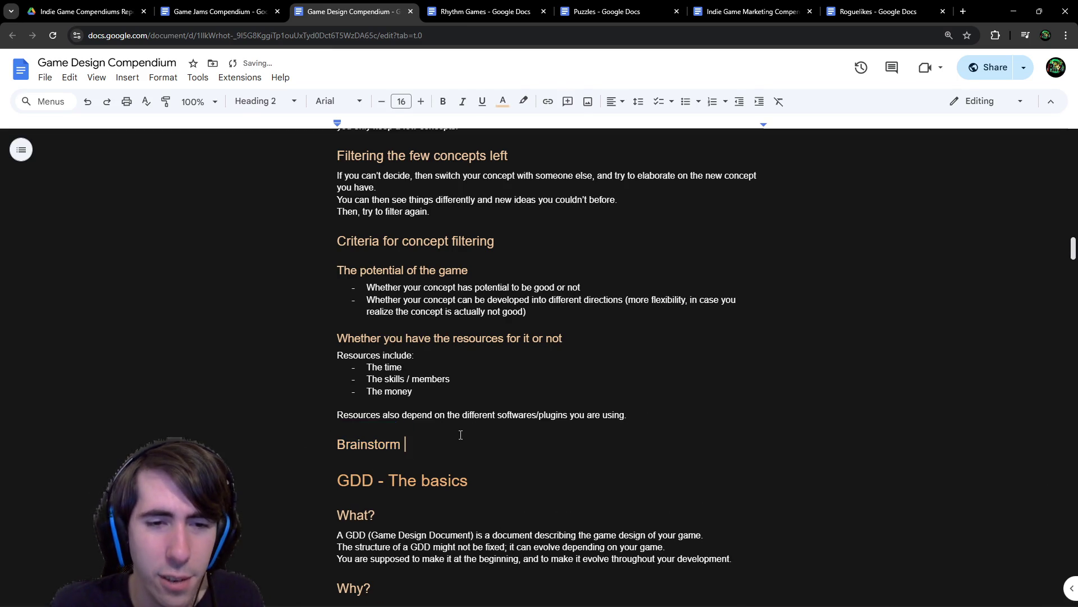
key(Return)
key(Return)
key(Up)
key(Up)
key(Down)
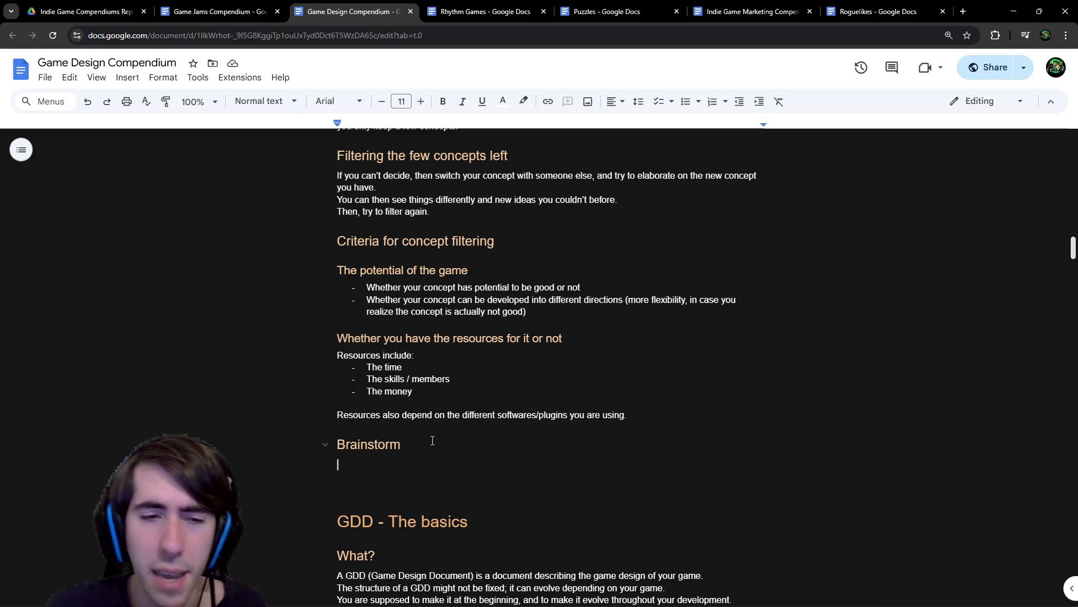
Add a 'Money Cost' line under the Brainstorm heading.
key(Return)
text(-)
key(BackSpace)
key(BackSpace)
text(Cost:)
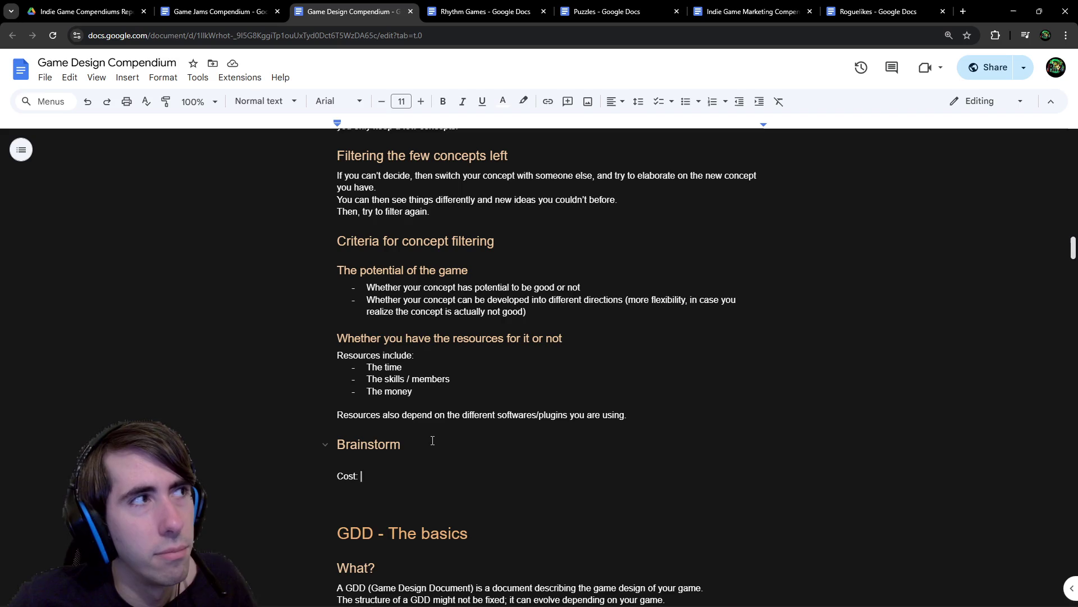
key(BackSpace)
key(Up)
key(Delete)
text(M)
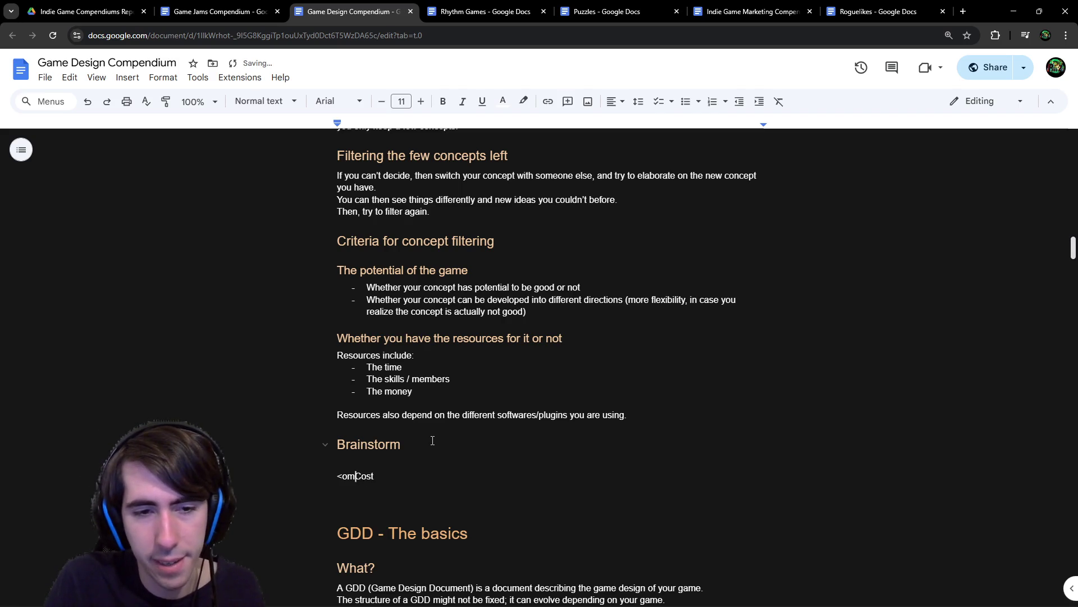
text(oney)
key(End)
text(-> 0)
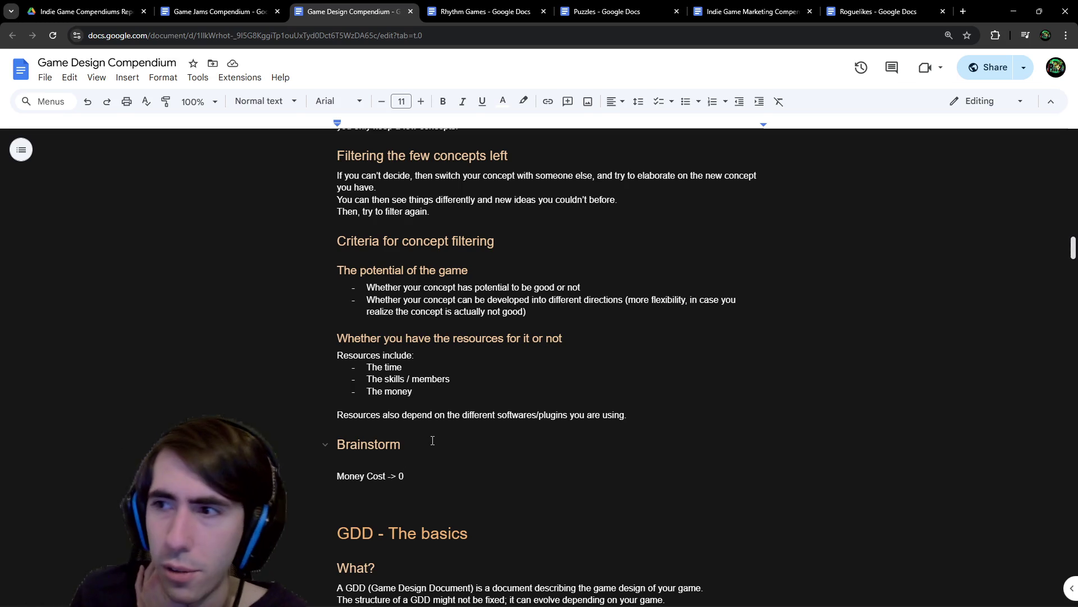
Remove the '-> 0' suffix from Money Cost and start a 'Time Cost' line below it.
key(Return)
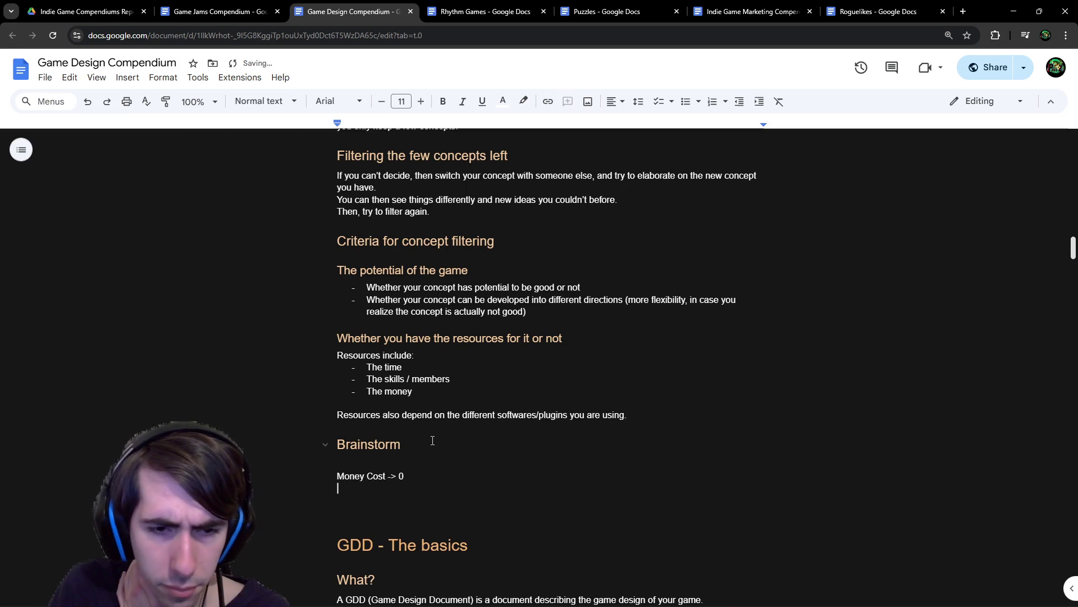
key(Up)
key(End)
key(BackSpace)
key(BackSpace)
key(BackSpace)
key(Down)
text(Time Co)
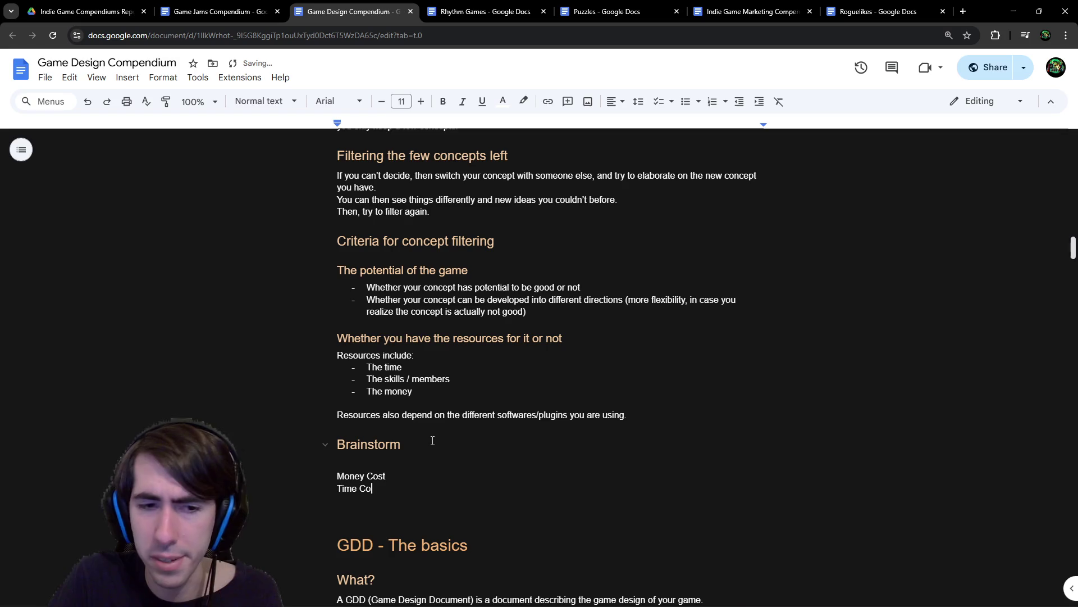
text(st)
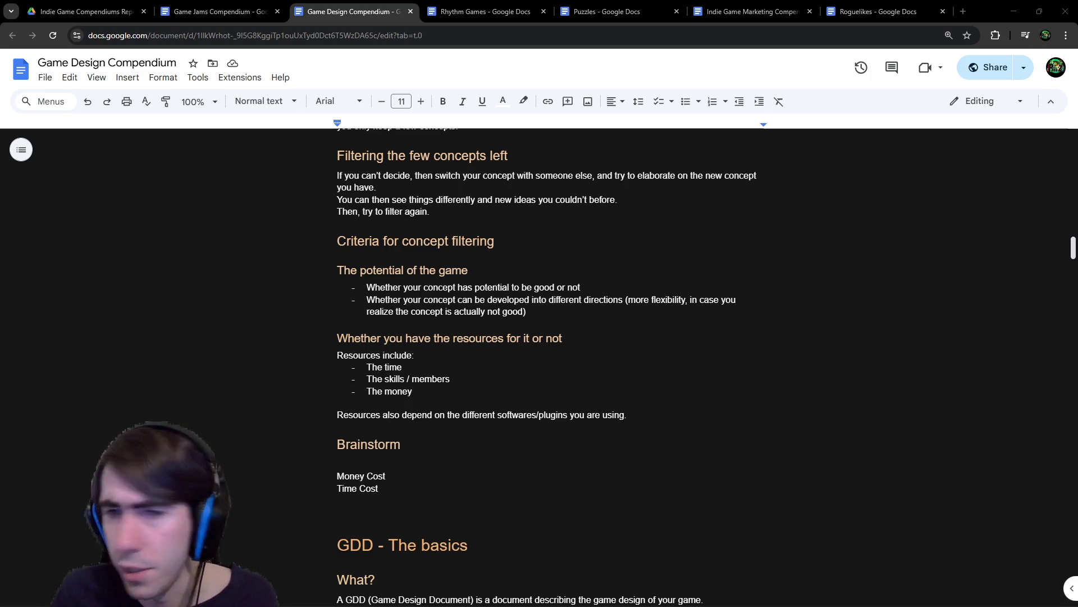
Undo the last edit and check the Time Cost line by selecting it.
click(549, 481)
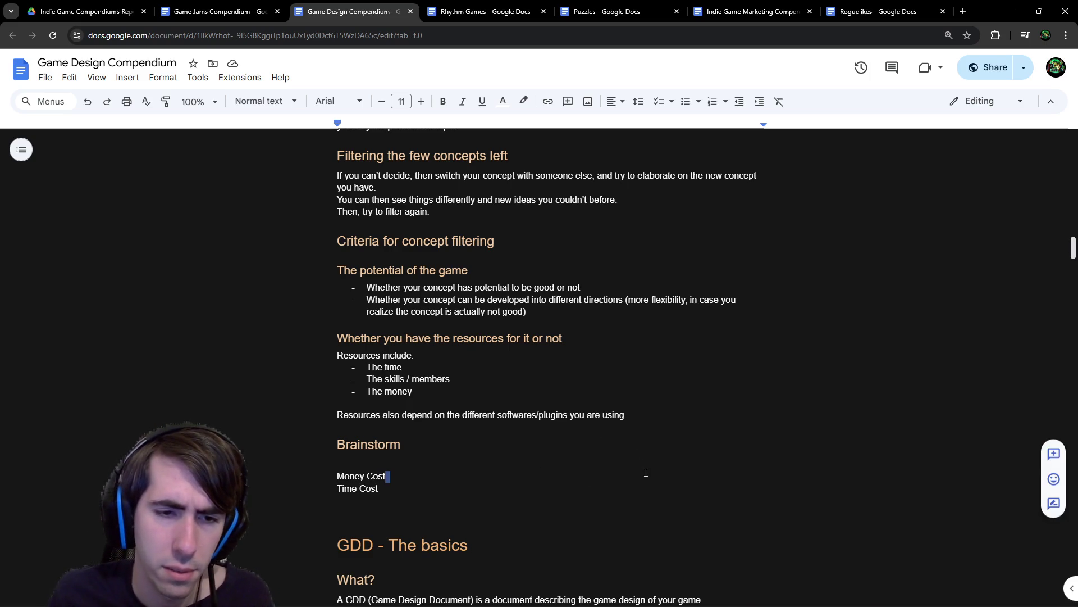
key(ctrl+z)
key(ctrl+z)
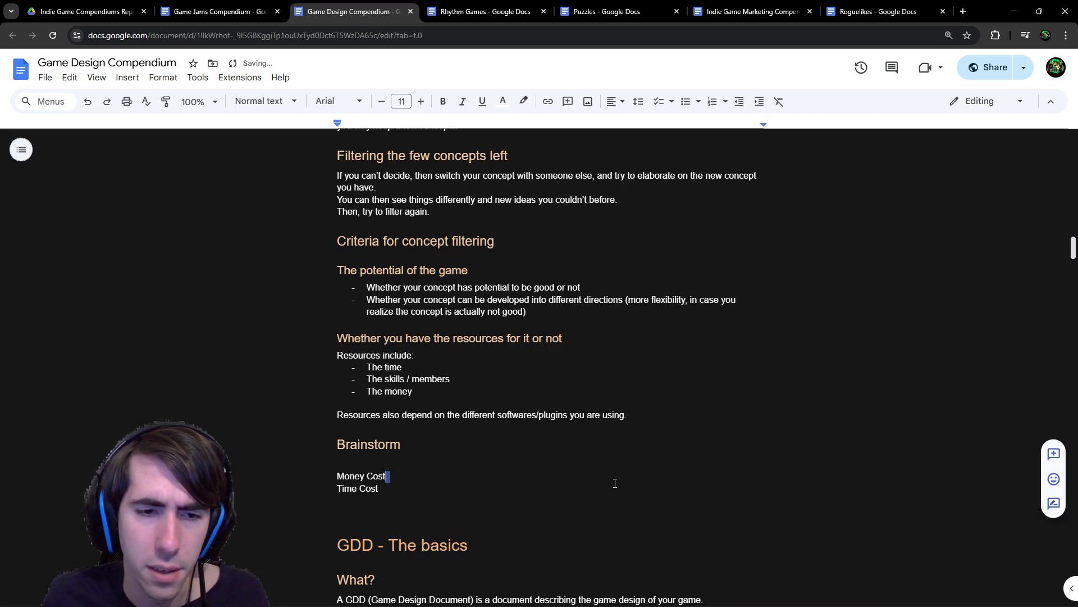
drag(338, 489, 393, 489)
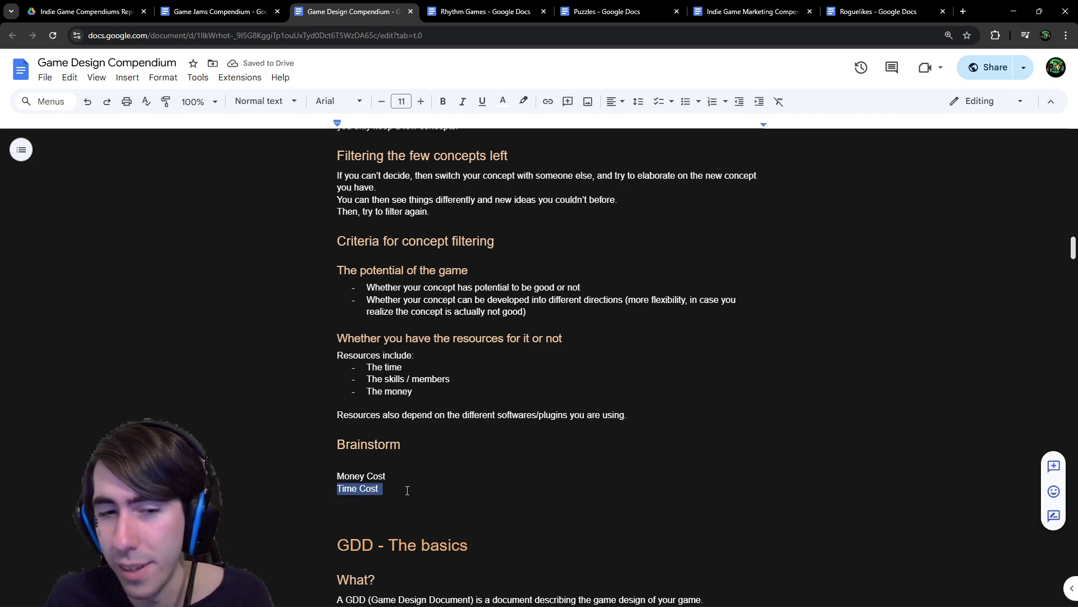
click(383, 489)
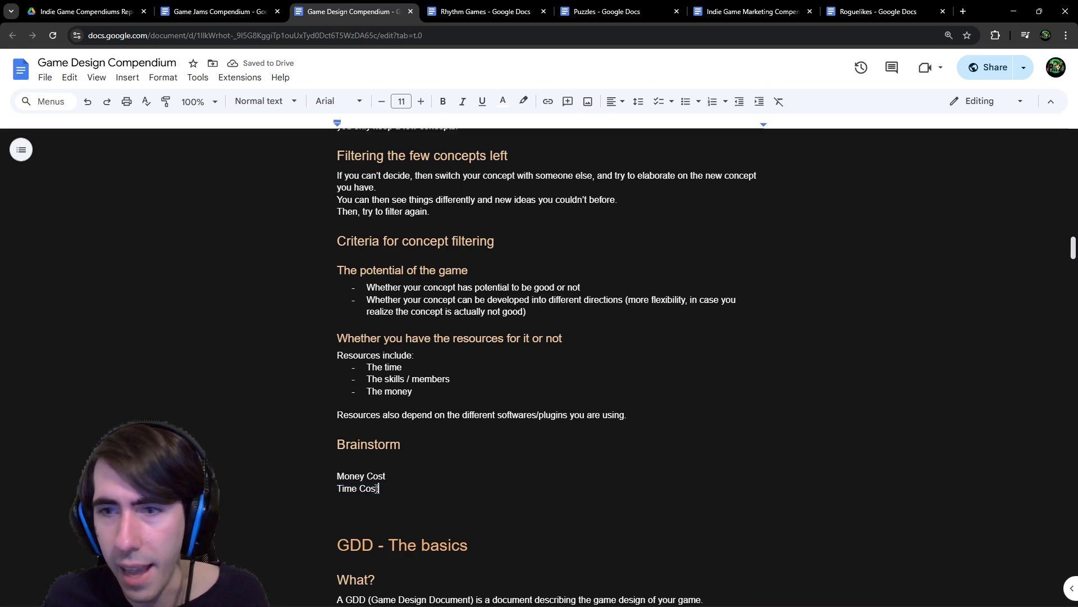
triple_click(383, 488)
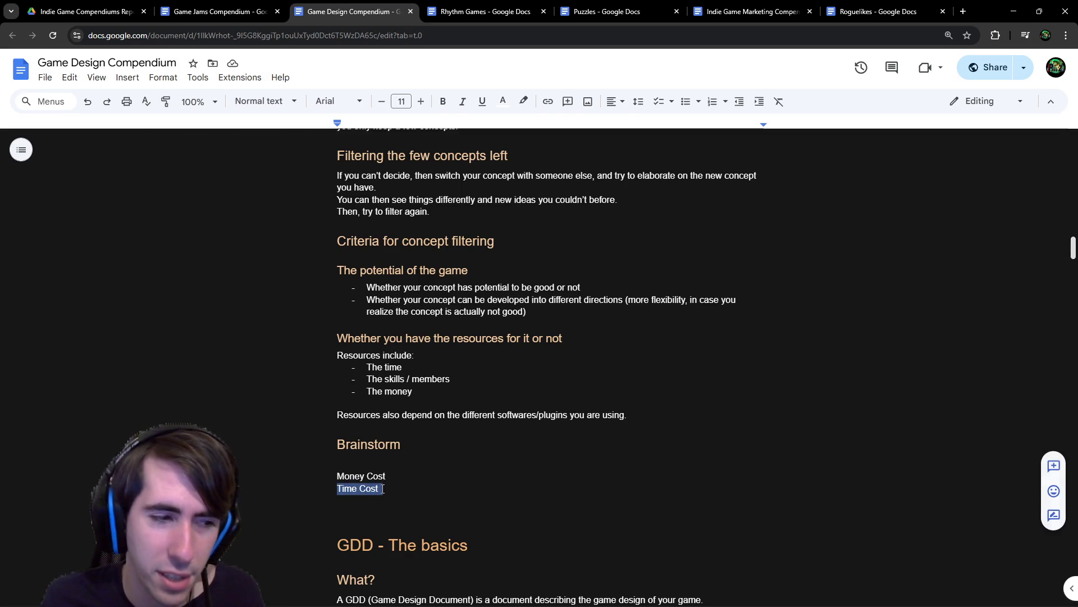
click(383, 489)
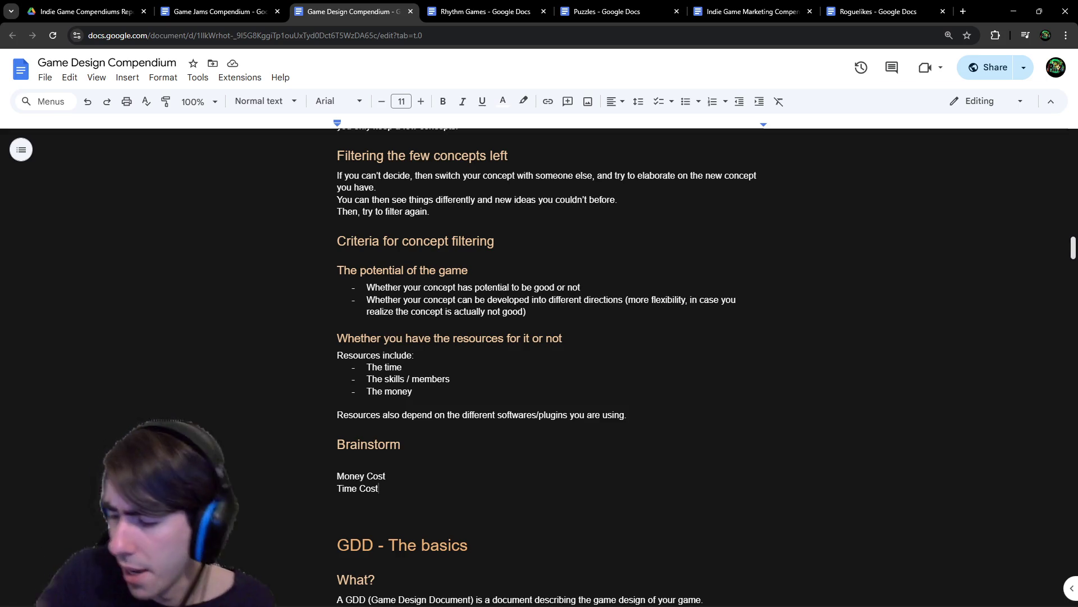
Finish the Time Cost line, add an empty line below it, and select the Brainstorm heading.
click(388, 520)
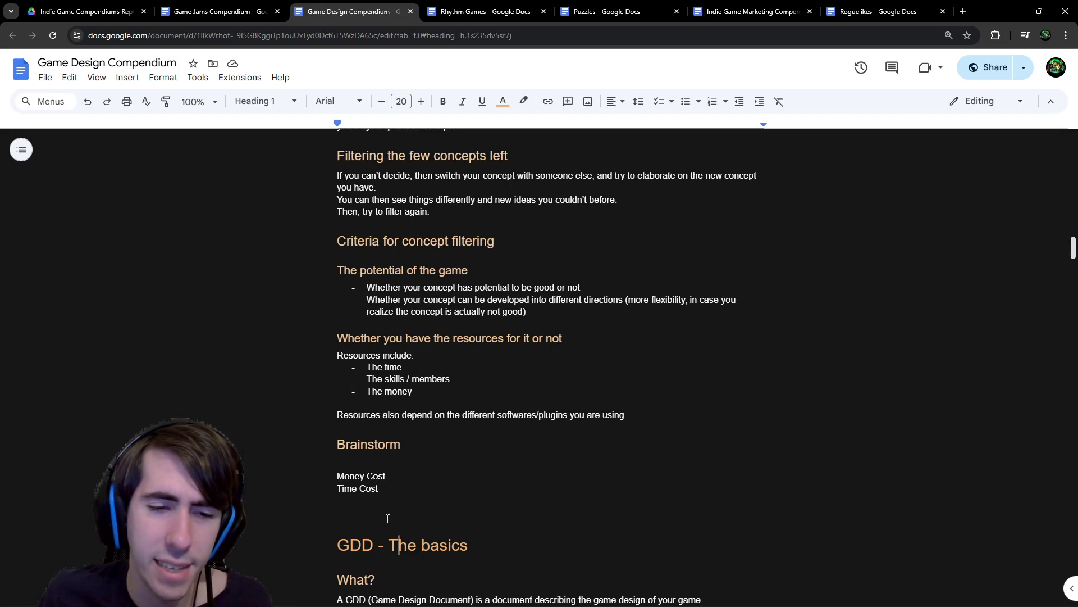
scroll(387, 517, down, 1)
ctrl+scroll(359, 500, up, 3)
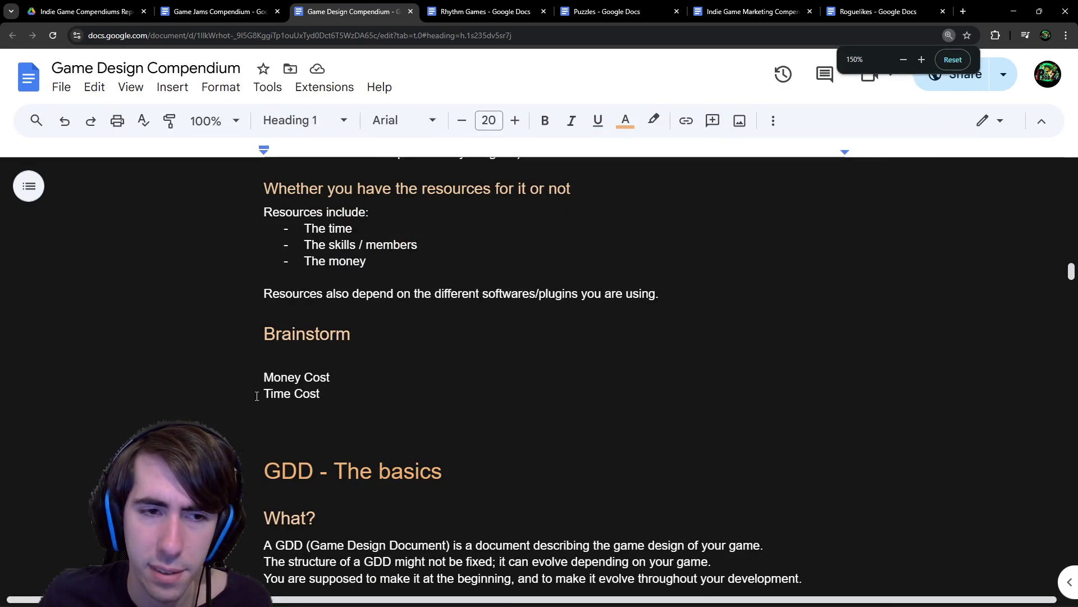
drag(264, 393, 332, 395)
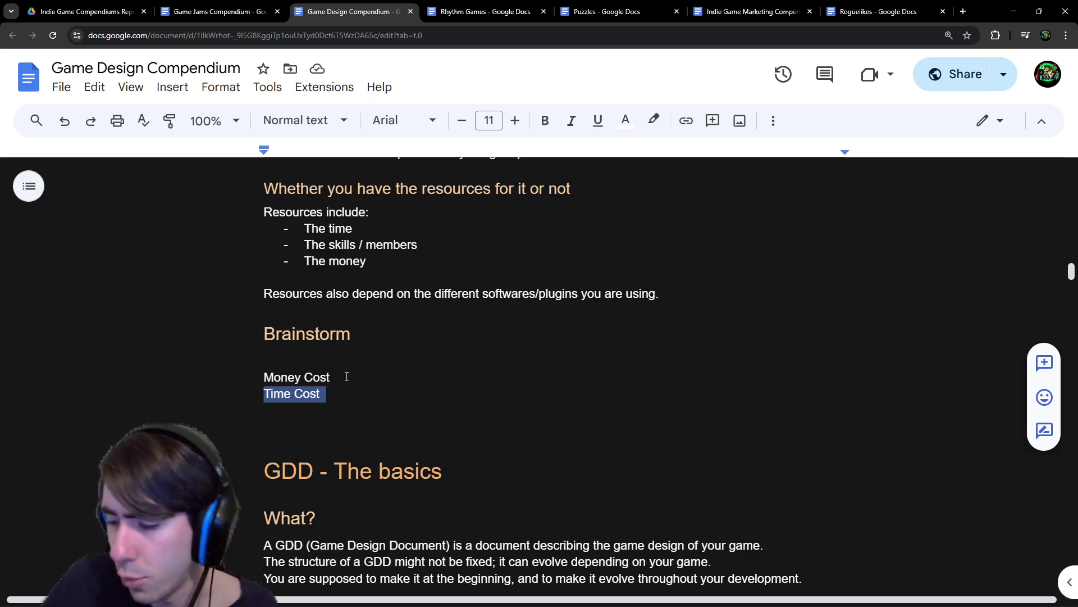
click(348, 376)
mouse_move(260, 392)
mouse_down()
mouse_move(349, 387)
mouse_move(220, 392)
mouse_up()
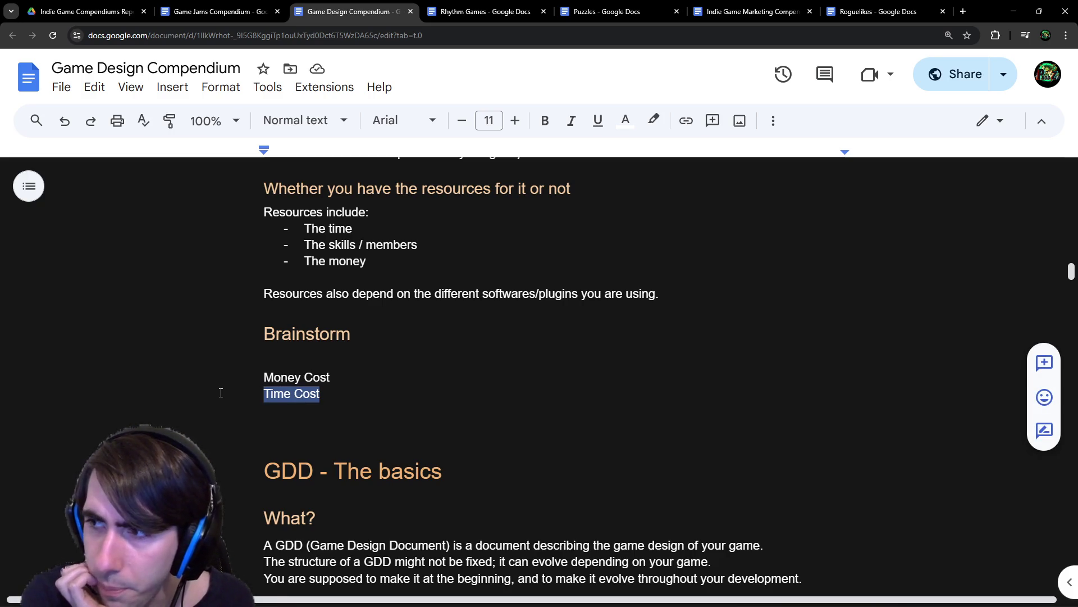
key(Right)
key(Return)
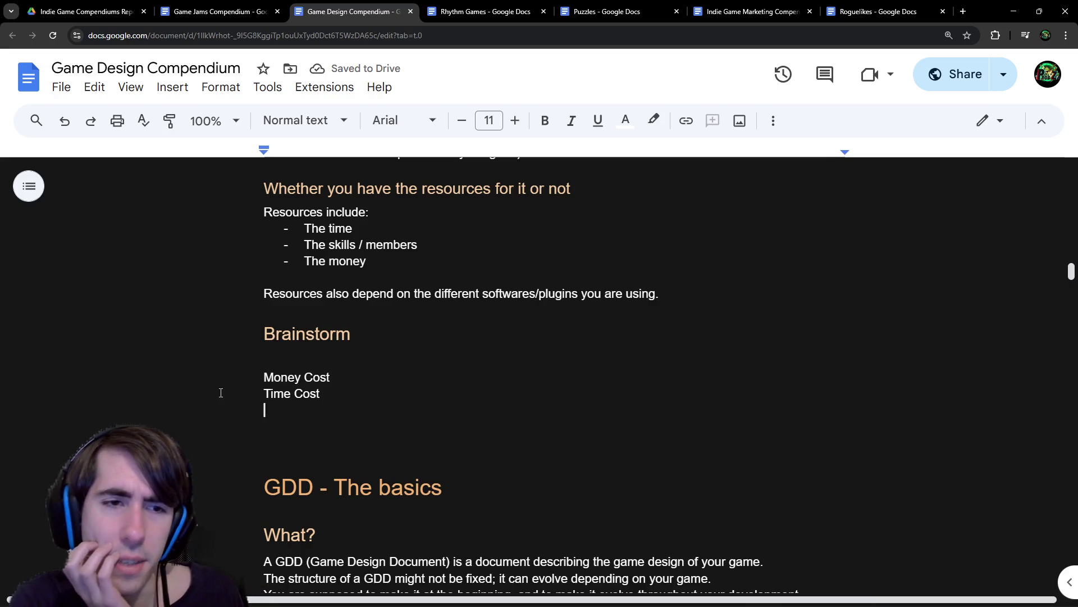
key(Up)
key(Up)
key(Up)
key(shift+End)
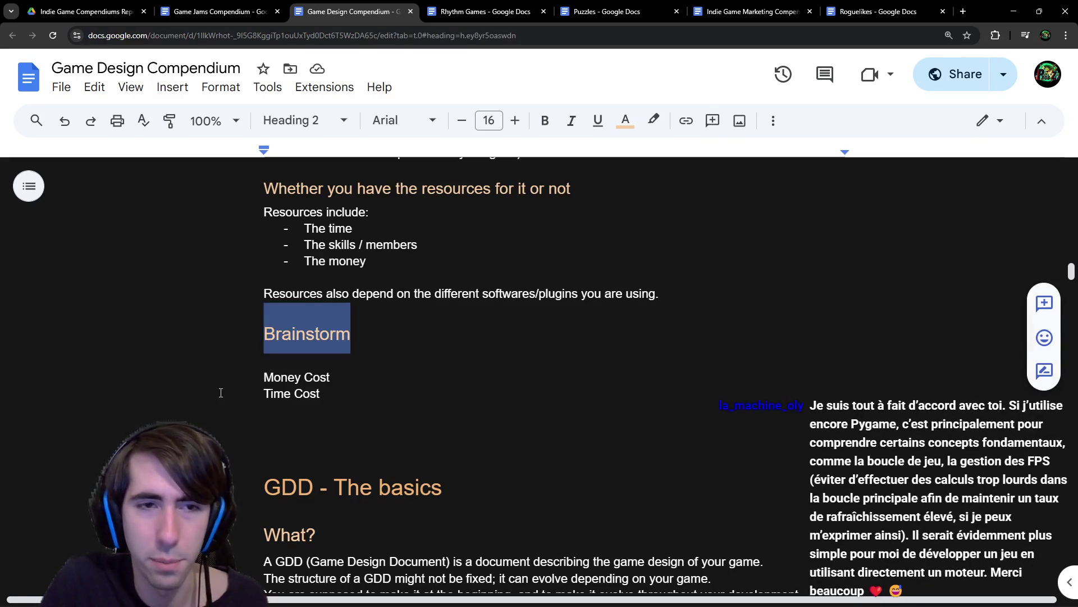
Delete the Time Cost line beneath Money Cost.
key(Down)
key(Down)
key(End)
key(ctrl+BackSpace)
key(ctrl+BackSpace)
scroll(315, 387, up, 9)
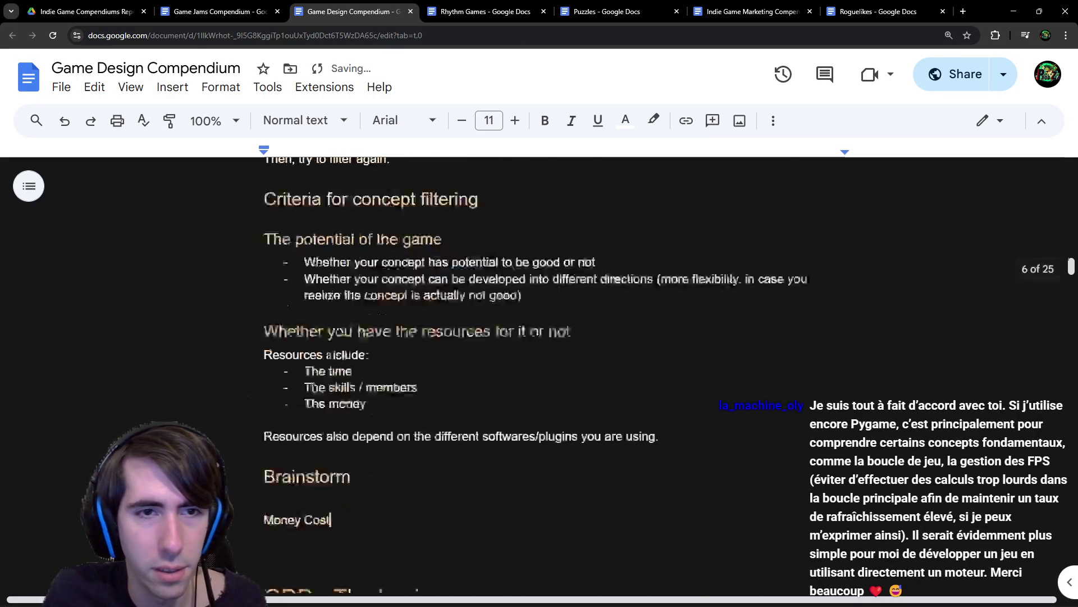
scroll(315, 388, up, 10)
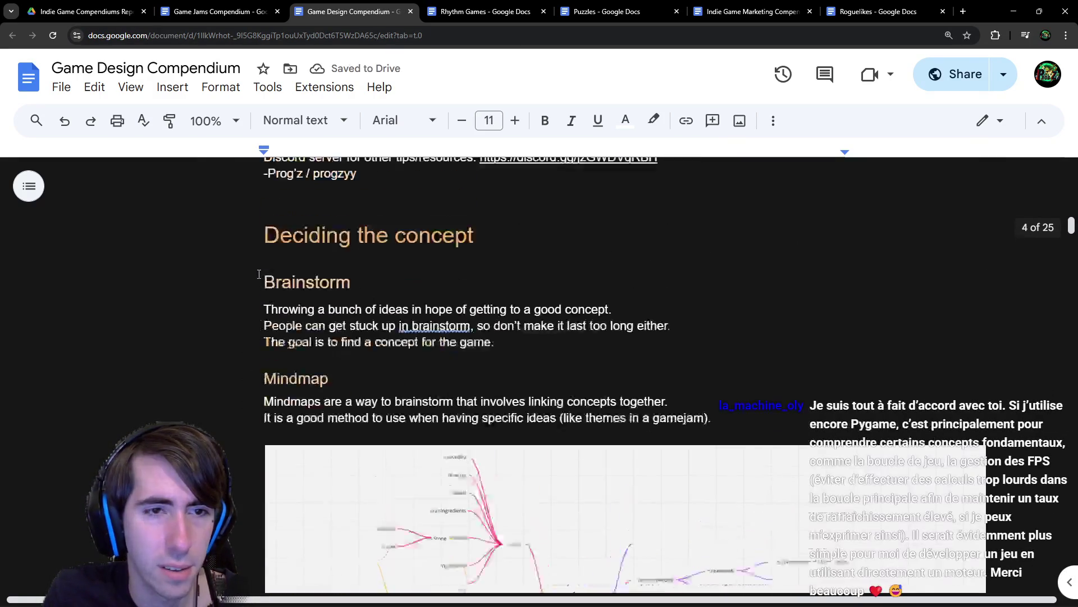
scroll(264, 276, down, 15)
scroll(298, 276, up, 5)
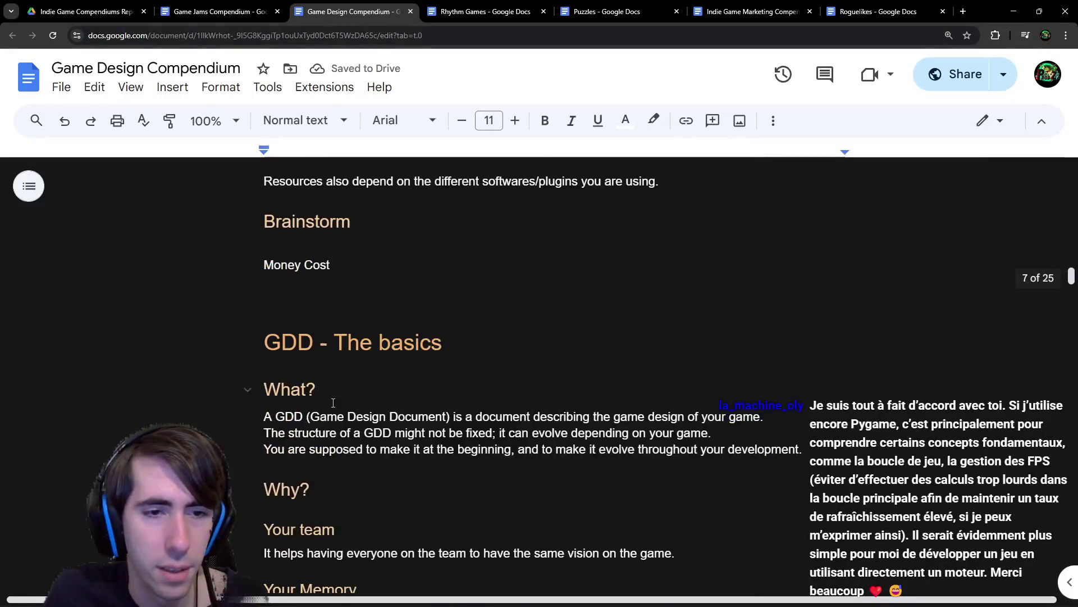
Retitle the Brainstorm heading to 'Things to consider when having an idea'.
double_click(310, 223)
text(Things to co)
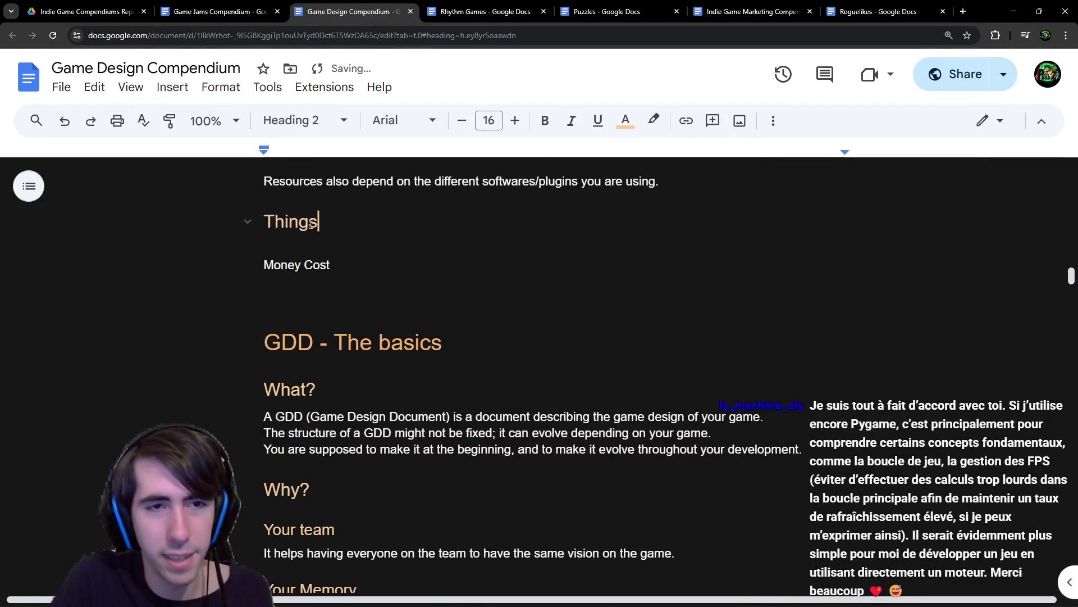
text(nsider when h)
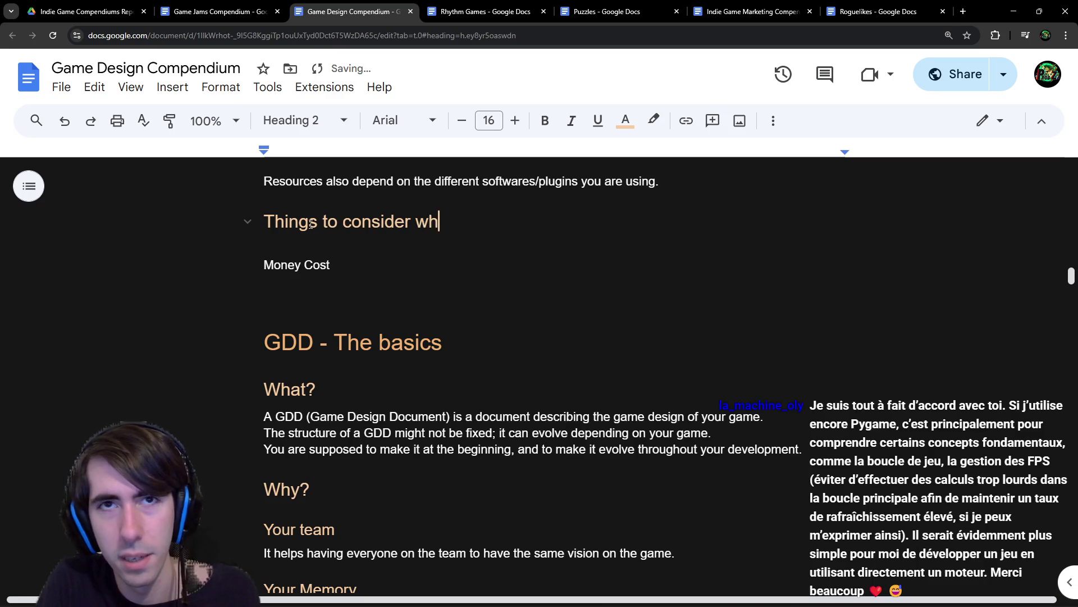
text(aving an idea)
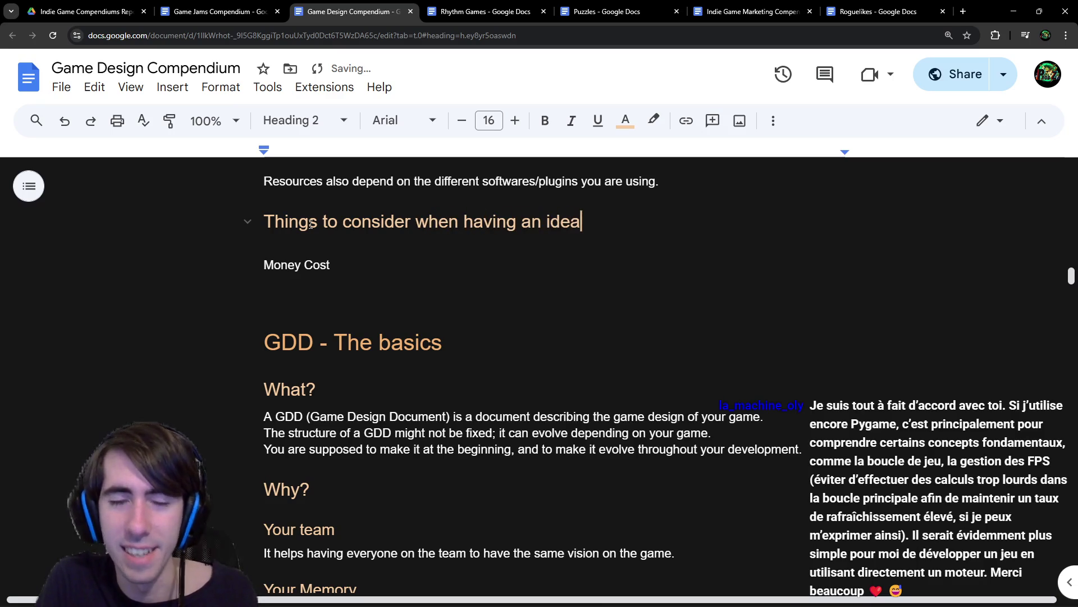
key(Return)
key(Delete)
key(End)
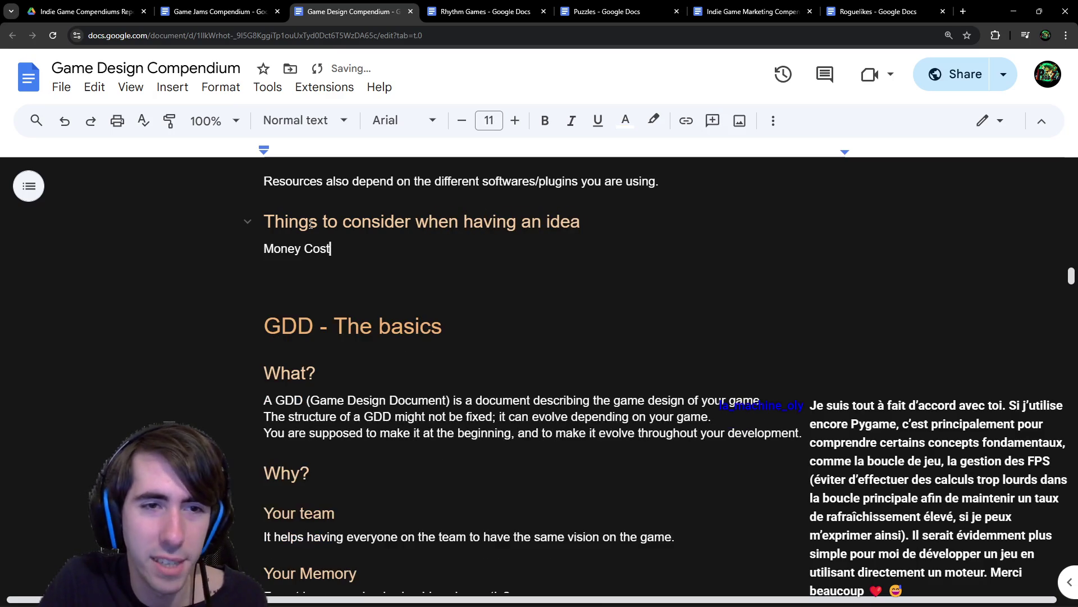
List 'Time Cost' and 'Technical challenges' as new lines after Money Cost.
key(Return)
text(Time Cost)
key(Return)
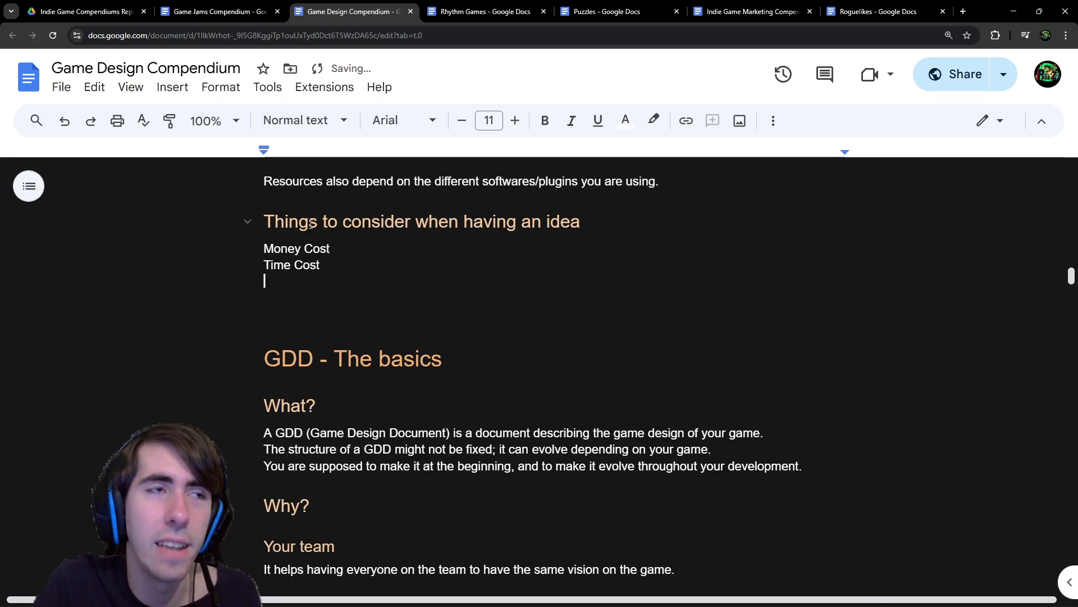
text(Technical)
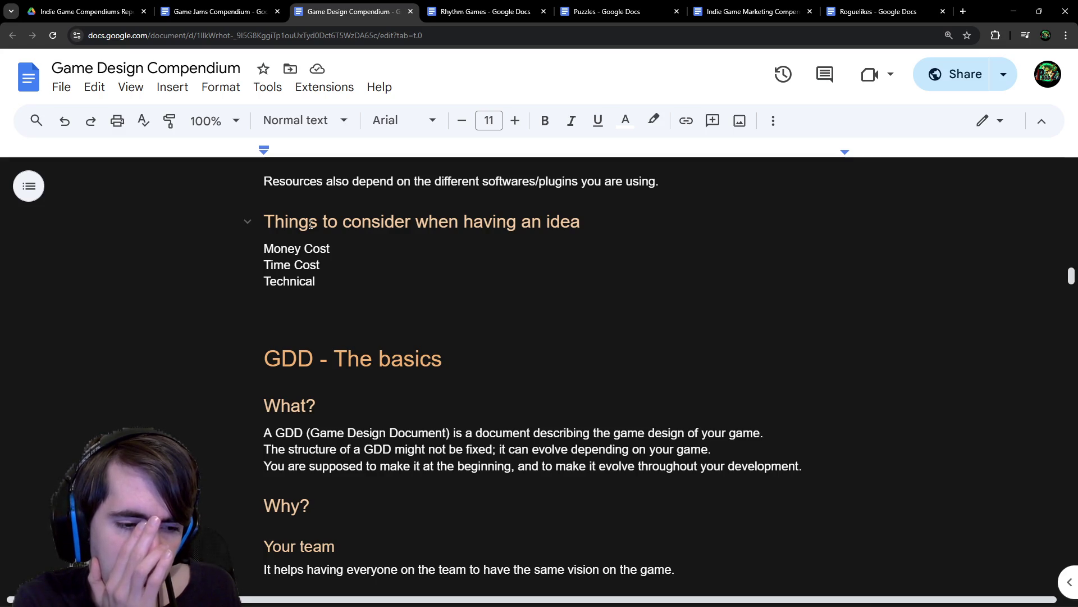
text(challenges)
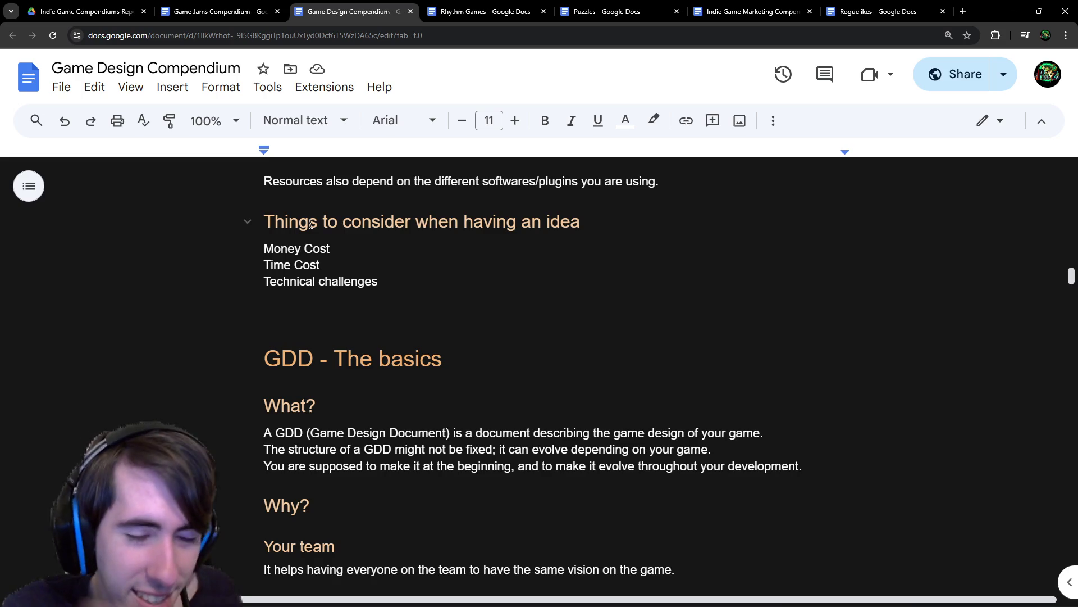
key(Down)
Delete the empty line below Technical challenges and return to the end of that item.
key(Up)
key(shift+Home)
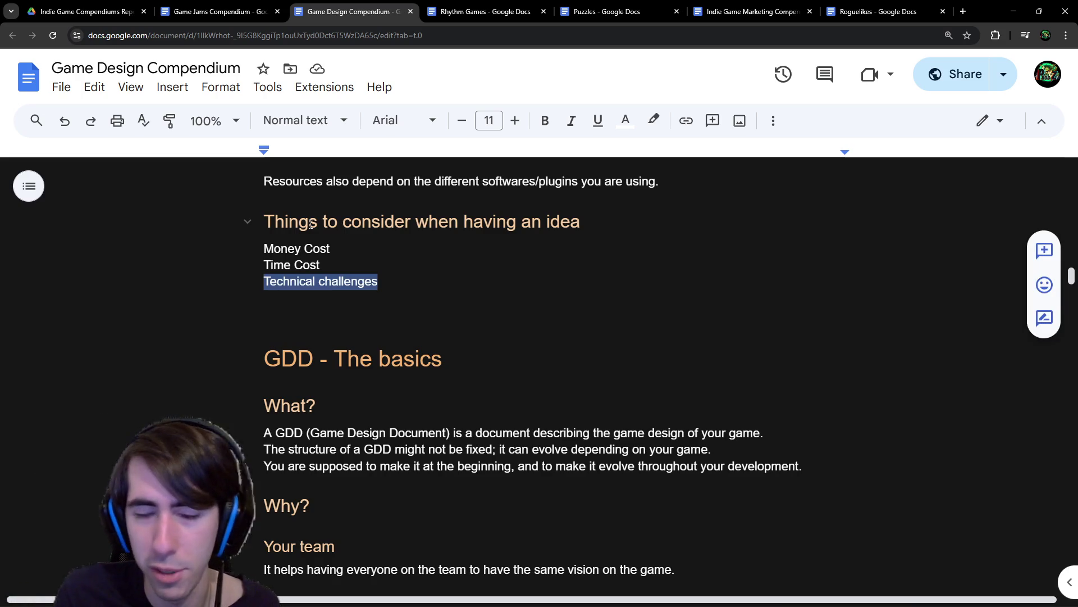
key(Down)
key(BackSpace)
key(Up)
key(shift+Home)
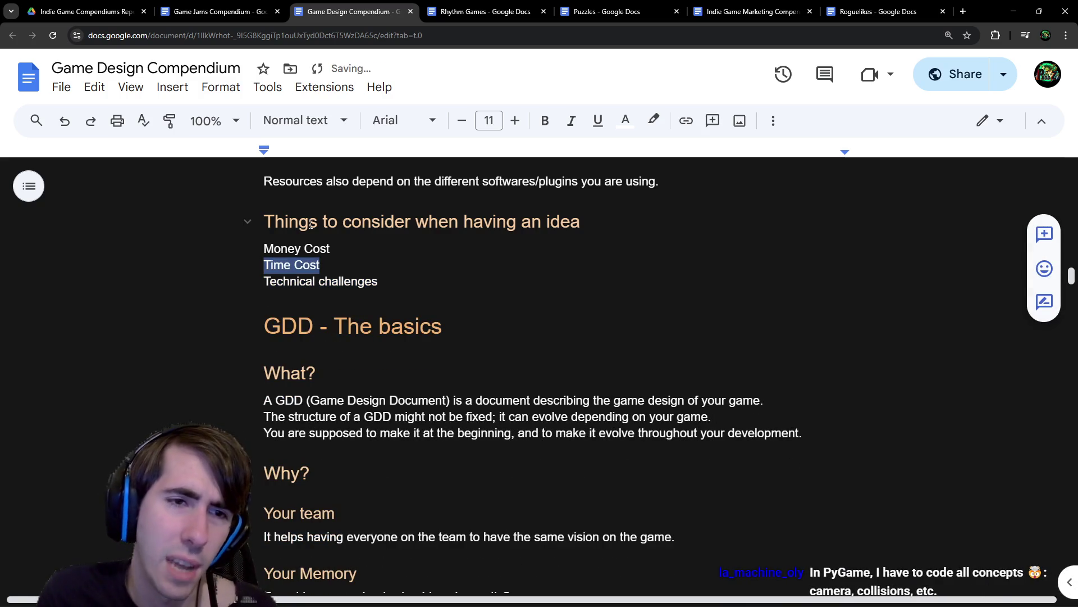
key(Down)
key(Down)
key(Up)
key(Right)
key(Left)
Add 'Unknowns / Risks' as a new item below Technical challenges.
text(/)
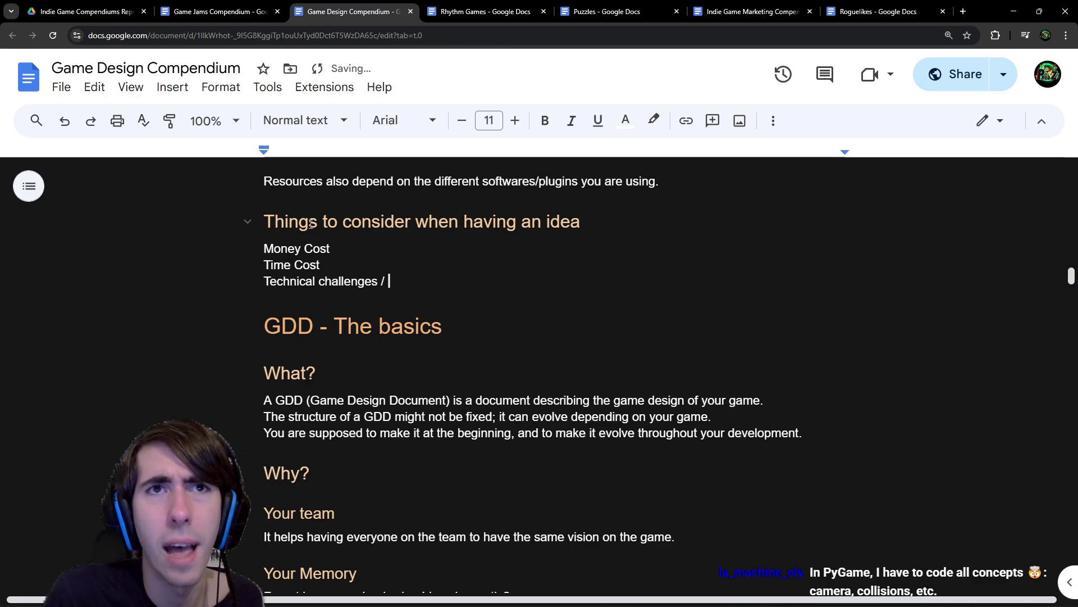
key(BackSpace)
key(BackSpace)
text(/)
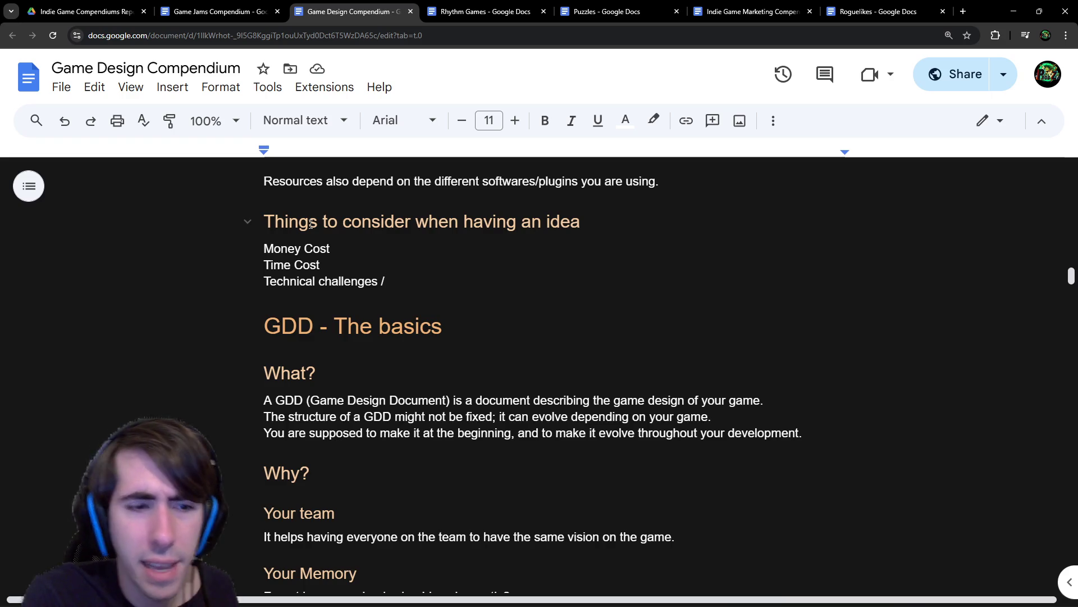
text(Unknown)
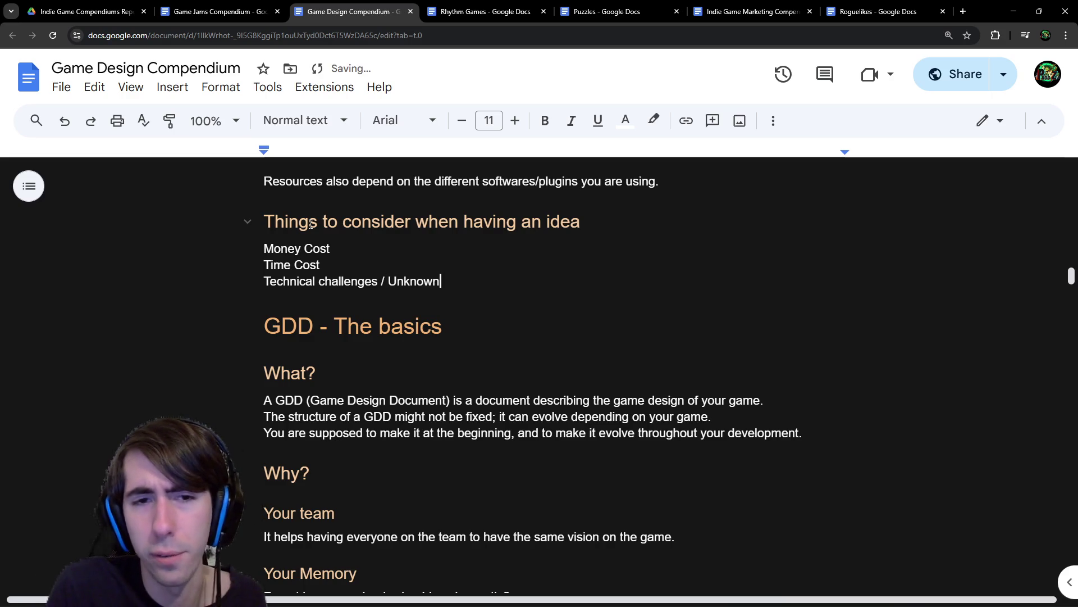
key(Return)
key(Return)
key(Up)
key(Up)
key(Down)
key(Up)
key(End)
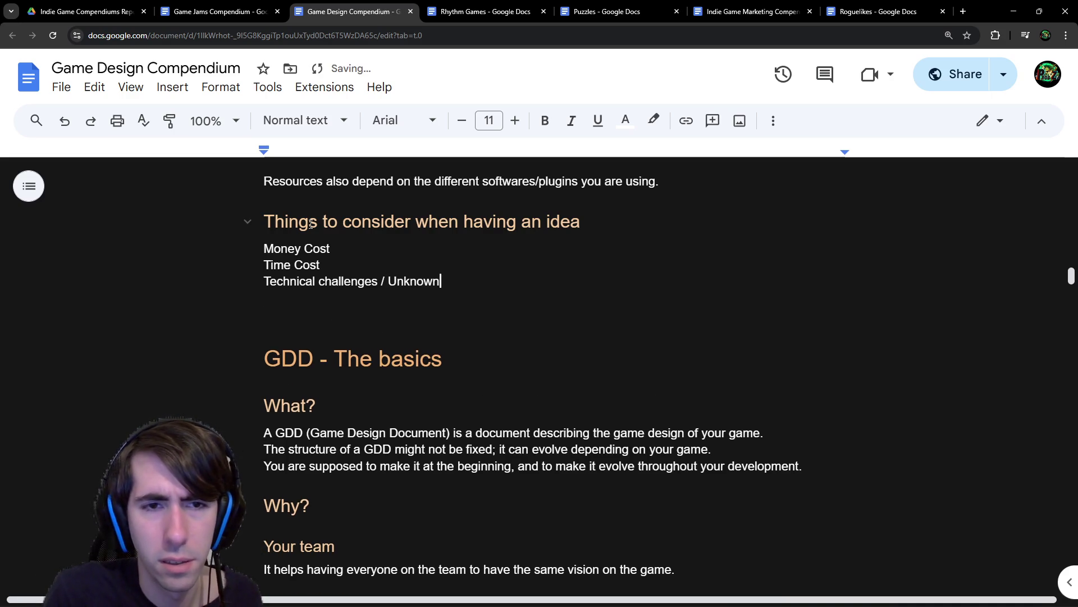
key(ctrl+Left)
key(Return)
key(End)
text(s)
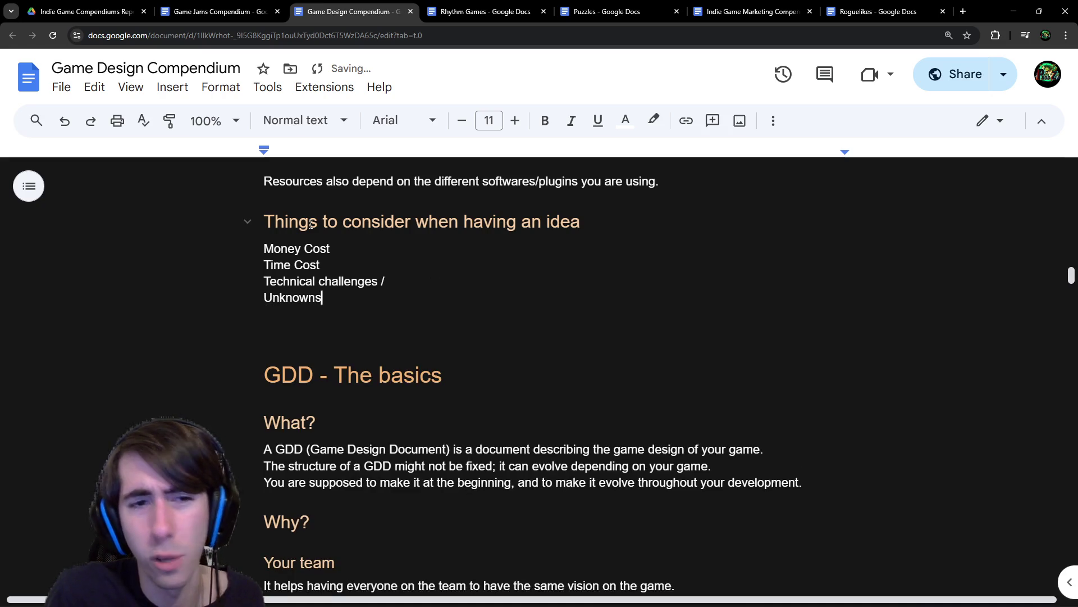
text( / Risks)
Remove the stray slash after Technical challenges and select the word Risks.
key(Up)
key(End)
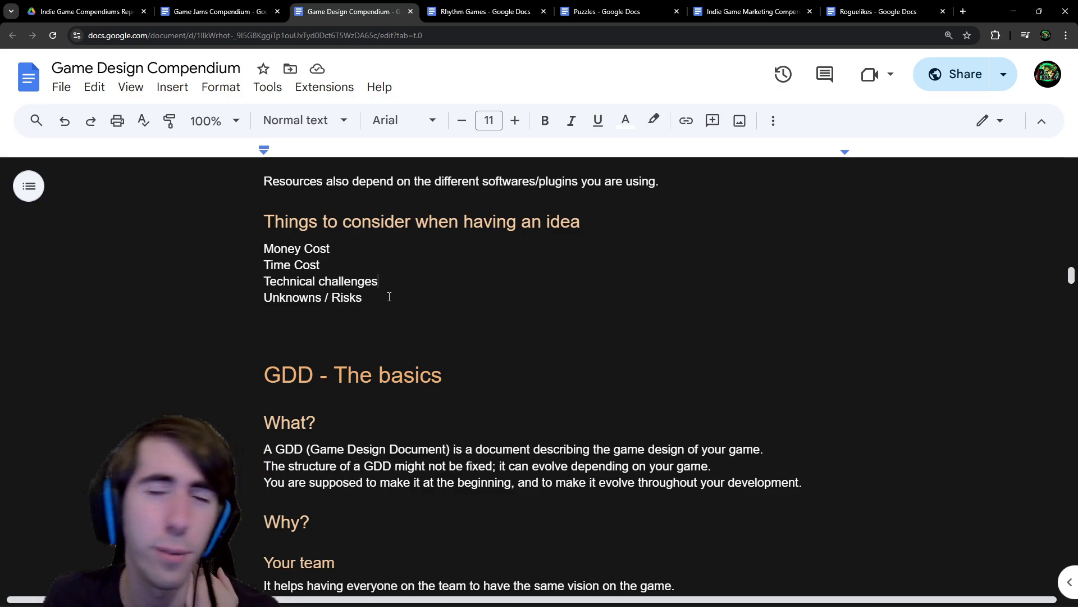
mouse_move(363, 297)
mouse_down()
mouse_move(282, 298)
mouse_move(333, 297)
mouse_up()
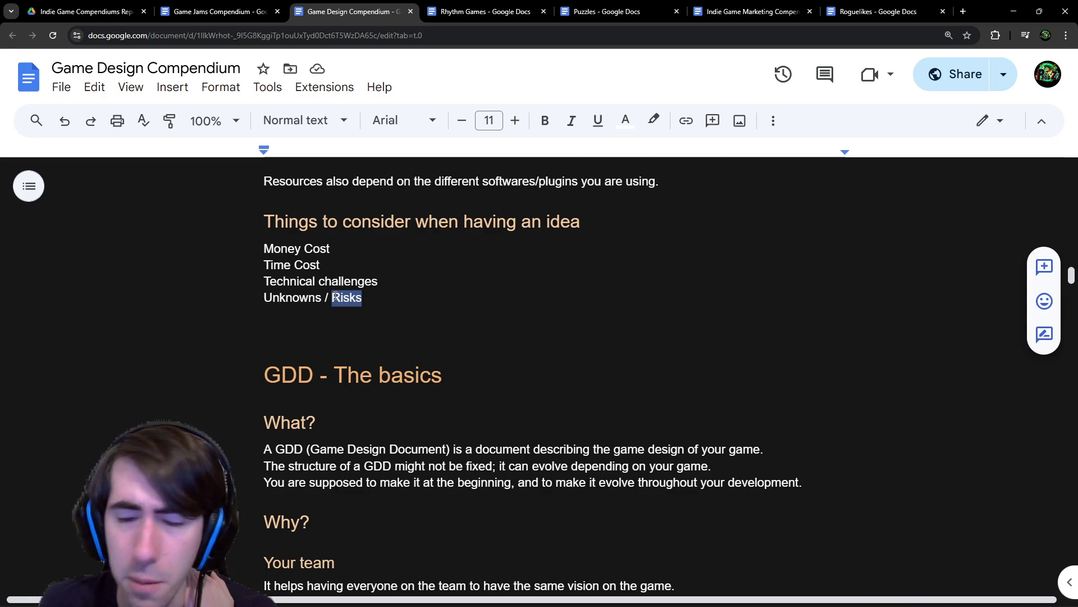
Append '(performance issues etc)' to the Unknowns / Risks item, then go to the itch.io window.
click(376, 294)
text((performance))
key(Left)
text(issues etc)
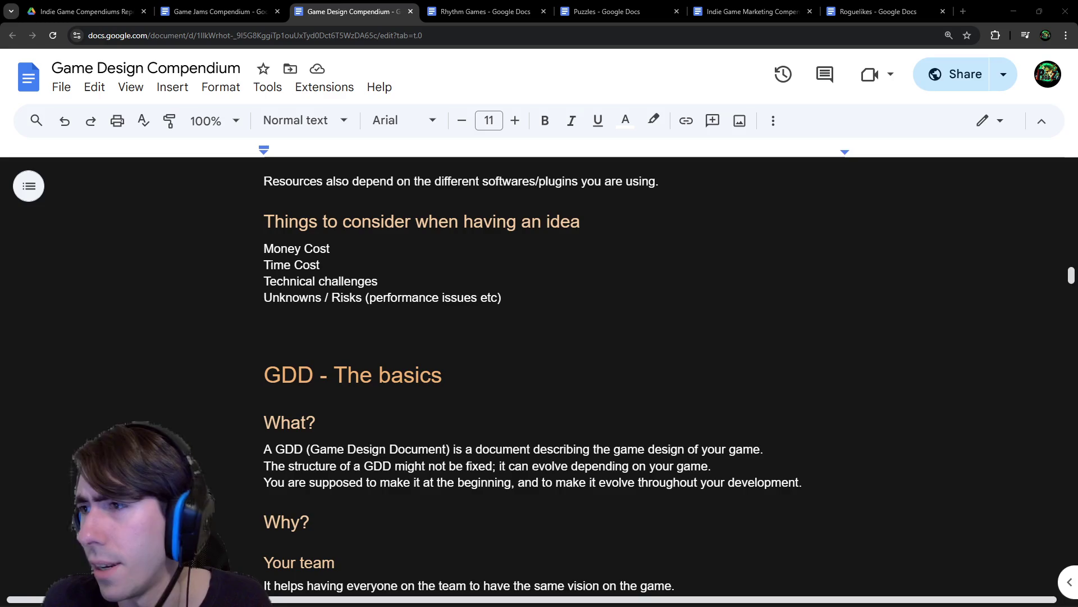
key(super+shift+Left)
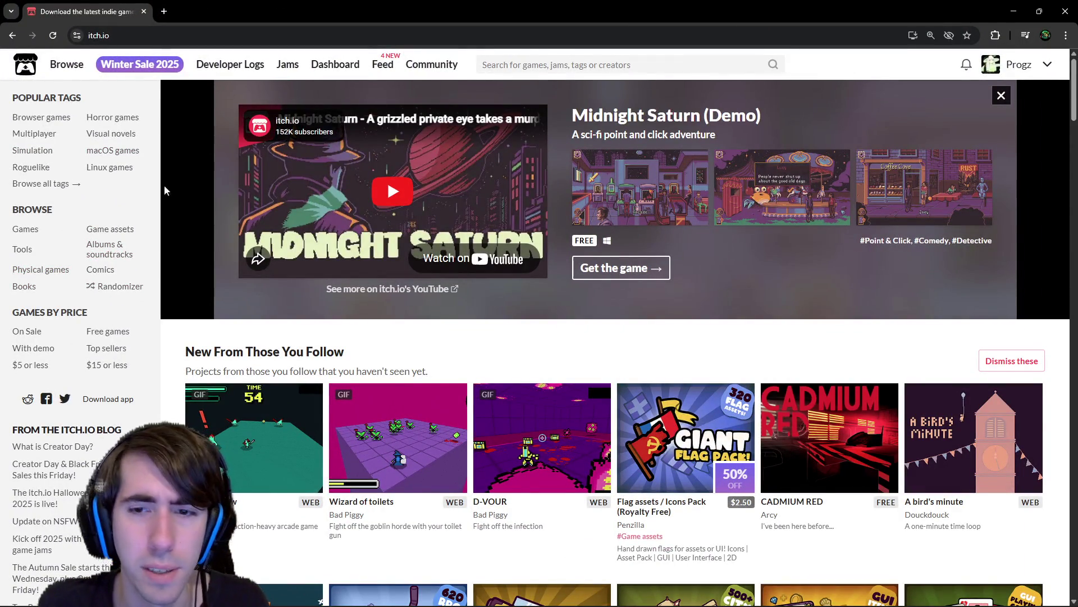
Filter itch.io game assets to free Tileset packs and open Sprout Lands and Tiny Swords in background tabs.
click(100, 232)
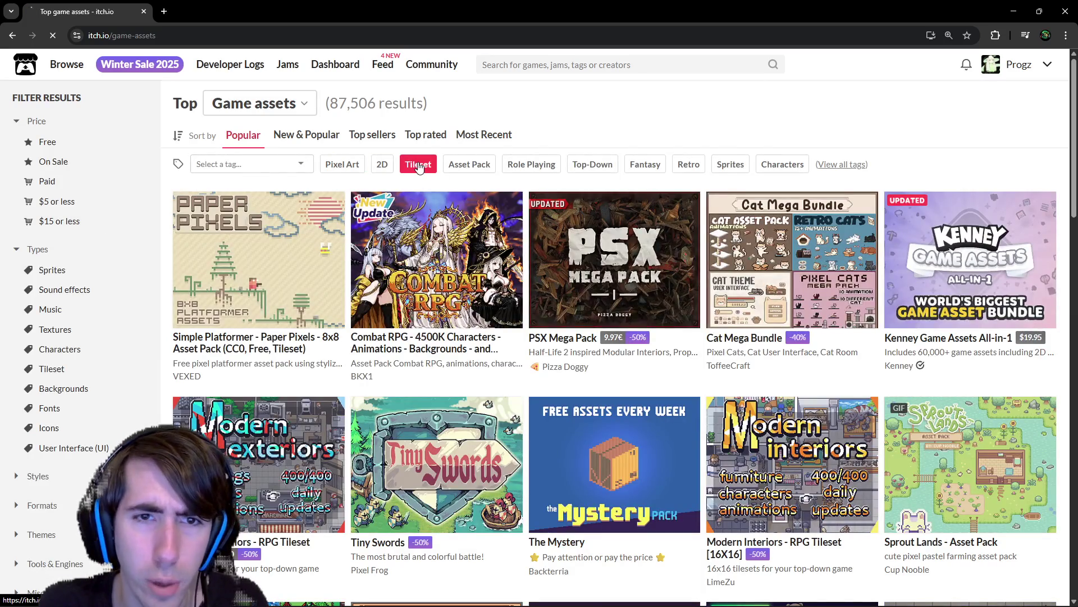
click(418, 165)
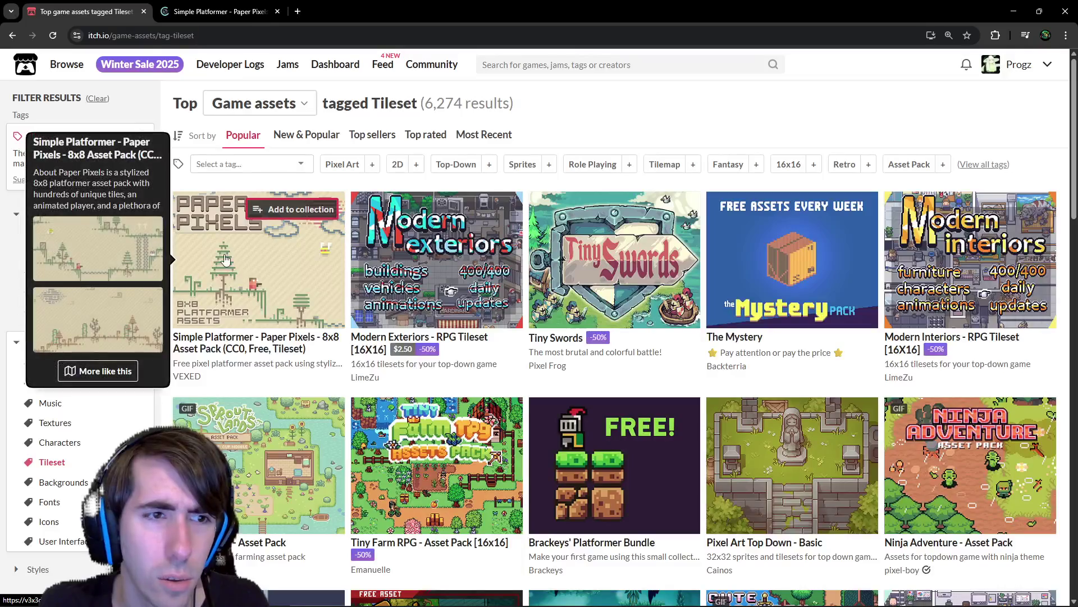
scroll(193, 328, down, 1)
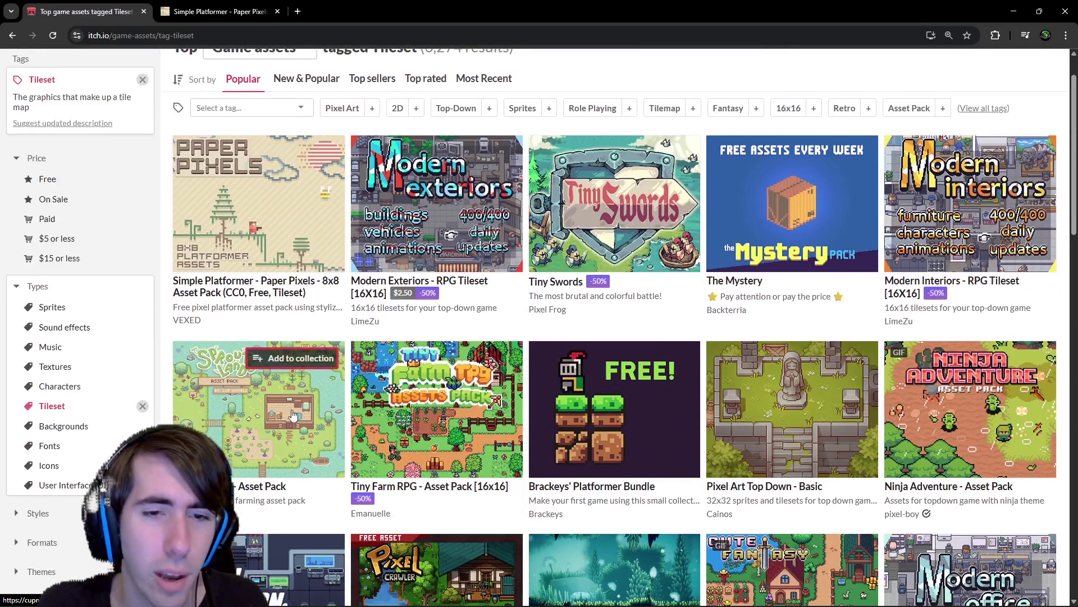
middle_click(274, 424)
middle_click(614, 259)
scroll(561, 363, up, 1)
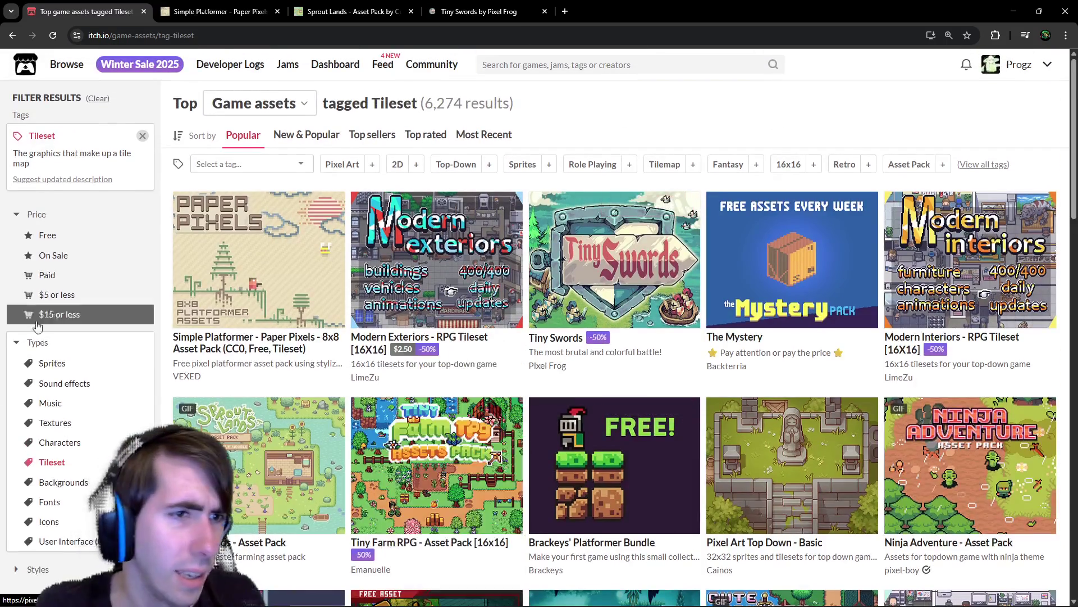
click(51, 239)
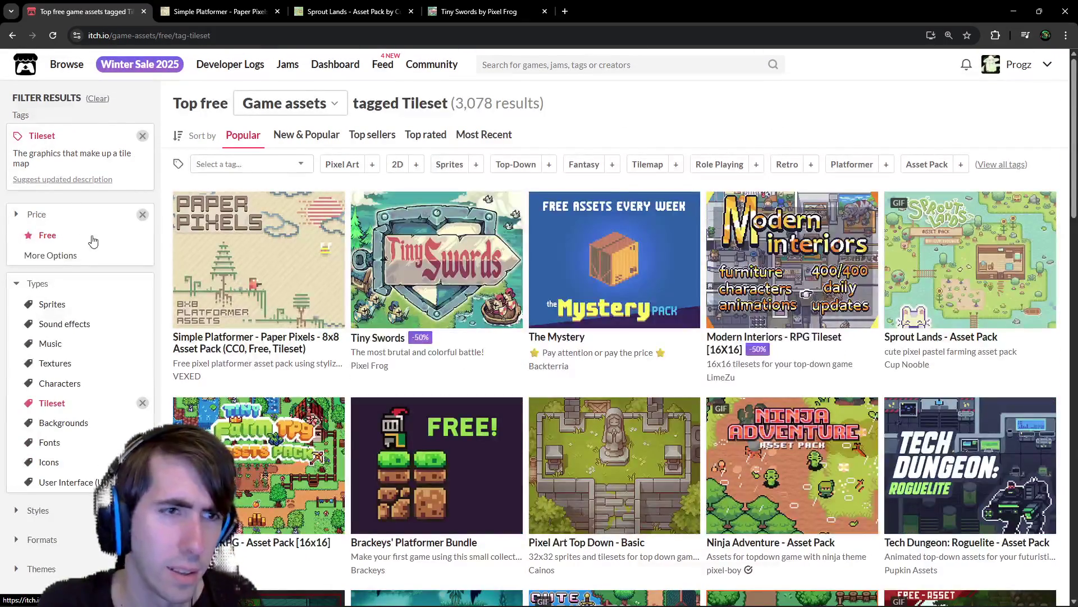
scroll(684, 315, down, 4)
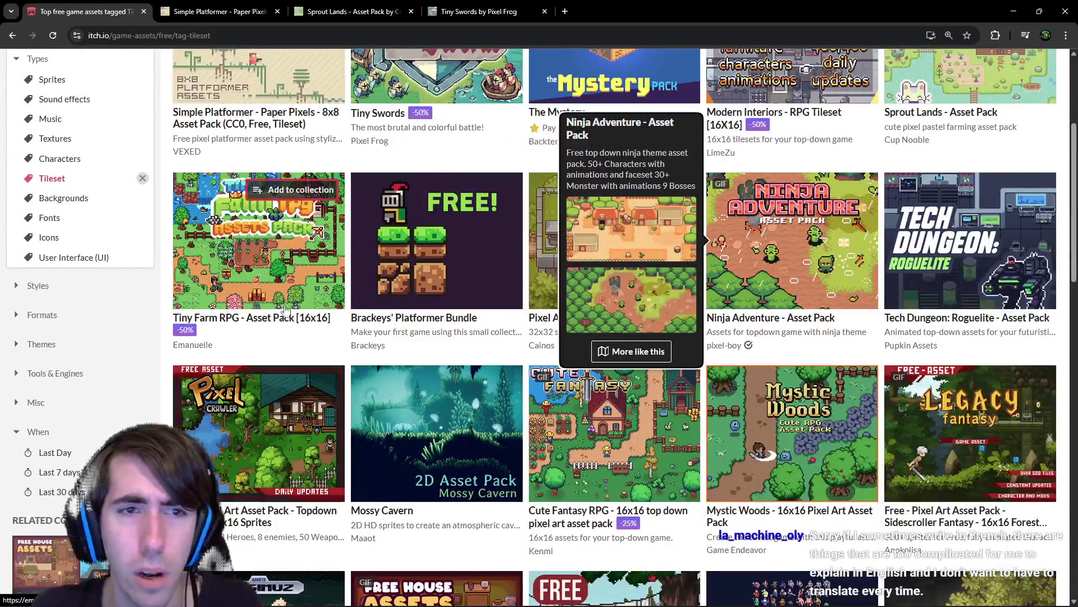
scroll(593, 423, down, 7)
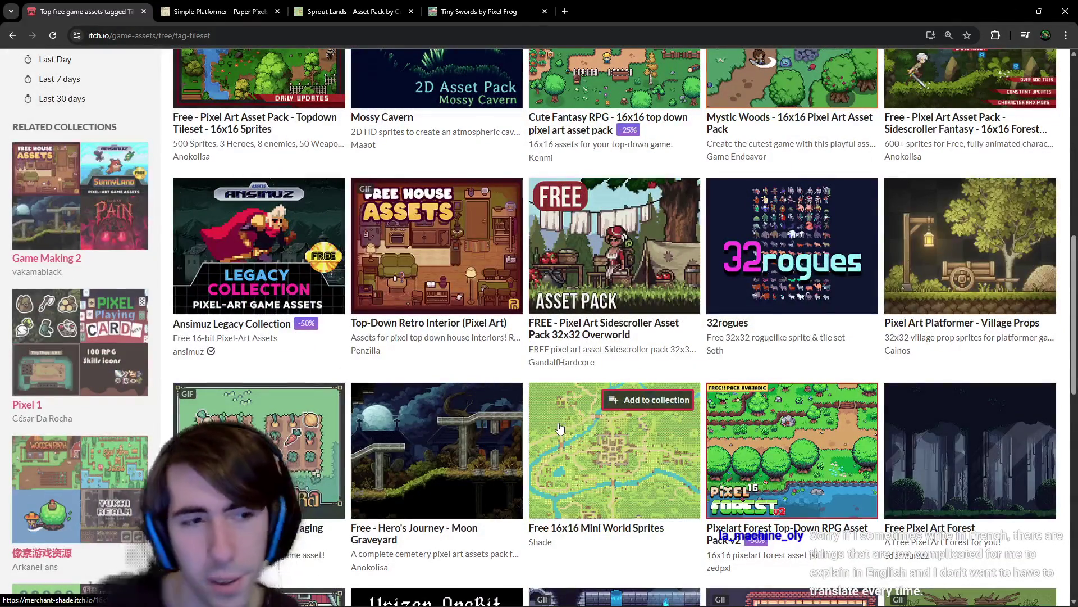
scroll(601, 420, down, 2)
mouse_move(515, 386)
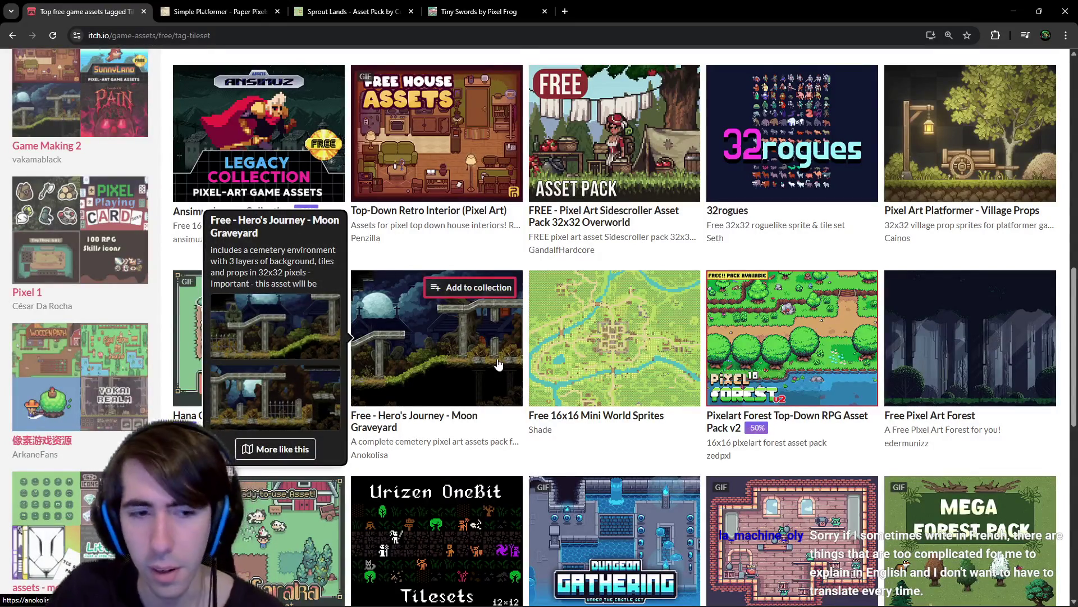
scroll(499, 364, down, 3)
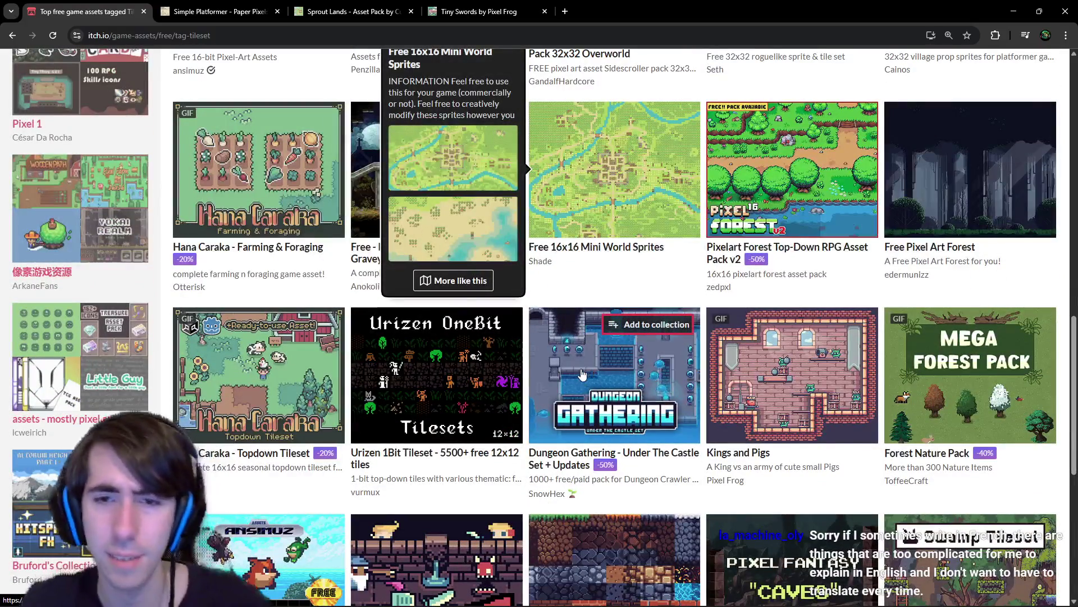
scroll(508, 358, down, 7)
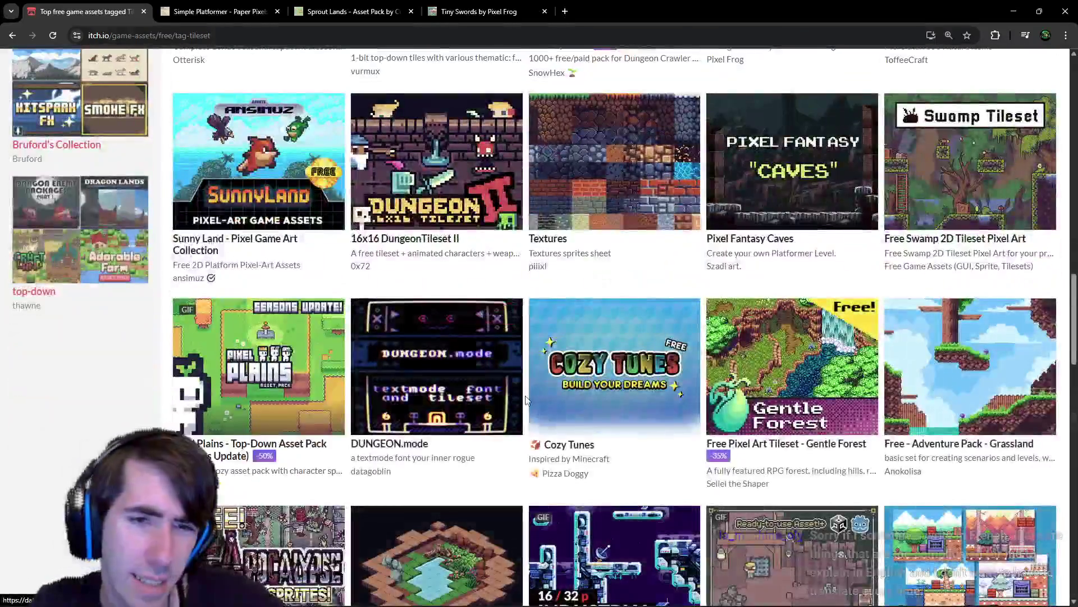
scroll(526, 400, down, 2)
middle_click(623, 176)
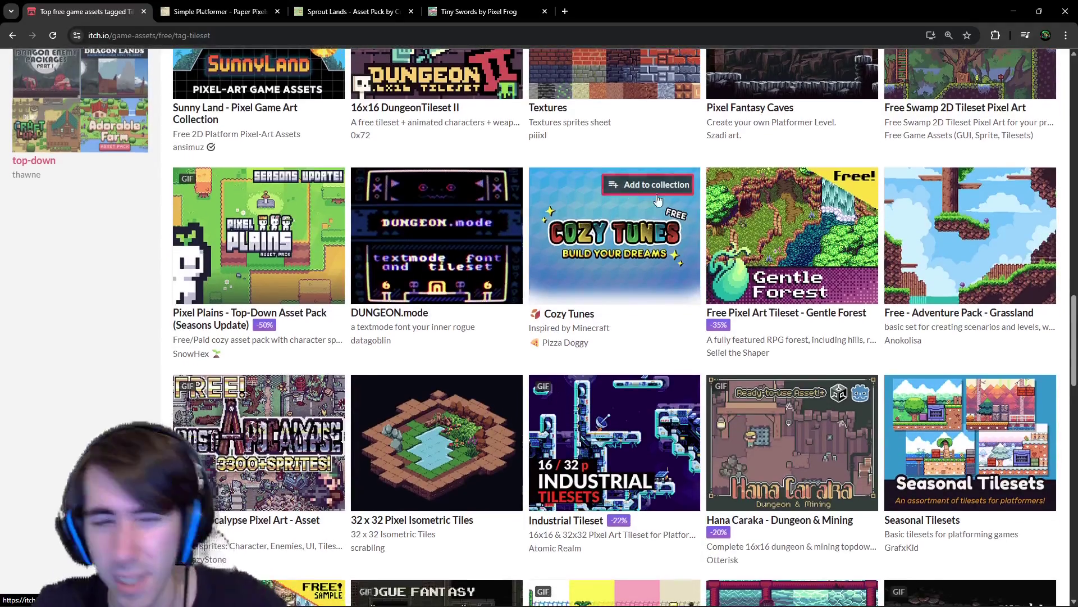
scroll(663, 219, down, 10)
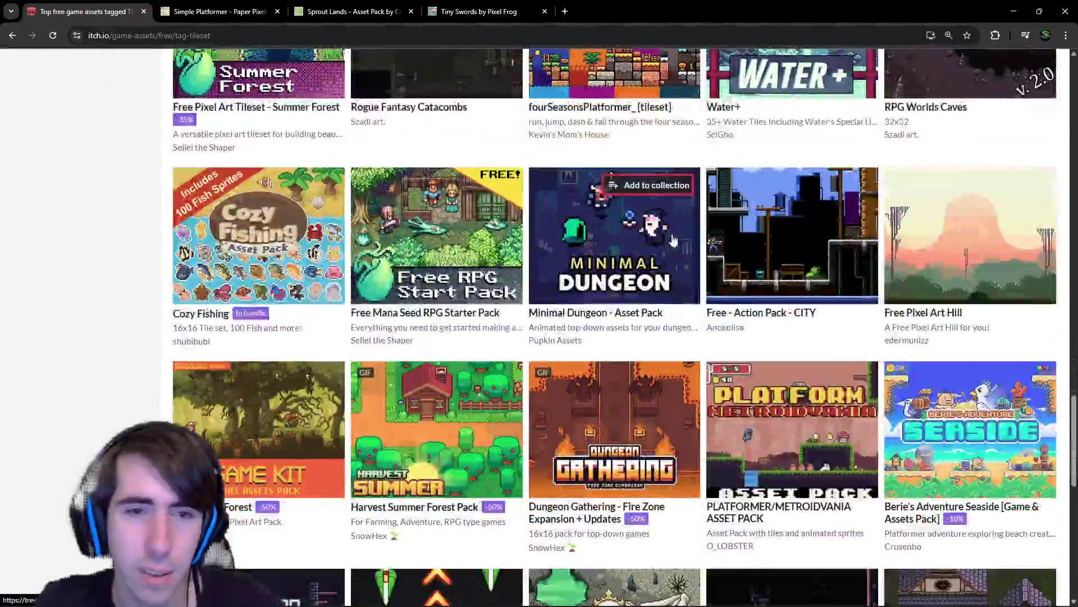
scroll(671, 239, down, 12)
scroll(669, 236, down, 18)
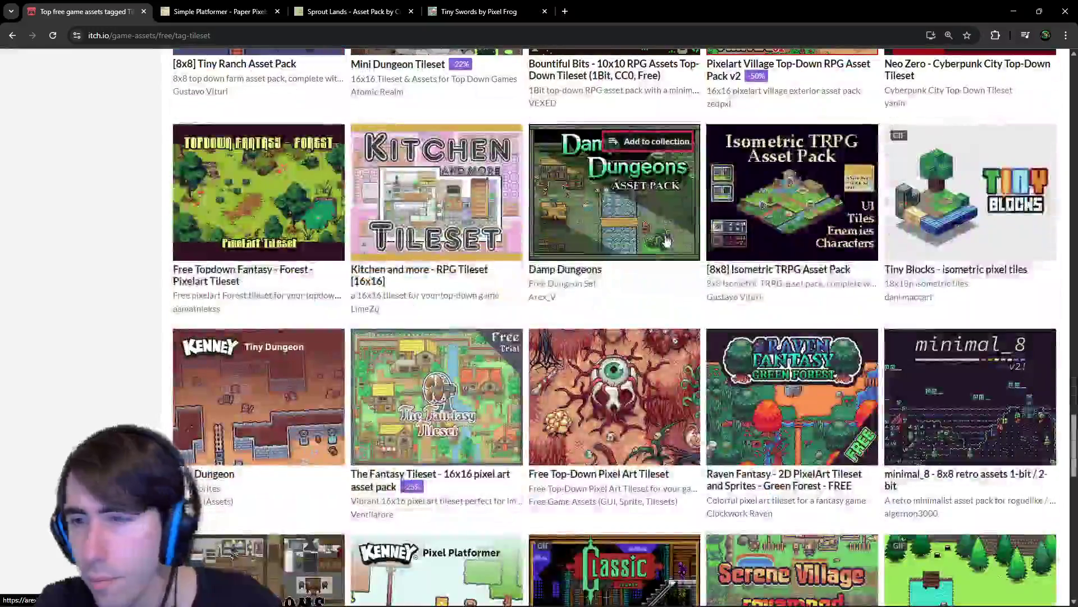
scroll(667, 241, down, 3)
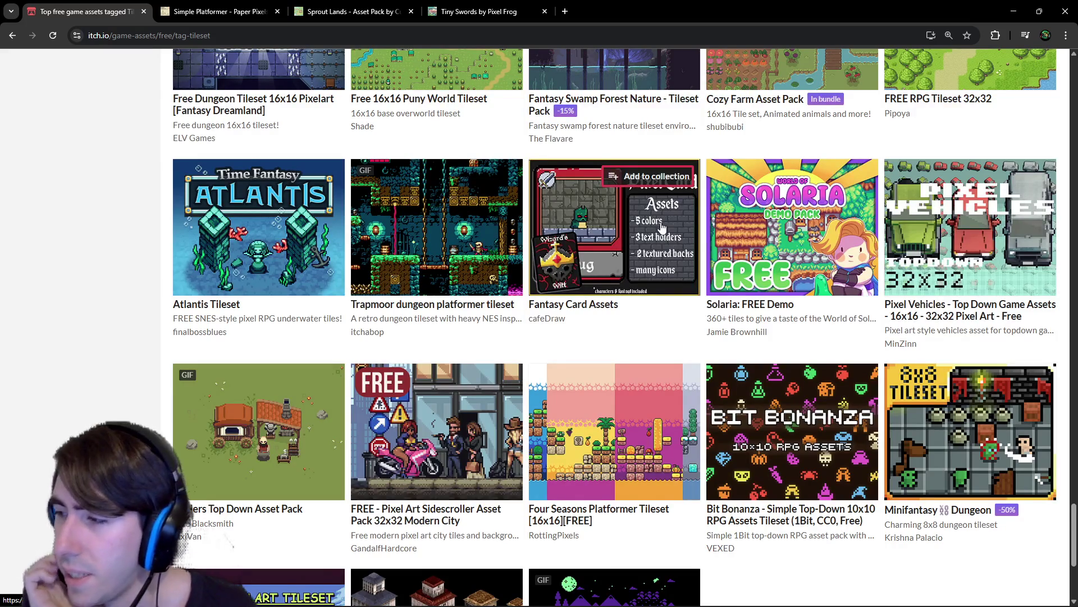
key(alt+Tab)
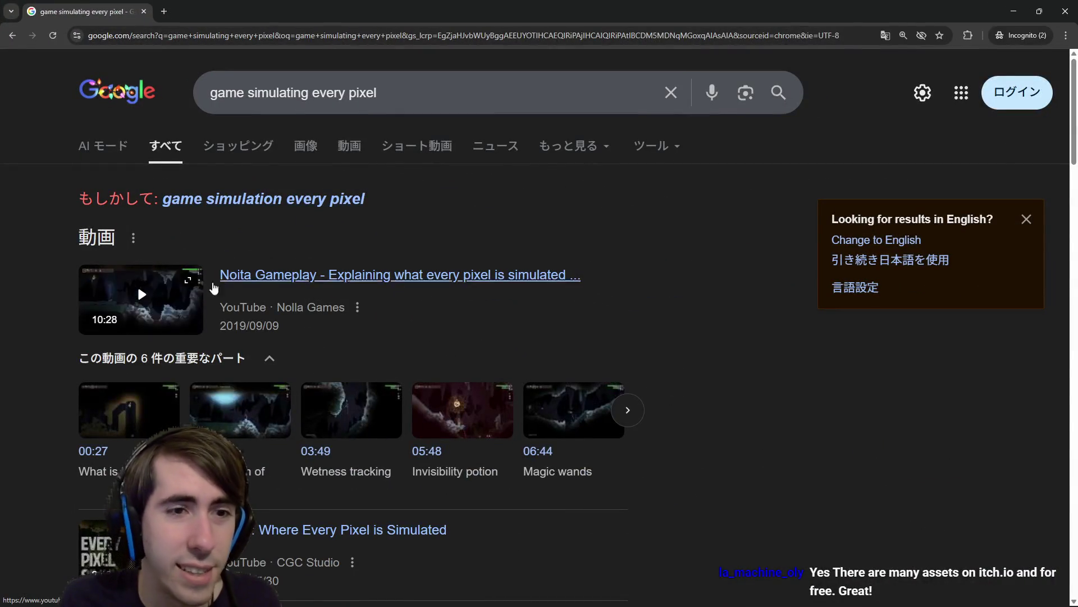
Search Google for 'noita' and show the image results.
click(422, 85)
text(noita)
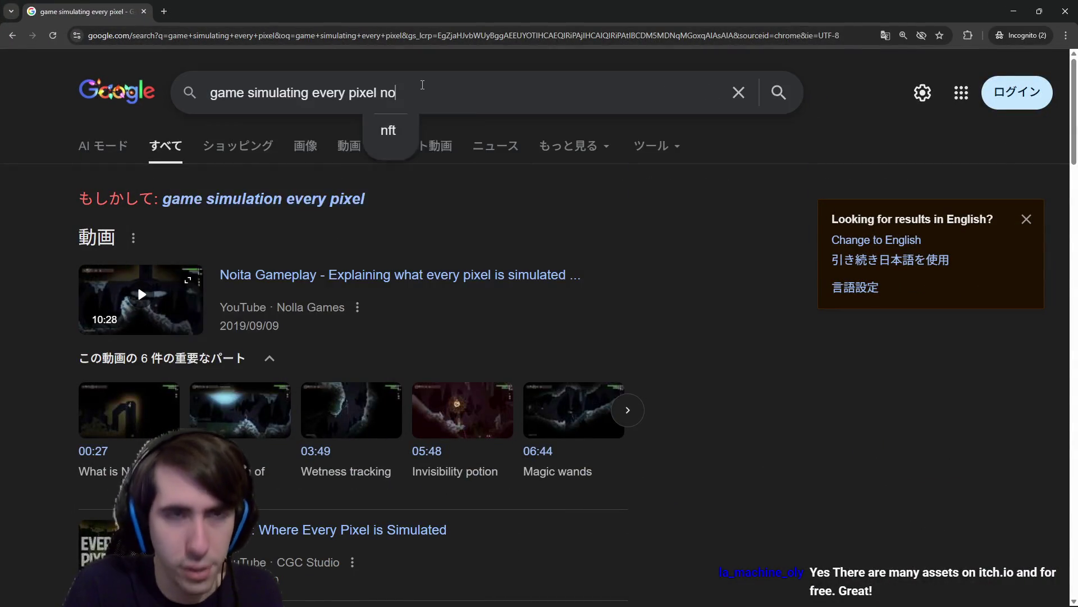
key(ctrl+Left)
key(ctrl+BackSpace)
key(ctrl+BackSpace)
key(ctrl+BackSpace)
key(Return)
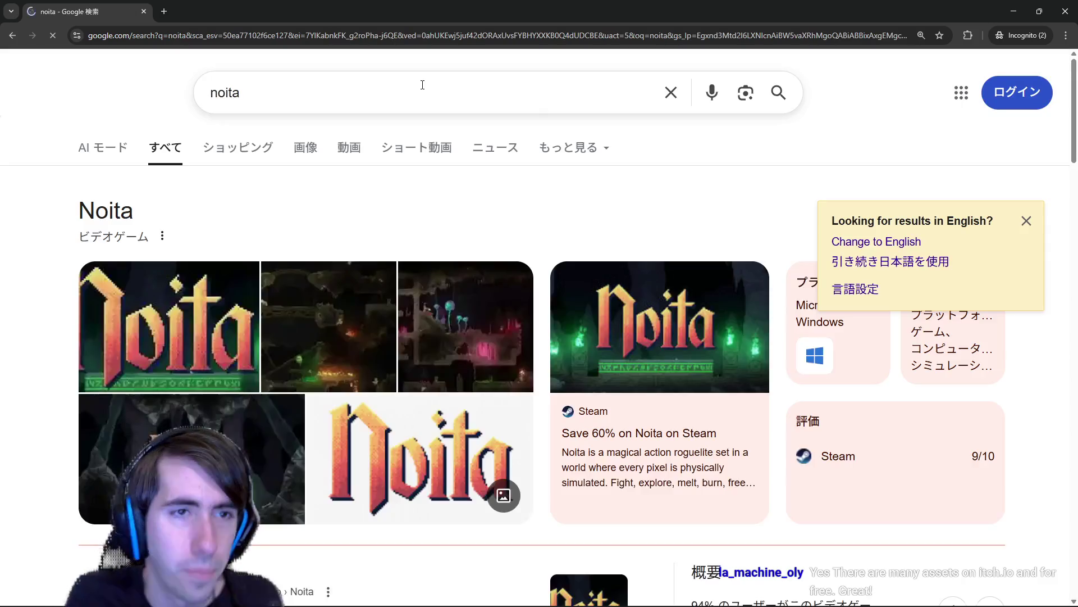
click(302, 163)
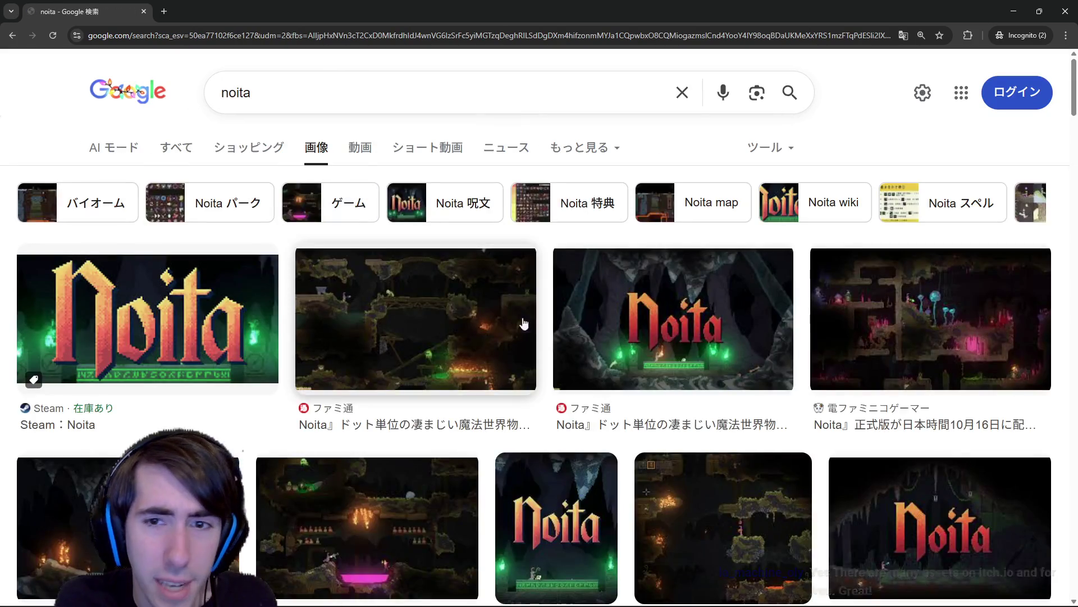
Open a Noita cave screenshot full size in a new tab, adjust its zoom, and return to the results.
click(631, 320)
scroll(634, 314, down, 5)
click(510, 237)
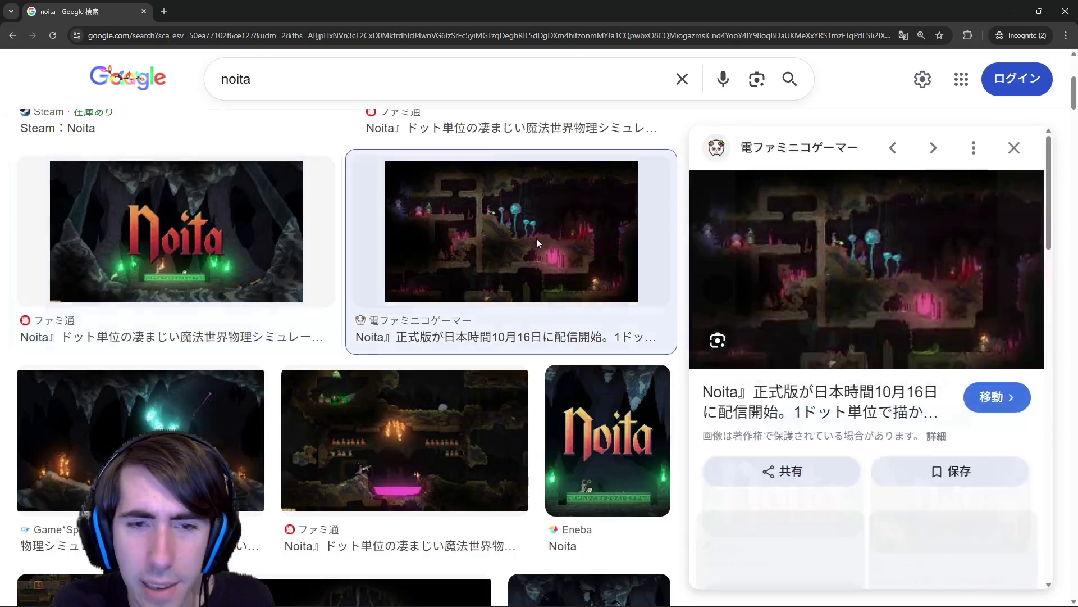
right_click(804, 273)
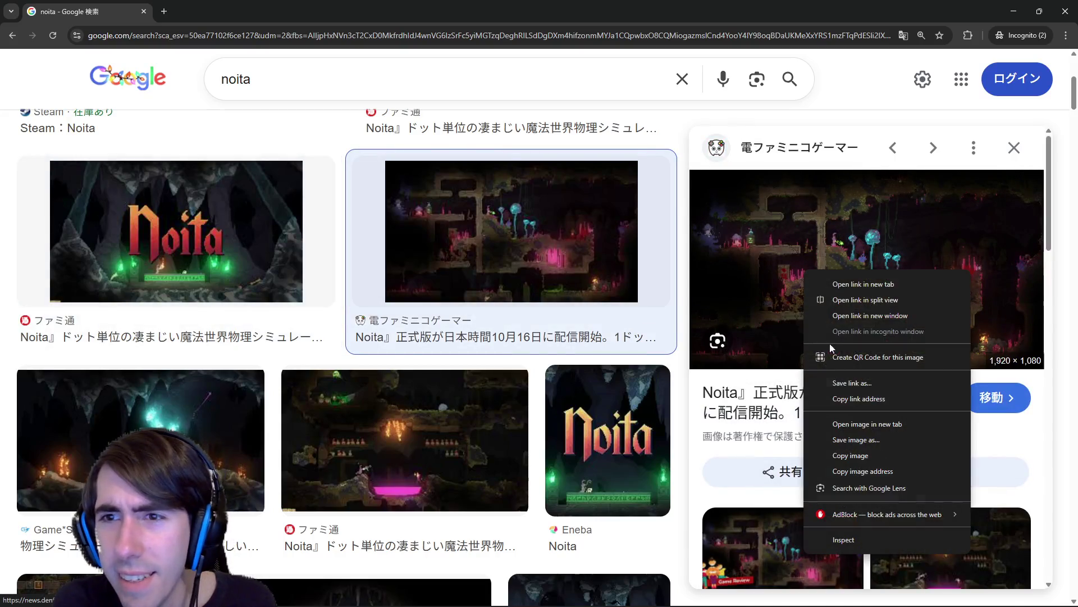
click(850, 422)
key(ctrl+Tab)
key(ctrl+plus)
key(ctrl+plus)
key(ctrl+plus)
key(ctrl+minus)
key(ctrl+minus)
key(ctrl+minus)
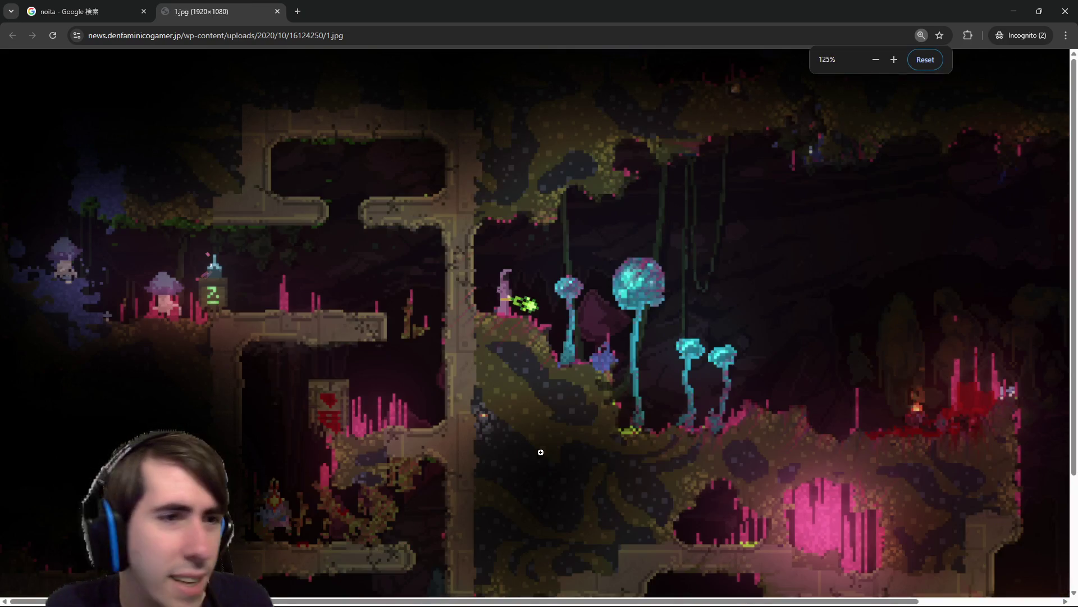
key(ctrl+plus)
key(ctrl+plus)
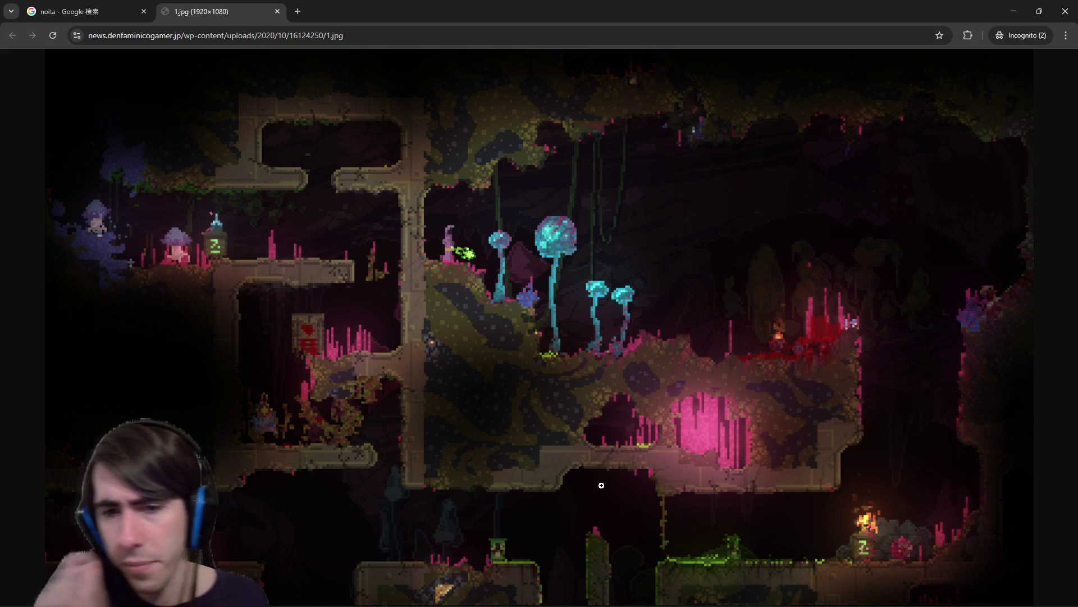
click(101, 11)
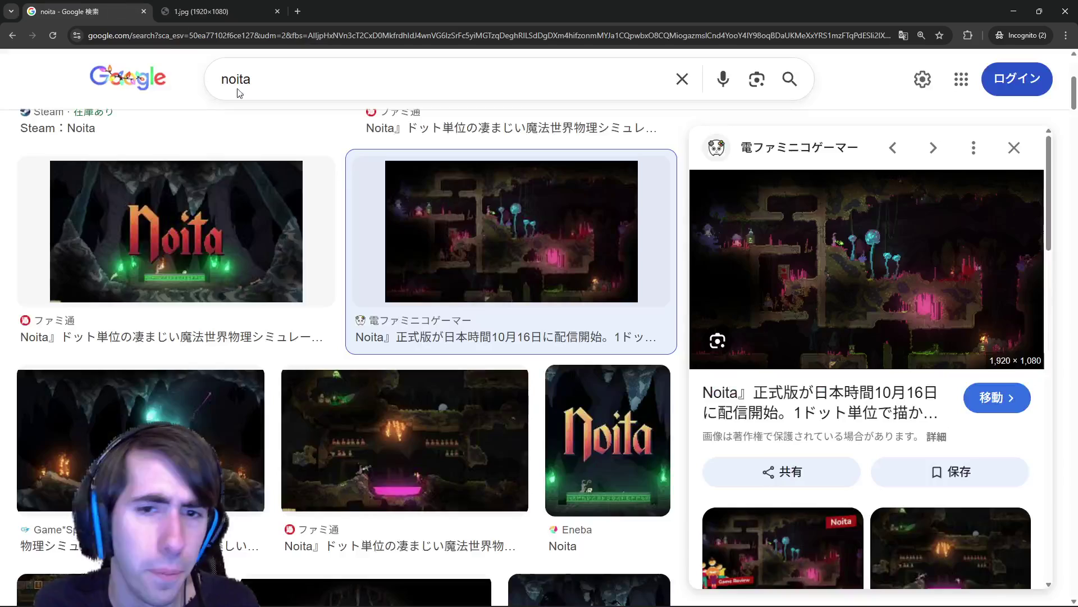
Search Google Images for 'noita without shaders'.
scroll(450, 268, down, 5)
scroll(450, 269, up, 6)
click(300, 64)
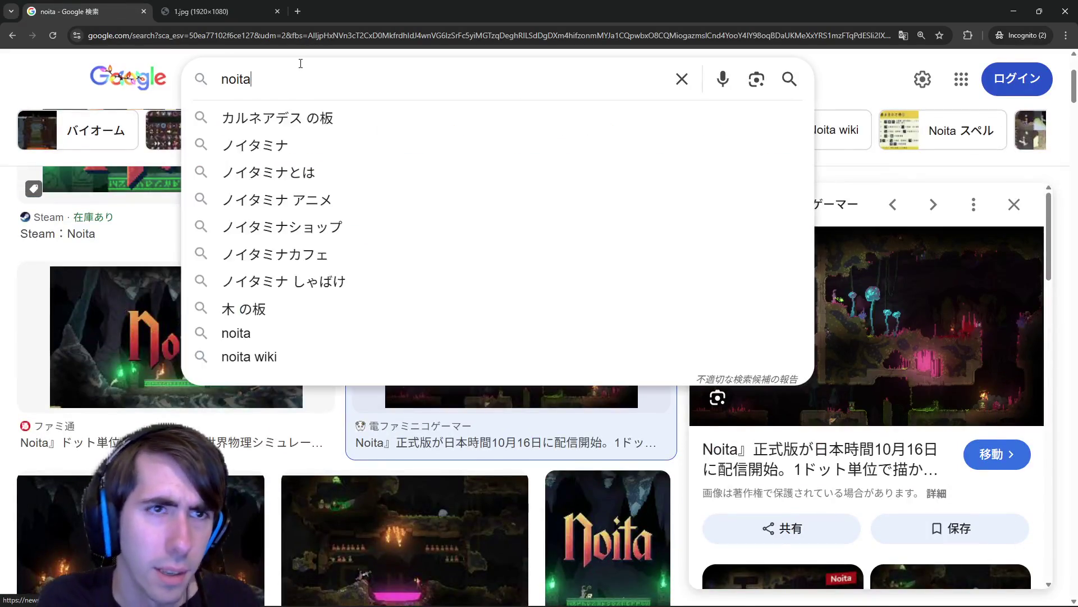
text(without )
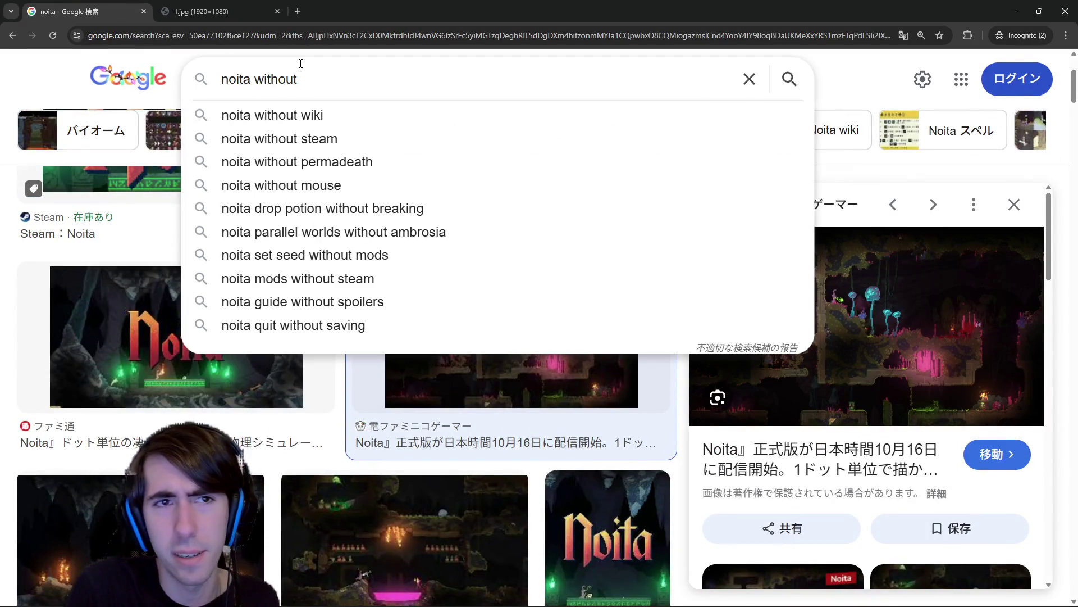
text(shaders)
key(Return)
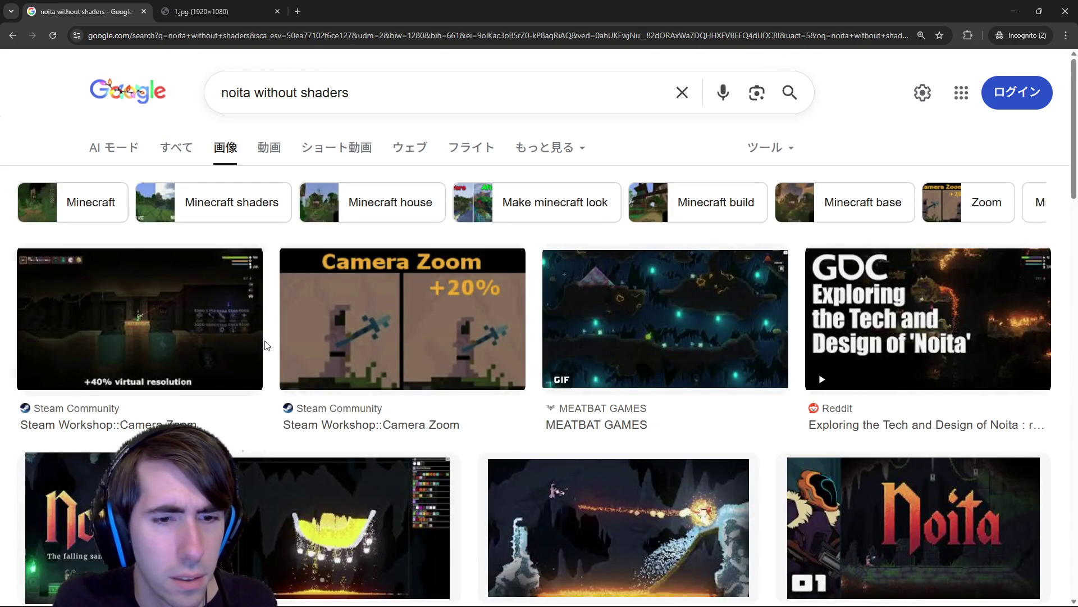
Browse the results and open the Shaders vs No Shaders TikTok result's details.
scroll(271, 347, down, 3)
scroll(270, 346, down, 3)
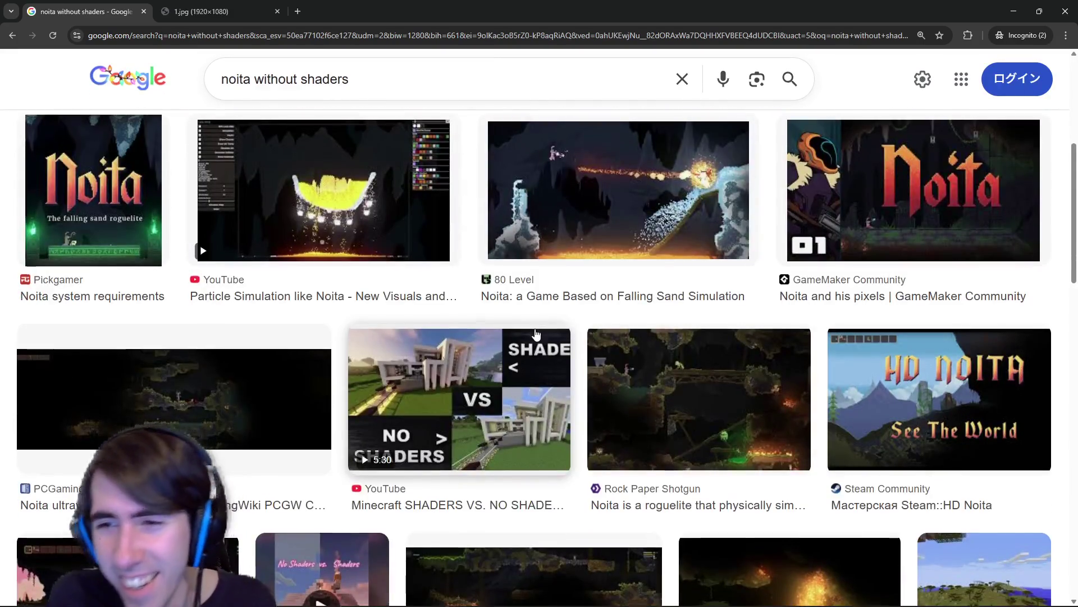
scroll(536, 336, down, 3)
scroll(536, 335, down, 2)
click(381, 65)
click(326, 337)
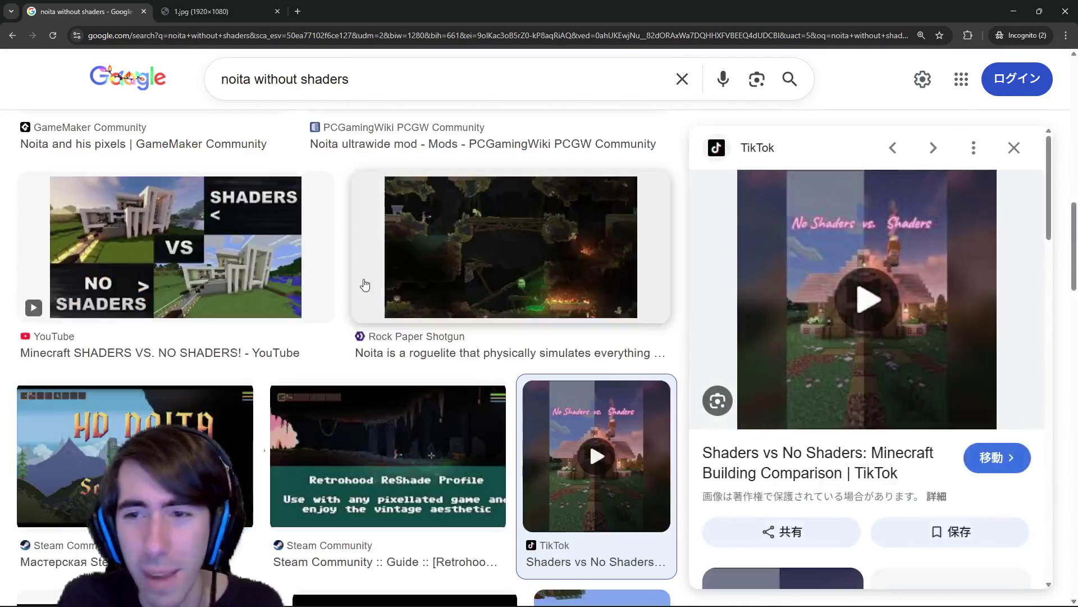
scroll(871, 326, down, 5)
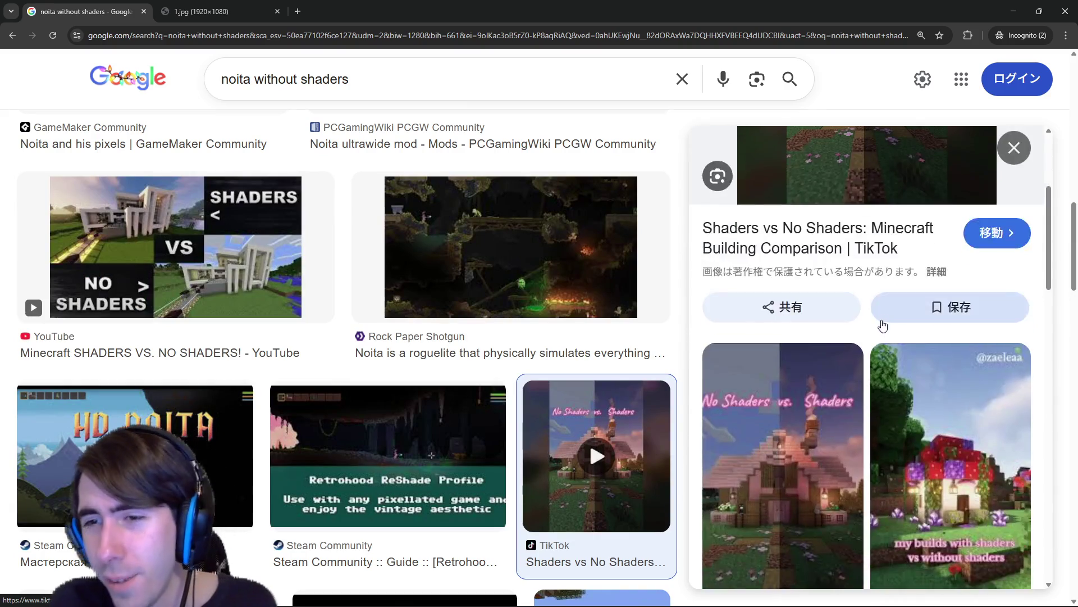
click(811, 304)
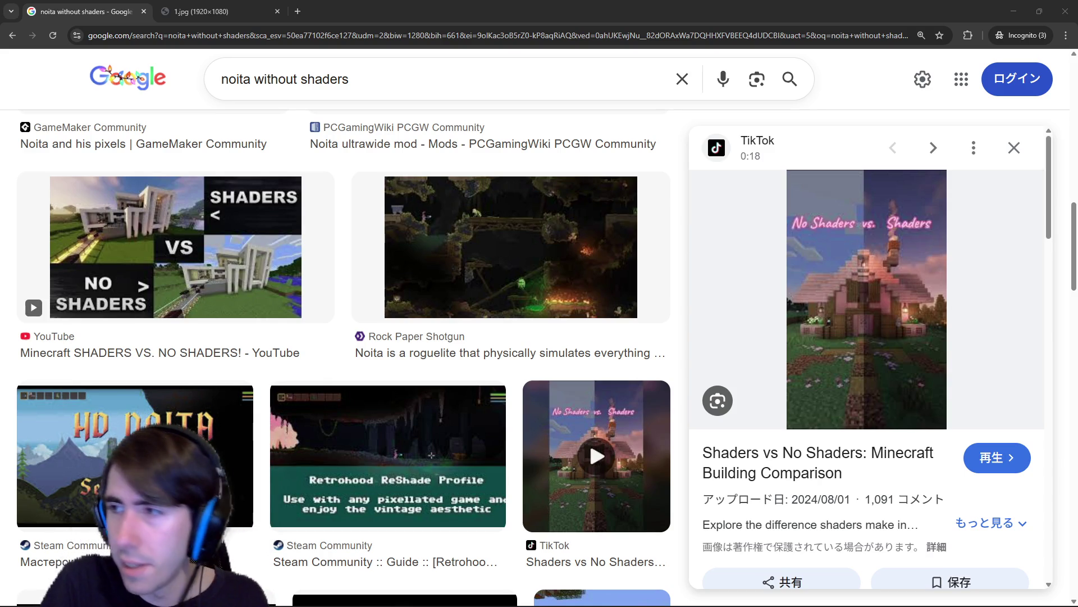
Dock the minecraft shaders tab into this window and show its Images results.
mouse_move(1076, 219)
mouse_down()
mouse_move(1011, 217)
mouse_move(354, 11)
mouse_up()
click(303, 147)
key(alt+Left)
click(355, 163)
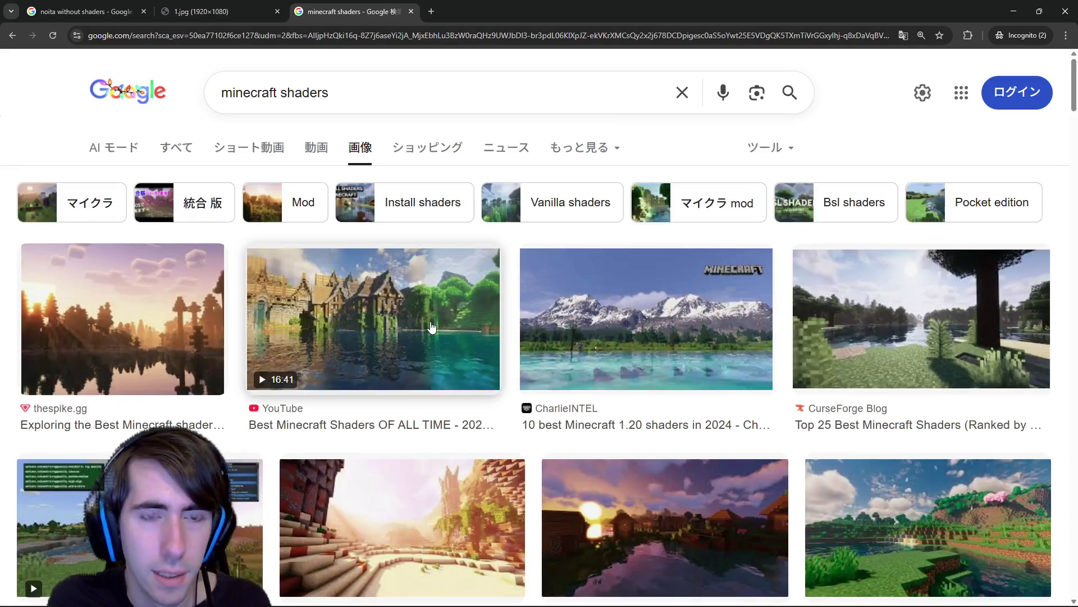
Open the Best Minecraft Shaders thumbnail image in a new tab and zoom it out.
scroll(400, 304, down, 2)
click(400, 241)
right_click(851, 256)
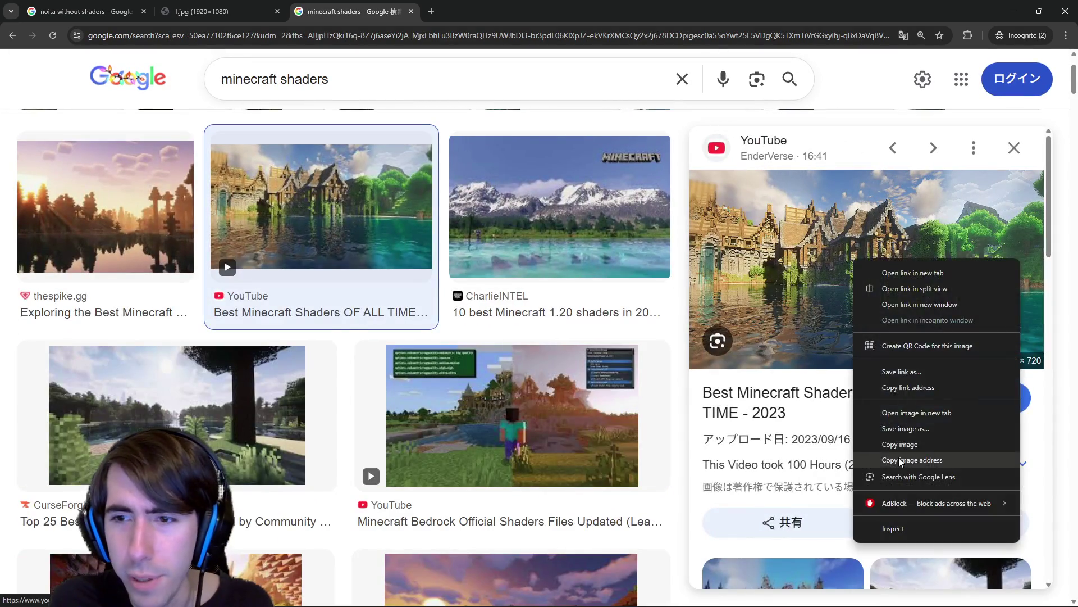
click(899, 411)
click(483, 11)
key(ctrl+minus)
key(ctrl+minus)
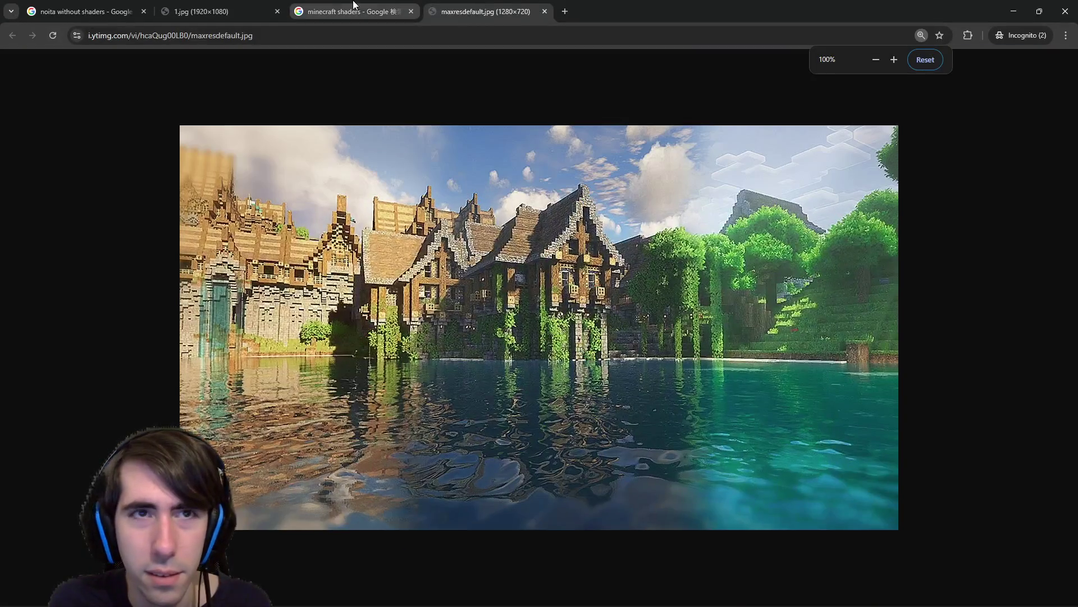
Back in the results, open the RTX Shader Patched image in its own tab.
click(354, 8)
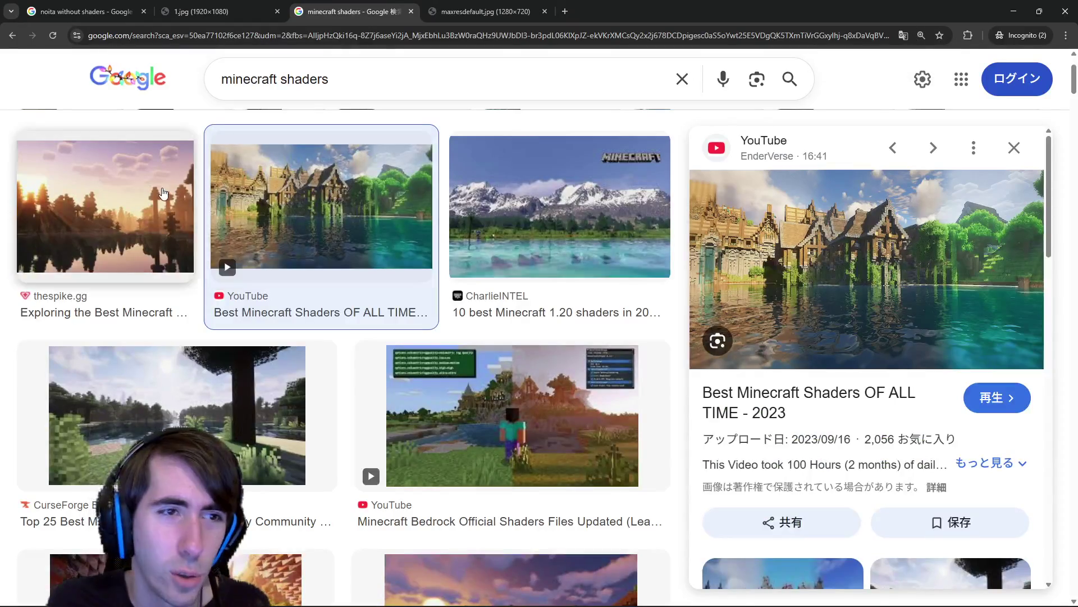
key(Left)
key(Right)
scroll(404, 278, down, 10)
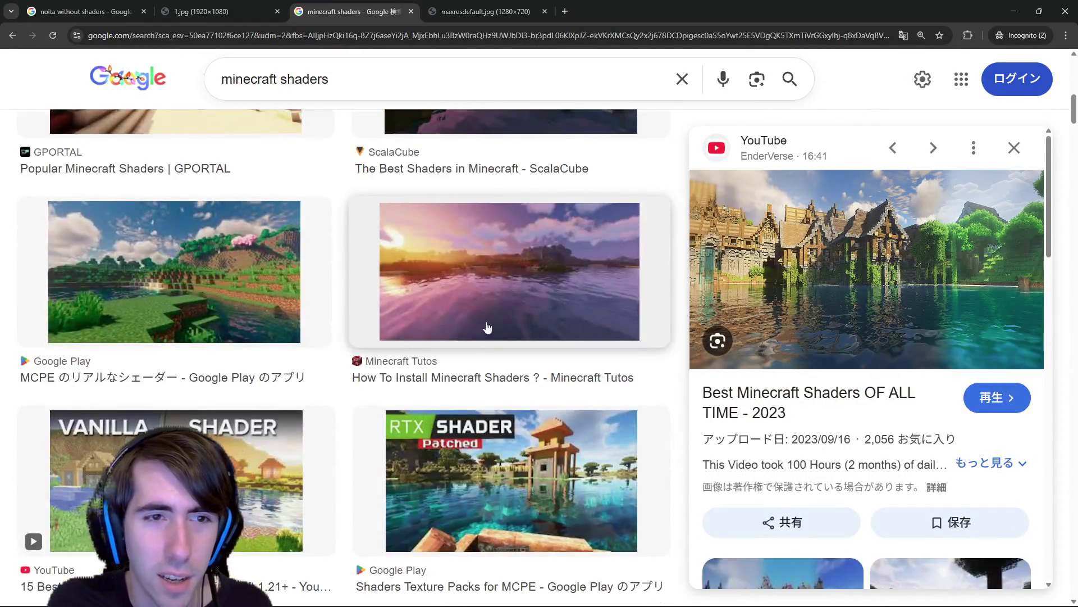
scroll(487, 328, down, 4)
click(500, 303)
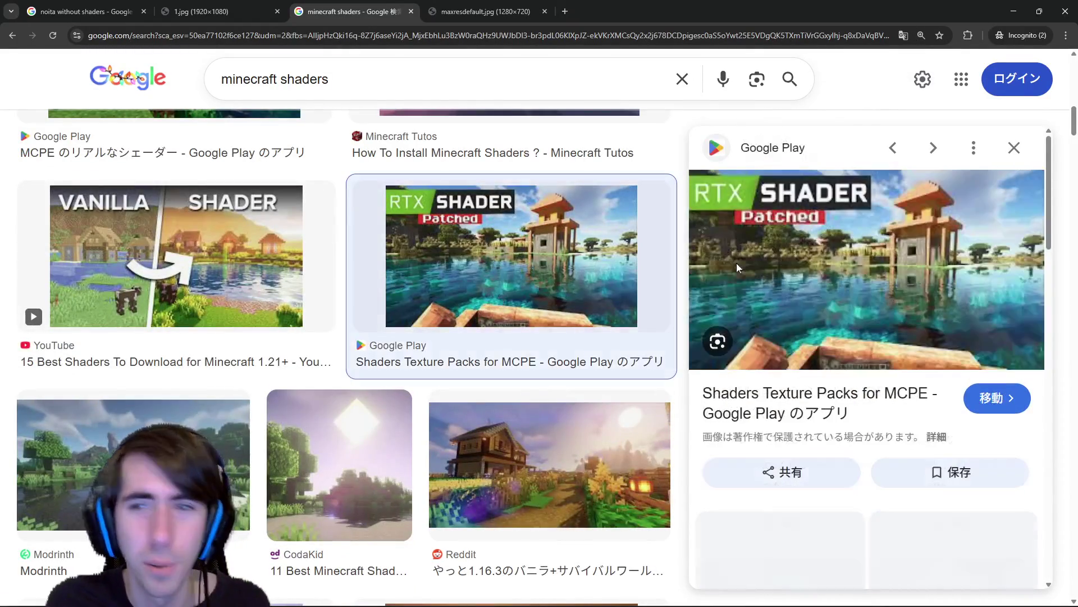
right_click(832, 276)
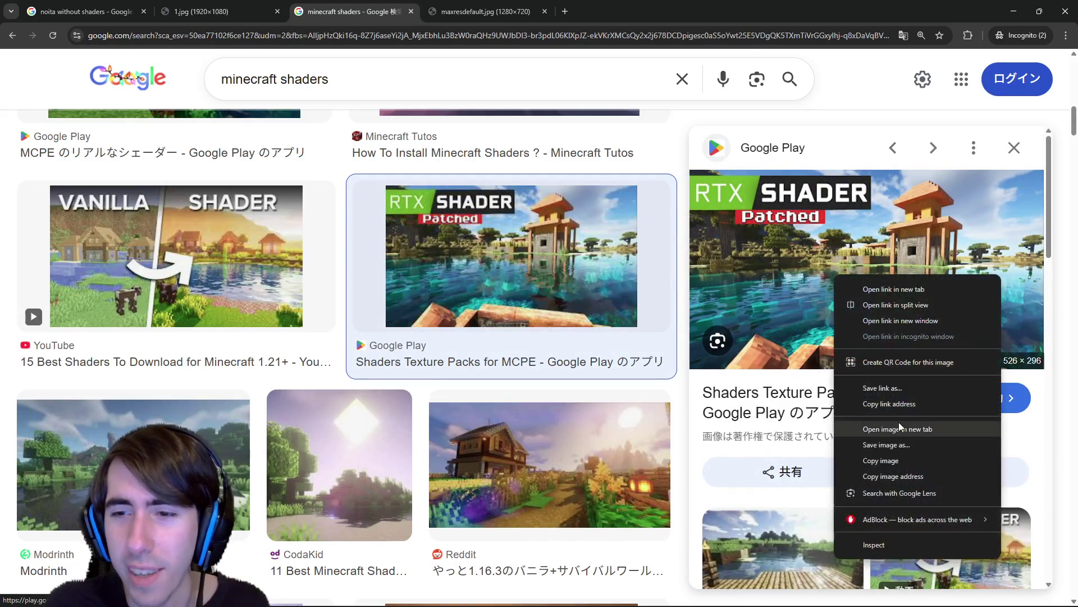
click(903, 427)
click(621, 10)
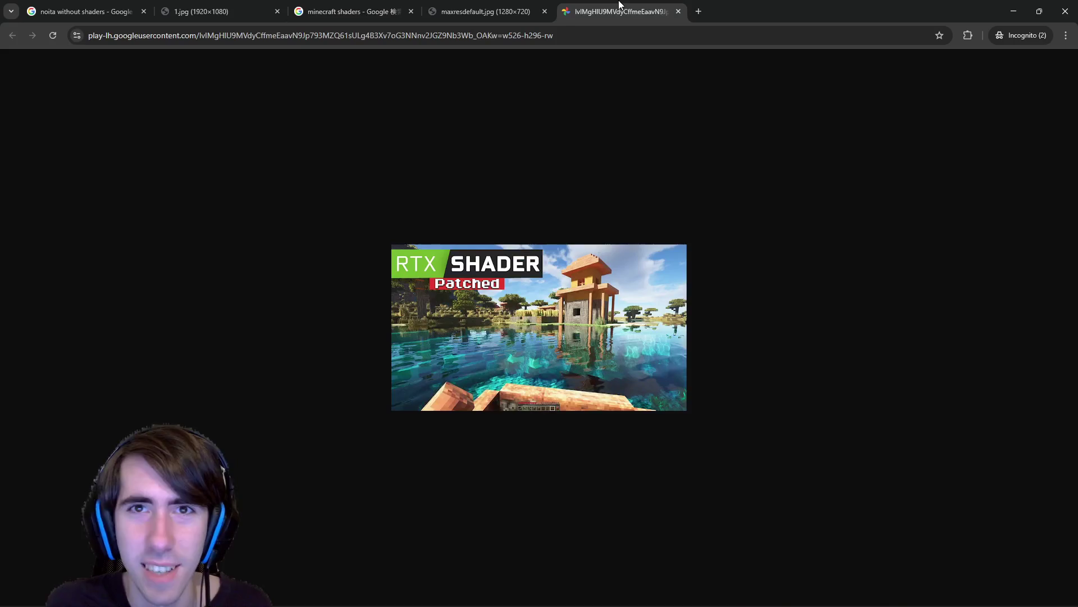
ctrl+scroll(647, 471, up, 5)
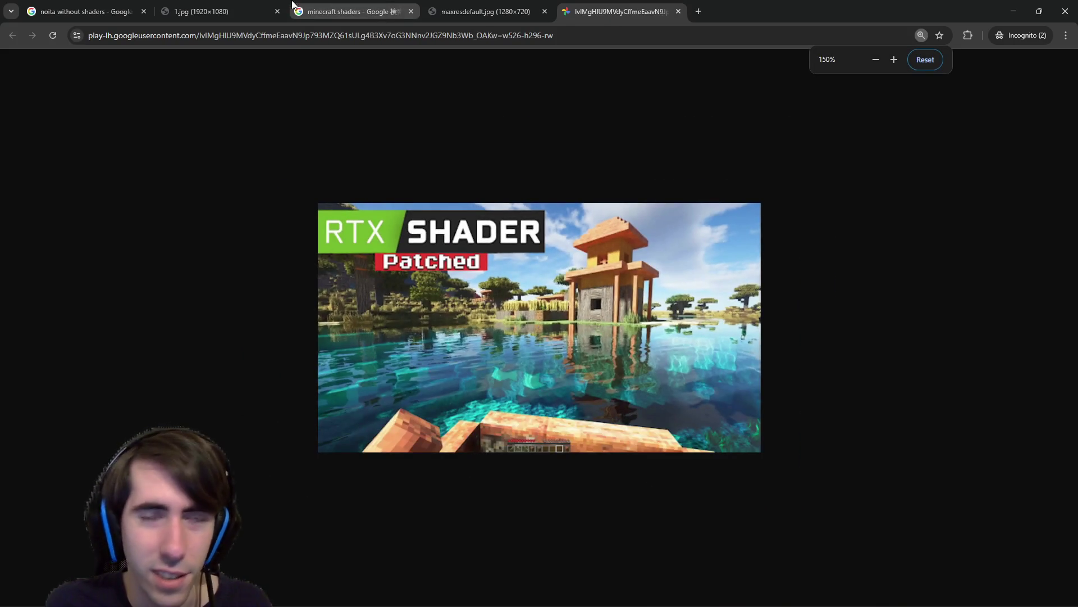
Return to the minecraft shaders results, browse them, and minimize the window.
click(293, 7)
scroll(798, 388, down, 3)
scroll(857, 430, down, 3)
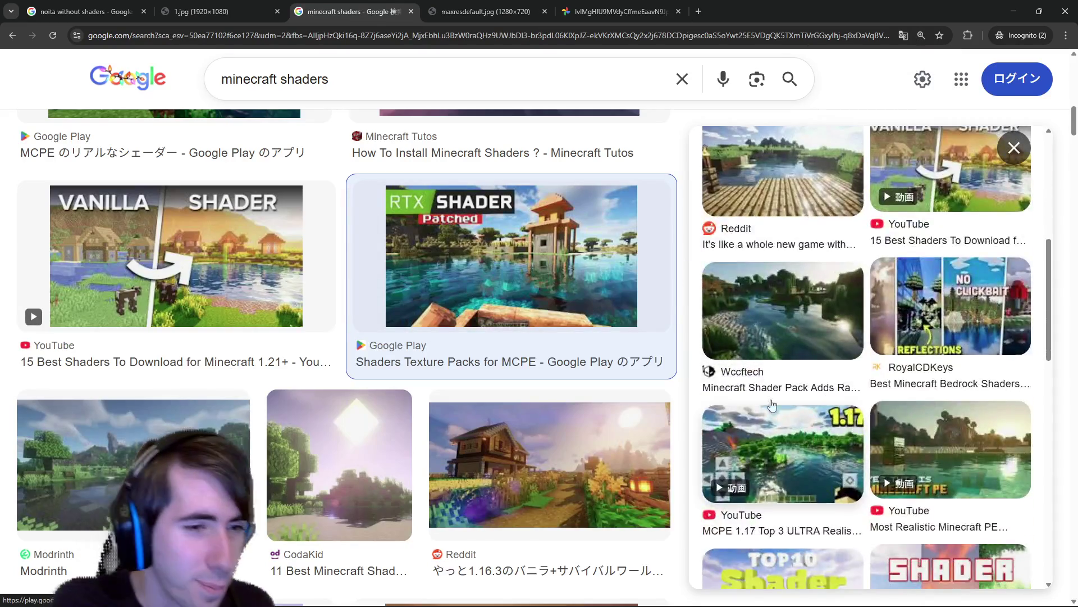
scroll(241, 331, down, 4)
scroll(818, 325, up, 5)
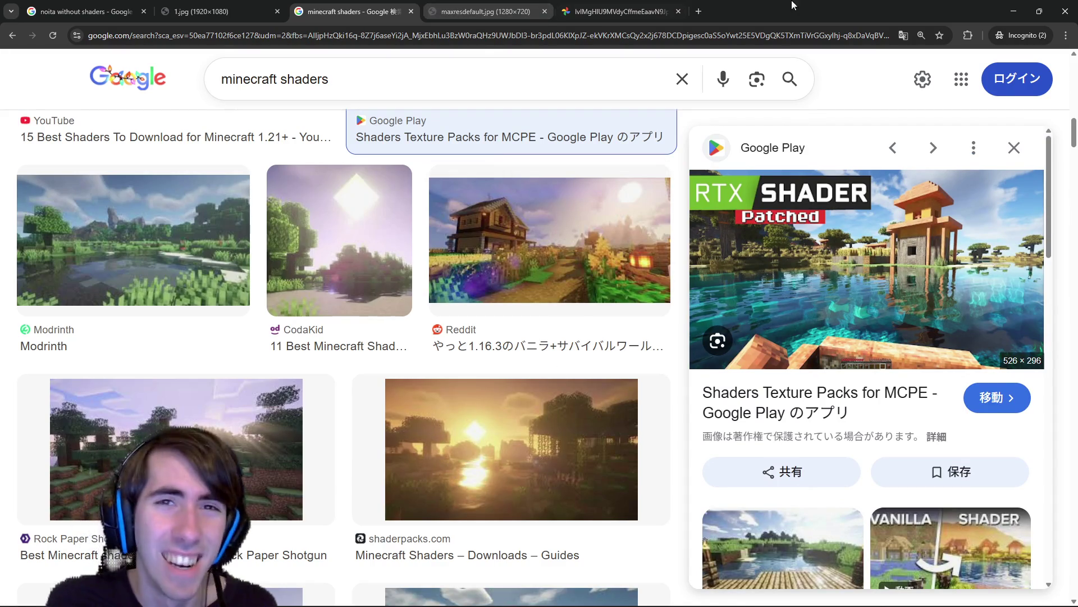
click(1014, 11)
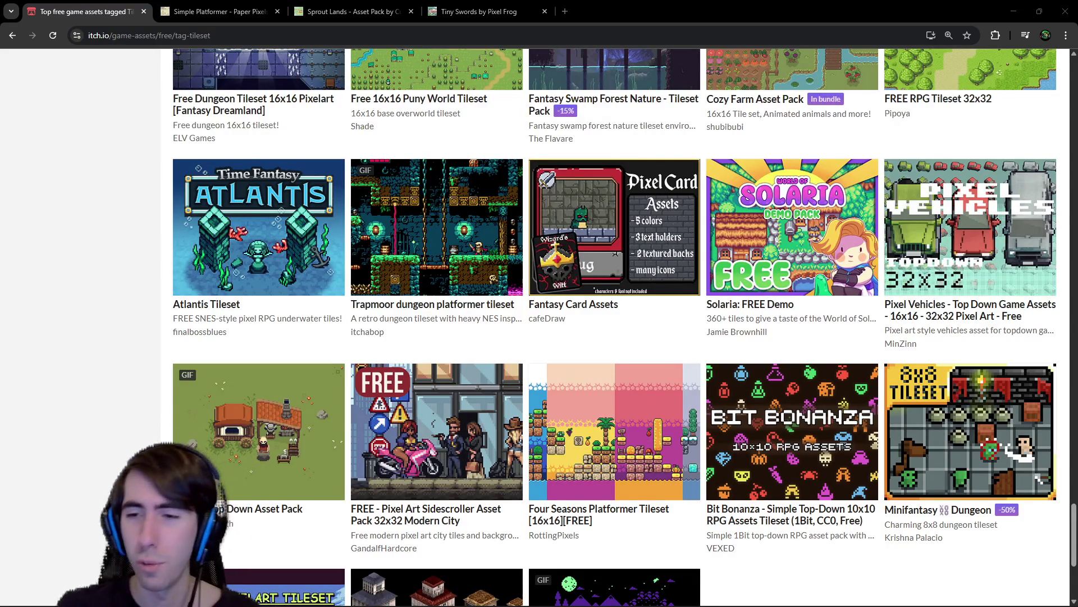
Scroll up the itch.io free tileset listing.
scroll(626, 384, up, 5)
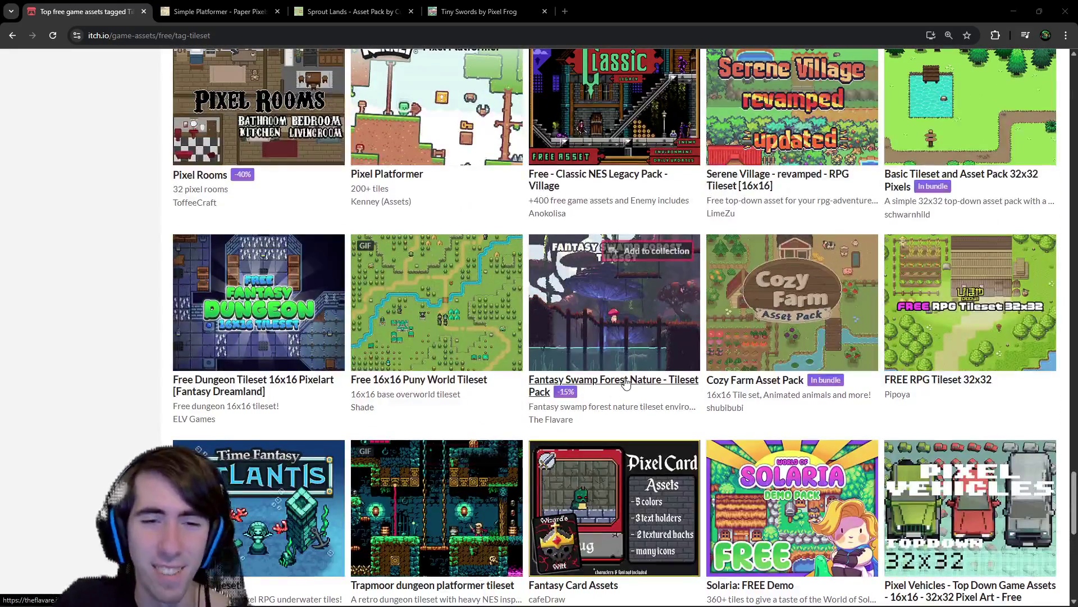
Look over the Fantasy Swamp tileset card, then minimize the itch.io window.
mouse_move(602, 299)
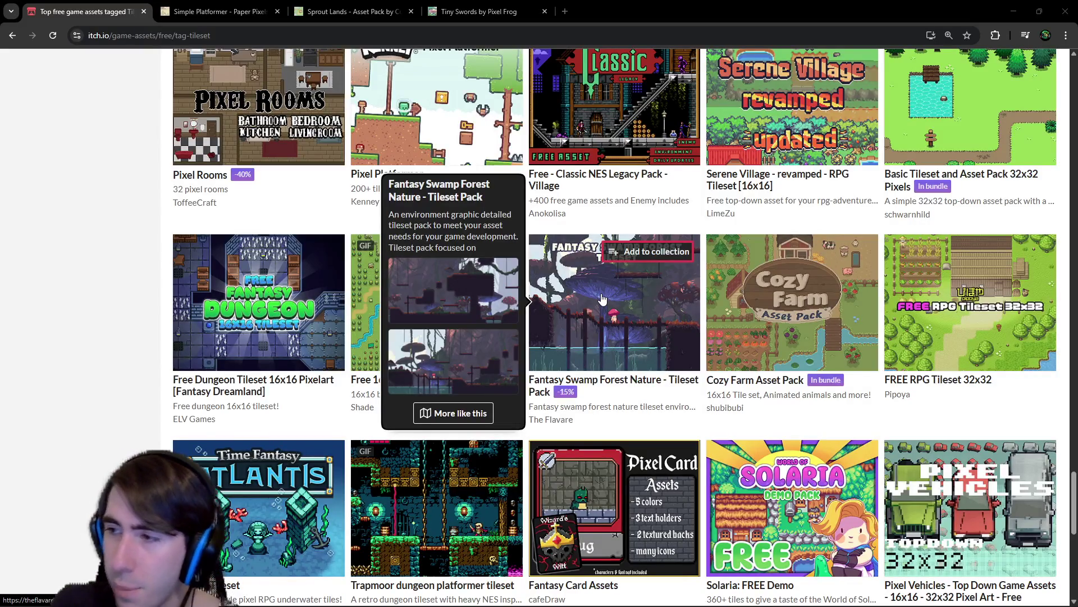
click(1014, 11)
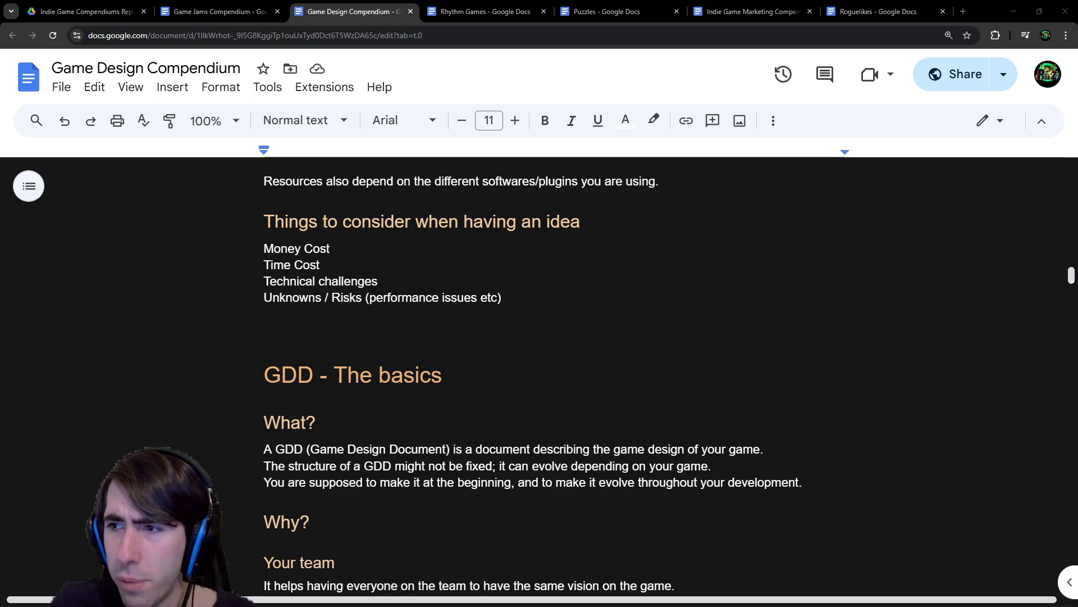
Maximize the GitHub window and scroll through the SteamGame repository files.
key(alt+Tab)
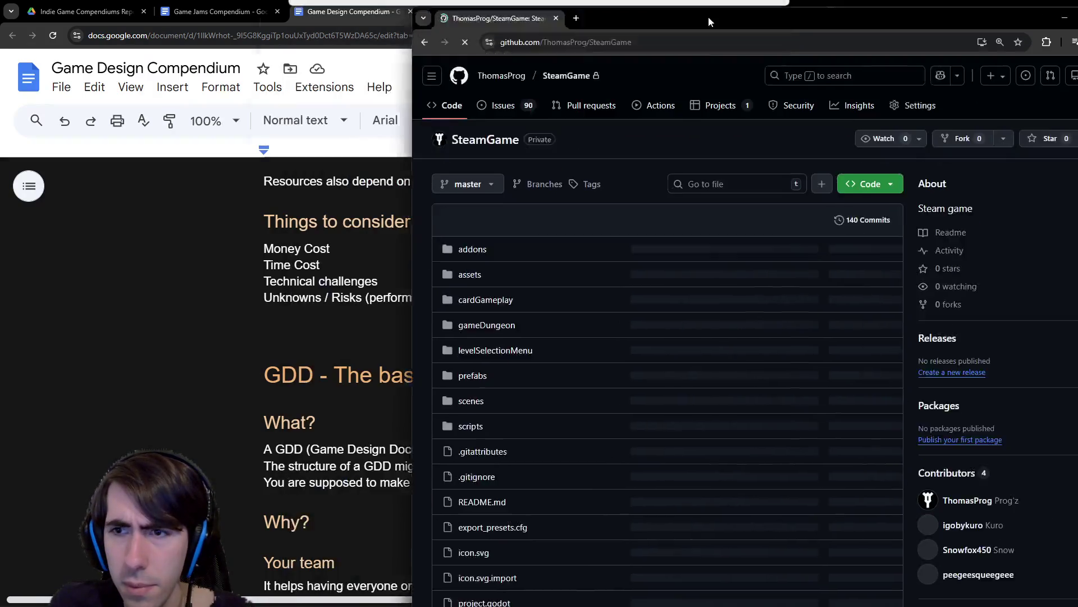
double_click(712, 22)
scroll(818, 313, down, 1)
scroll(818, 312, up, 1)
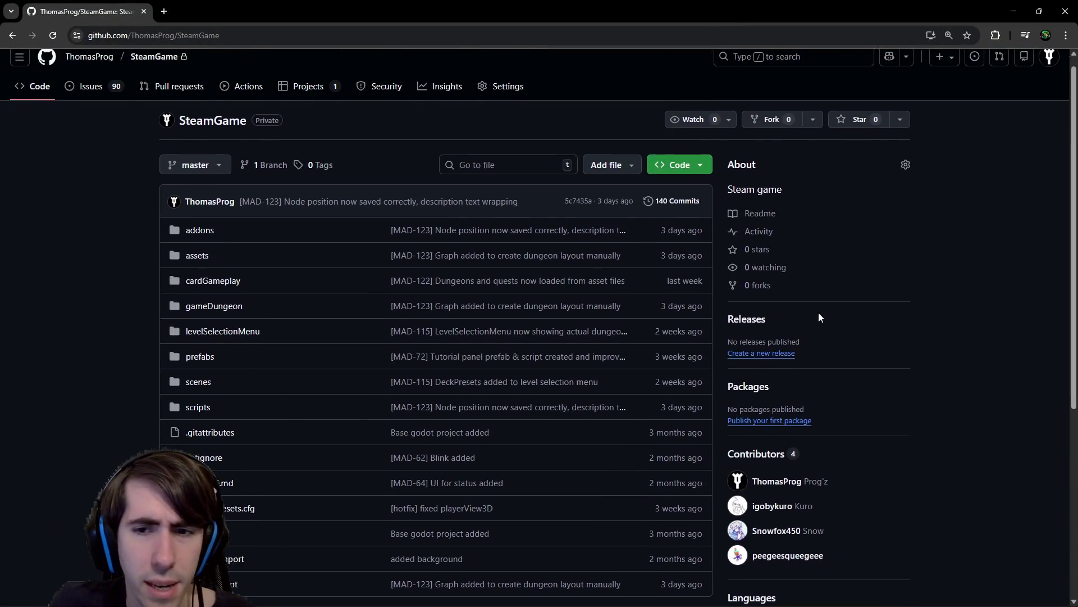
scroll(827, 319, down, 5)
scroll(646, 371, up, 5)
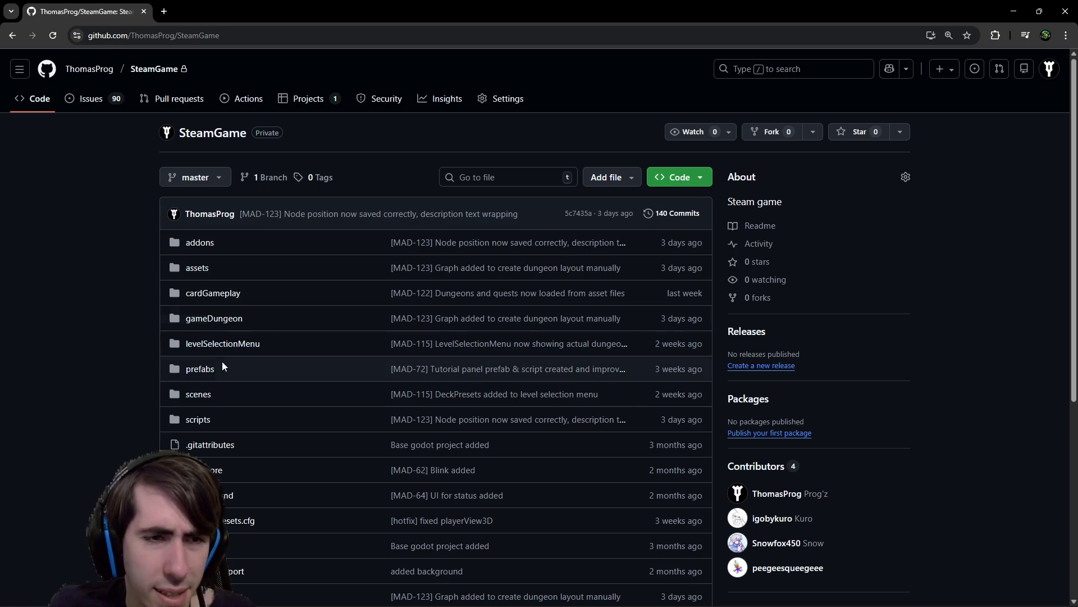
Move GitHub aside and show Godot's full unfiltered res:// file tree.
mouse_move(815, 11)
mouse_down()
mouse_move(890, 43)
mouse_move(1077, 45)
mouse_up()
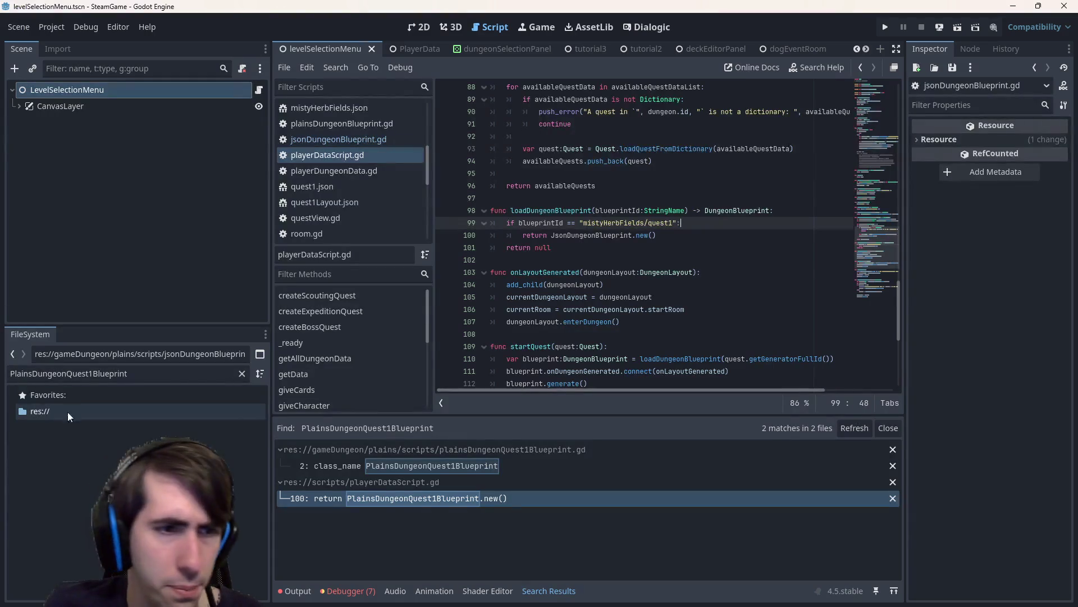
click(242, 374)
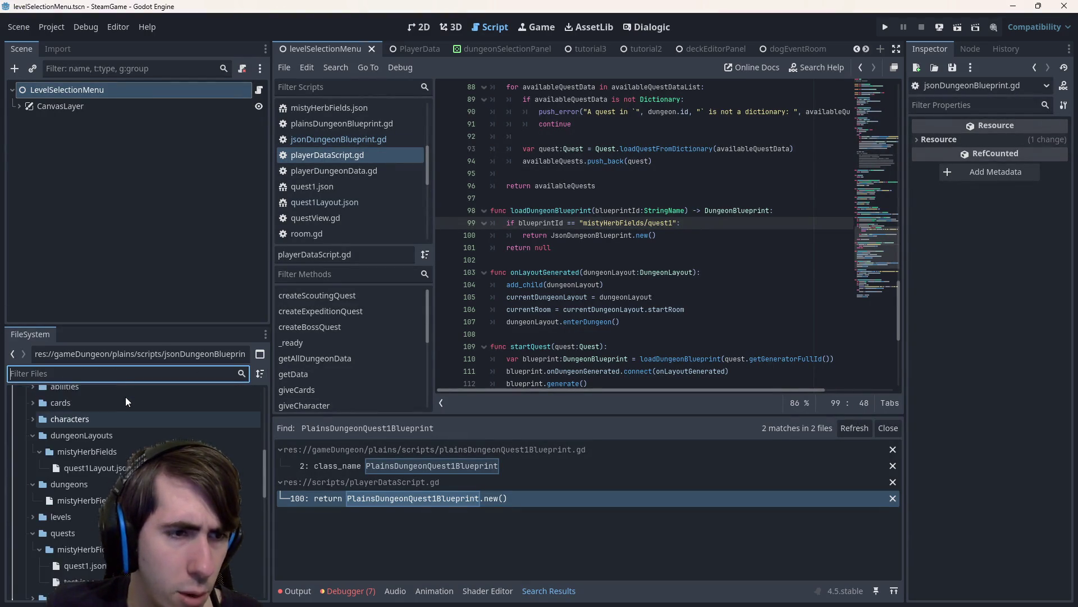
click(125, 410)
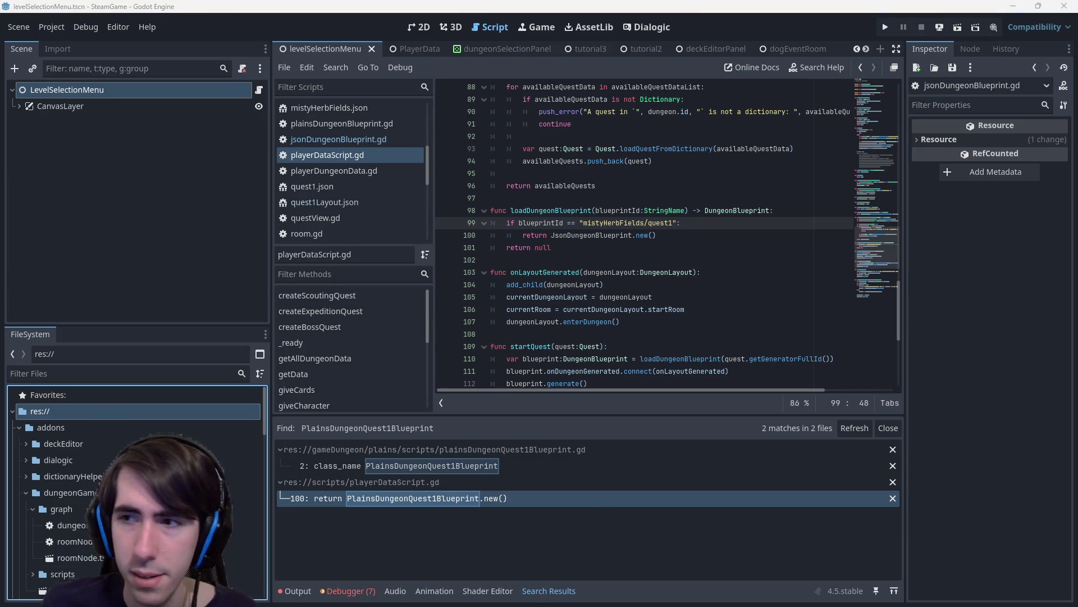
Run git status, then git log, scroll the commit history and quit the pager.
text(git status)
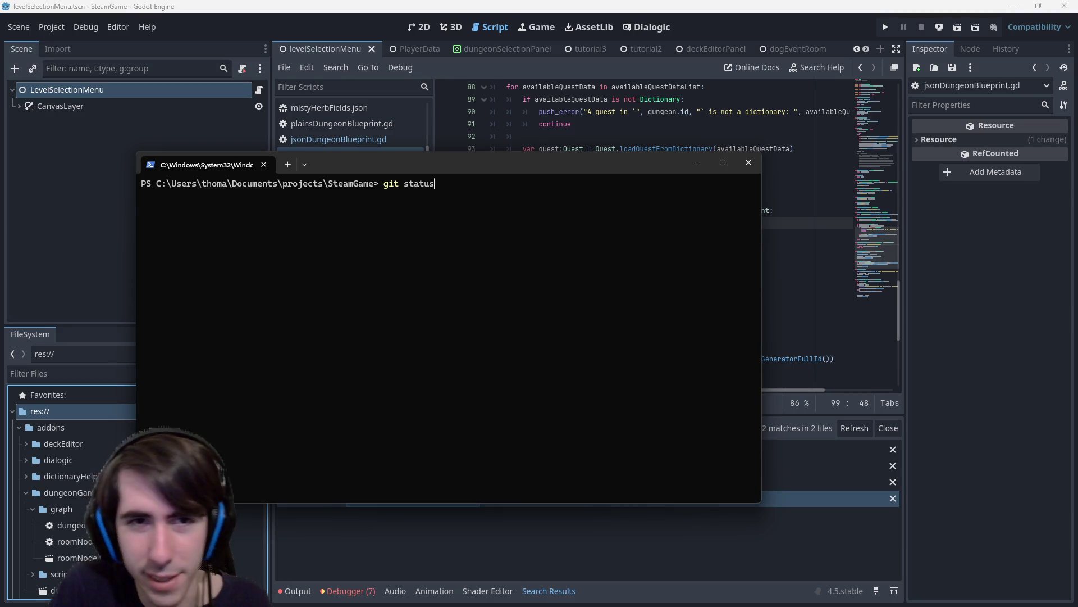
key(Return)
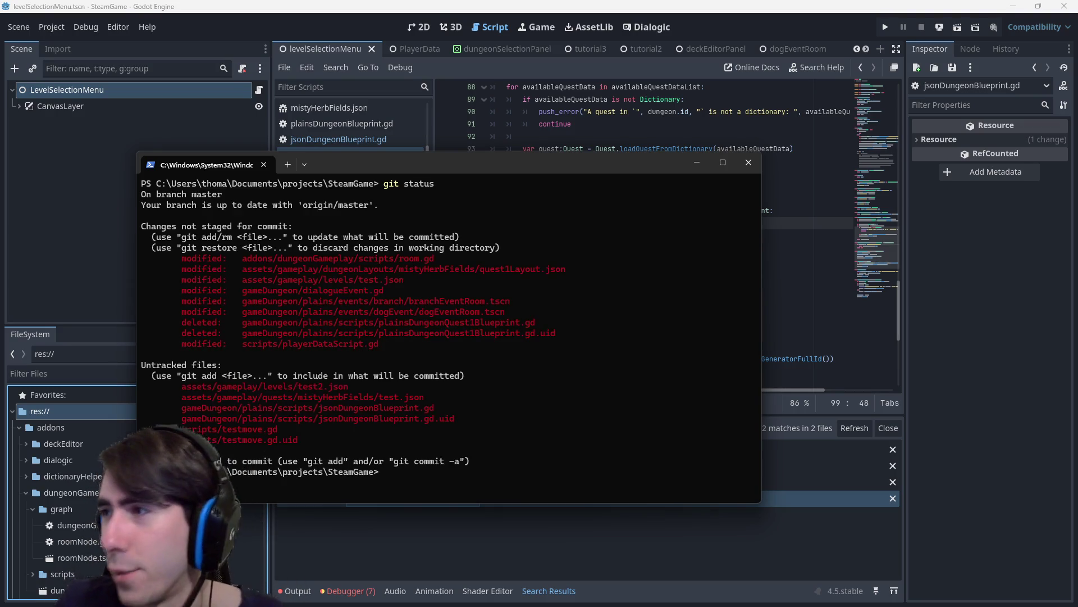
text(git g)
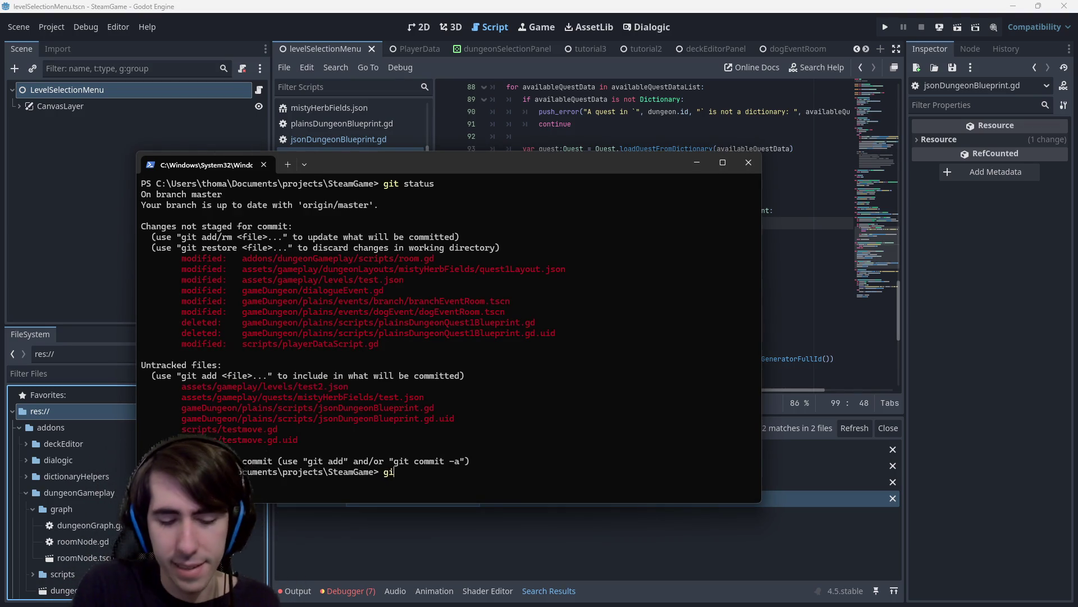
key(BackSpace)
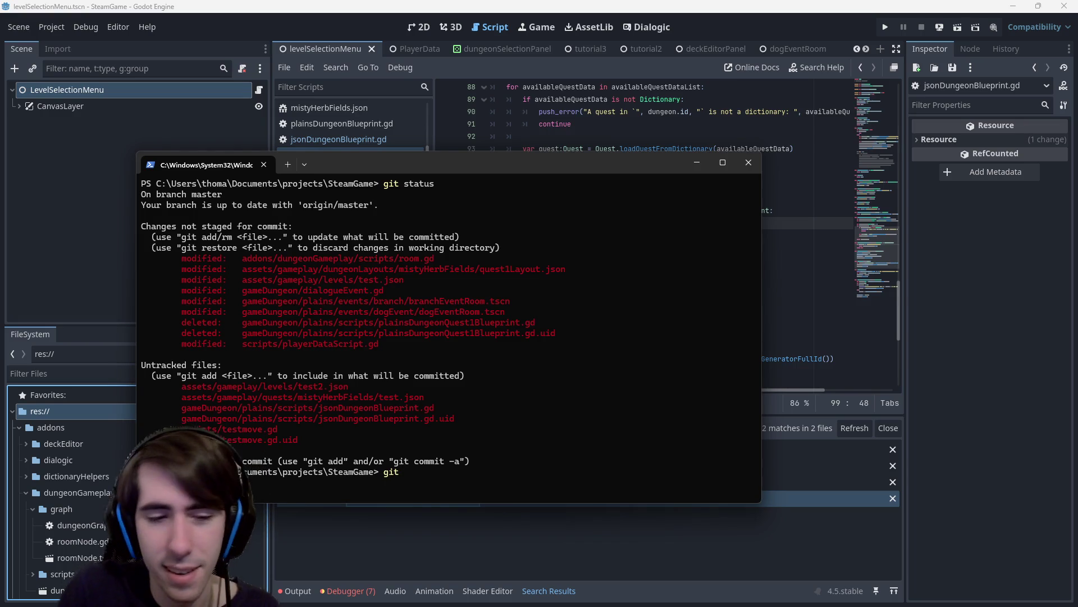
text(log)
key(Return)
key(Down)
key(Down)
key(Down)
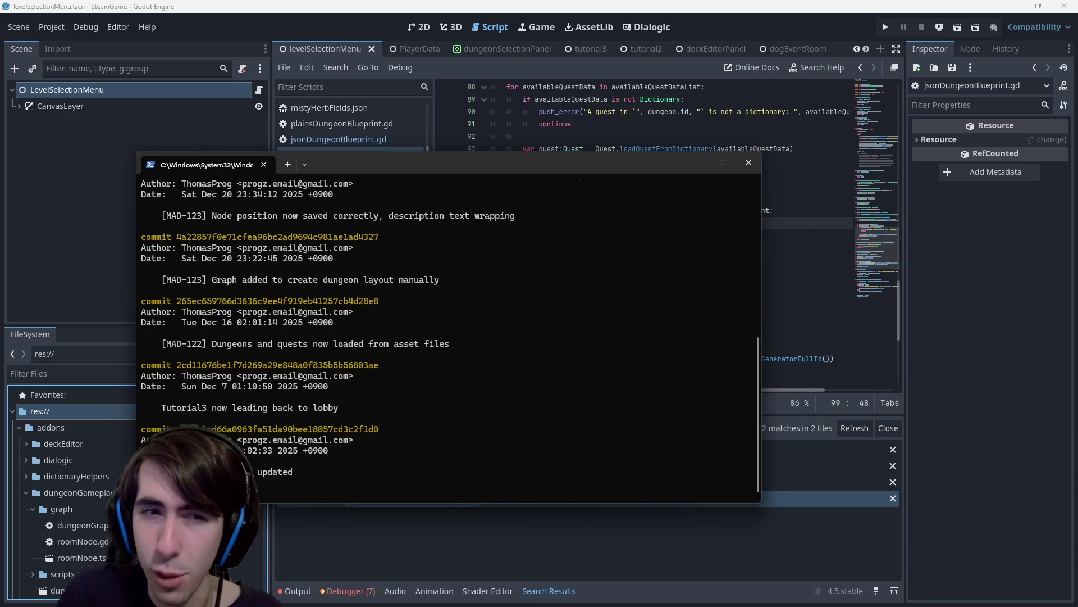
key(q)
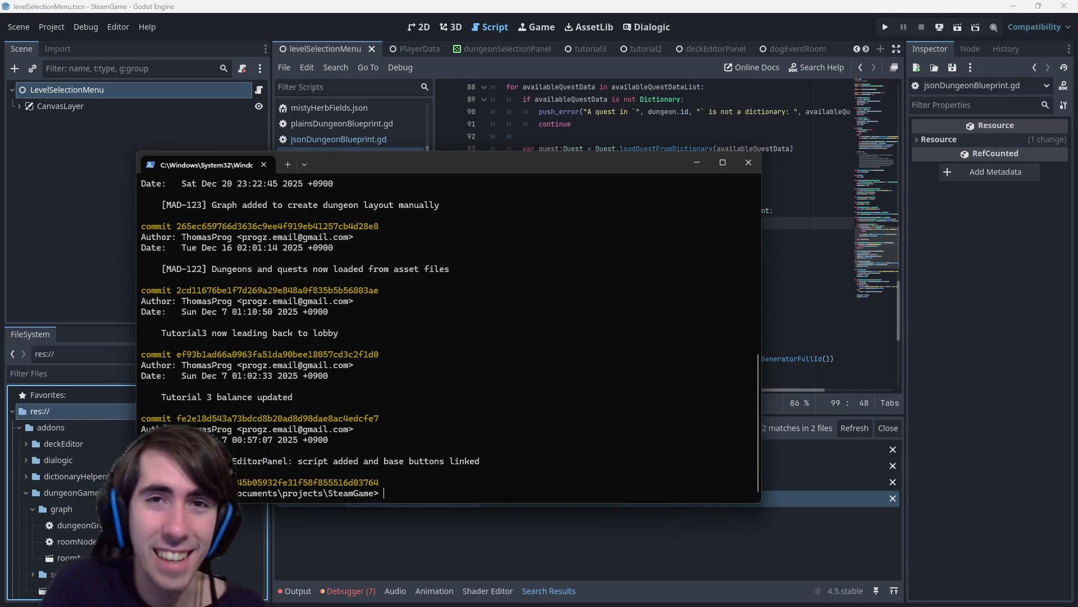
key(alt+Tab)
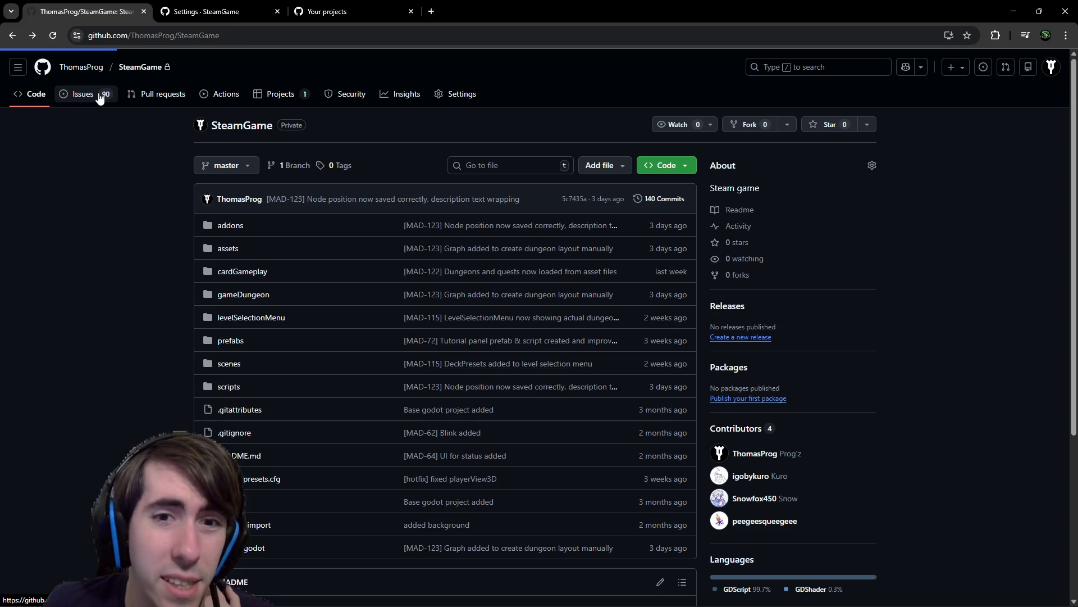
click(96, 93)
scroll(554, 312, down, 15)
scroll(568, 344, up, 15)
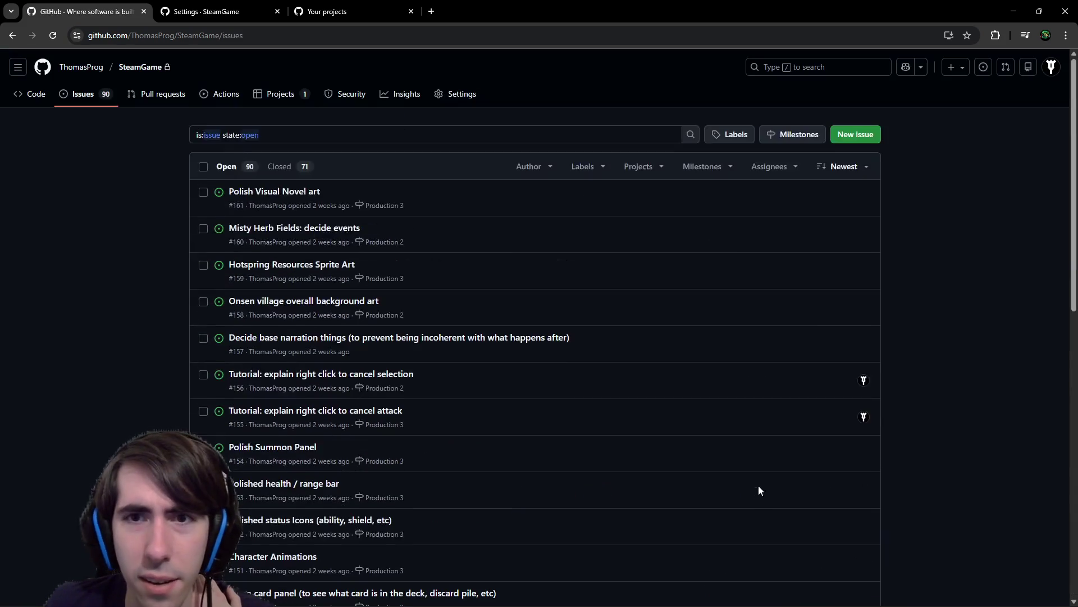
click(728, 167)
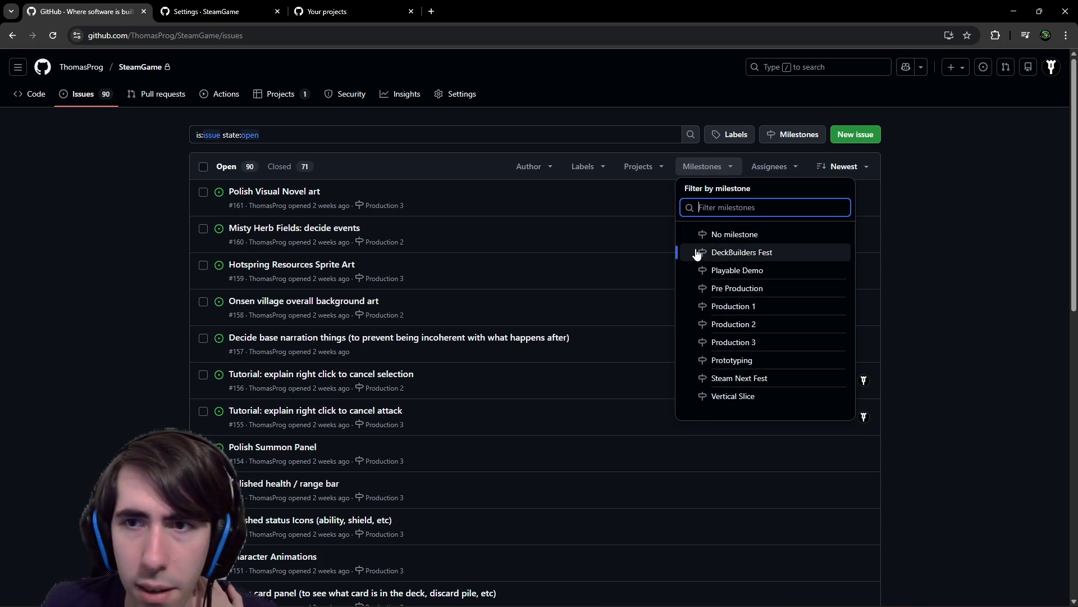
click(807, 134)
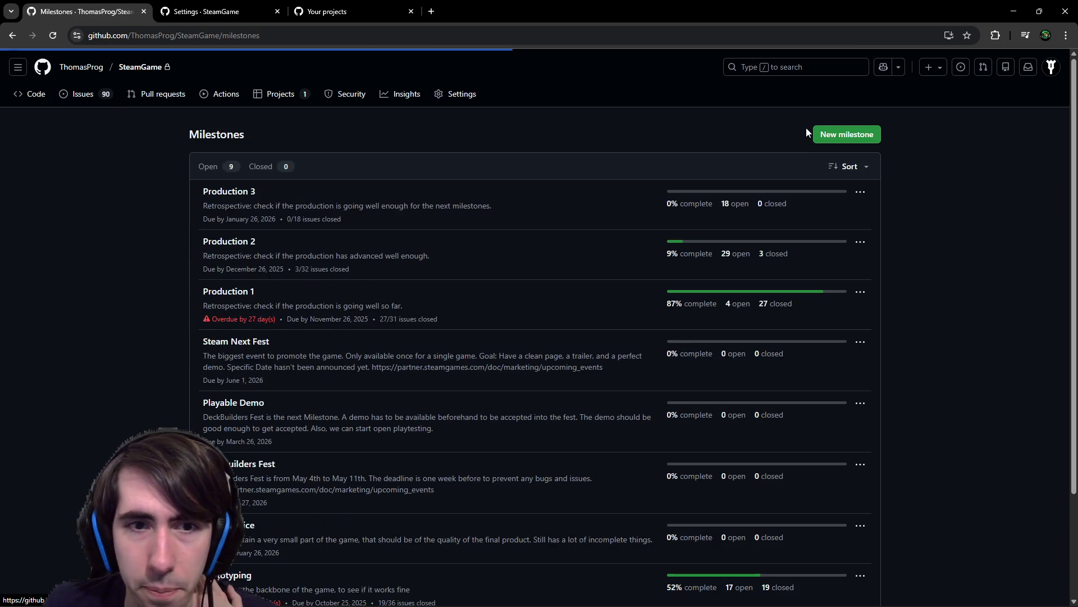
scroll(747, 213, down, 2)
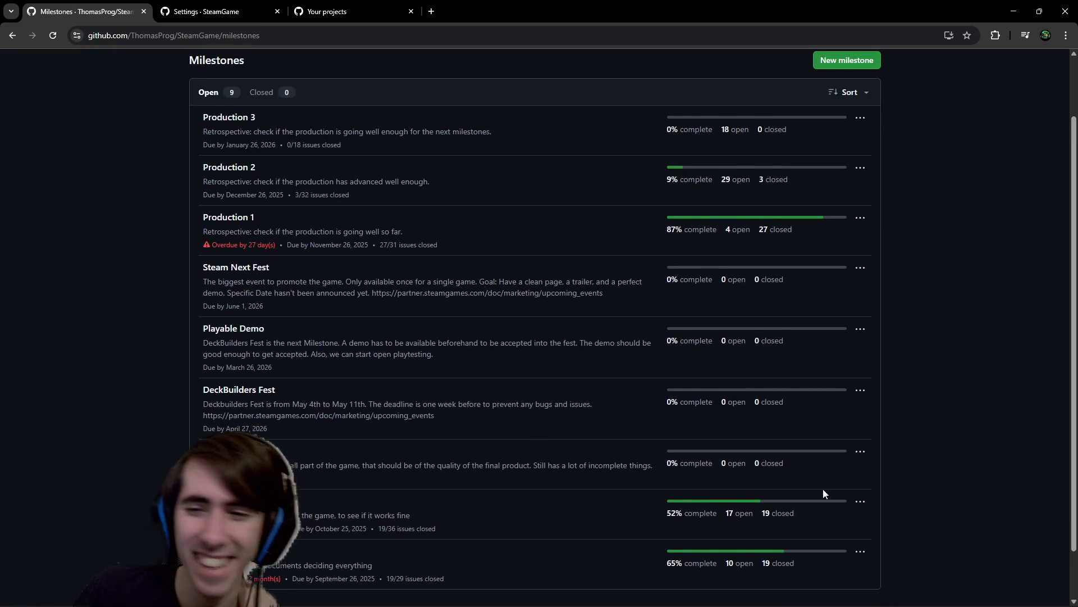
click(860, 501)
click(924, 444)
scroll(911, 450, down, 1)
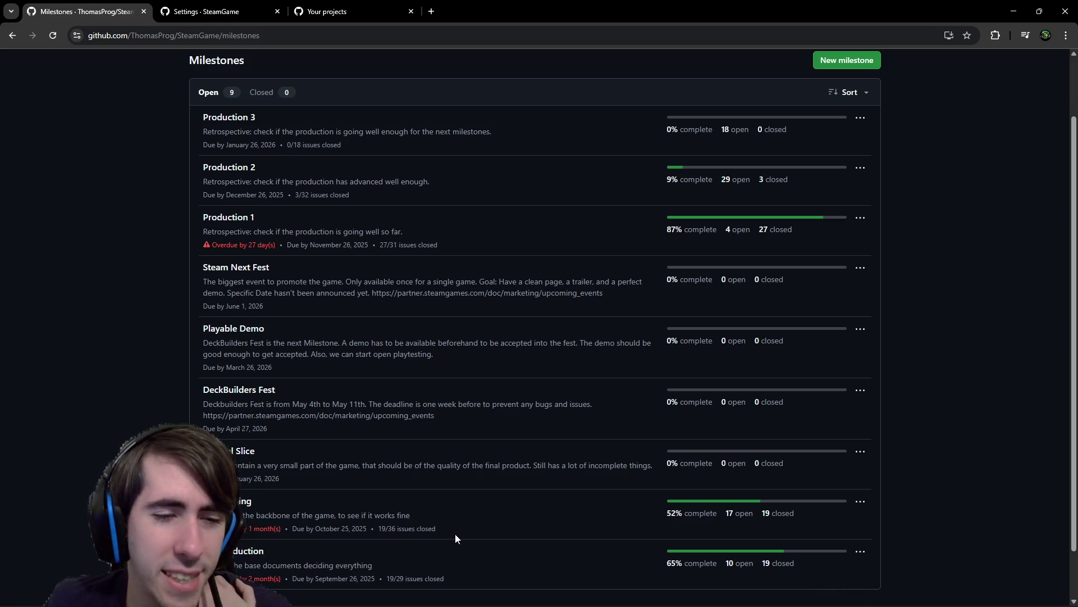
drag(438, 529, 225, 500)
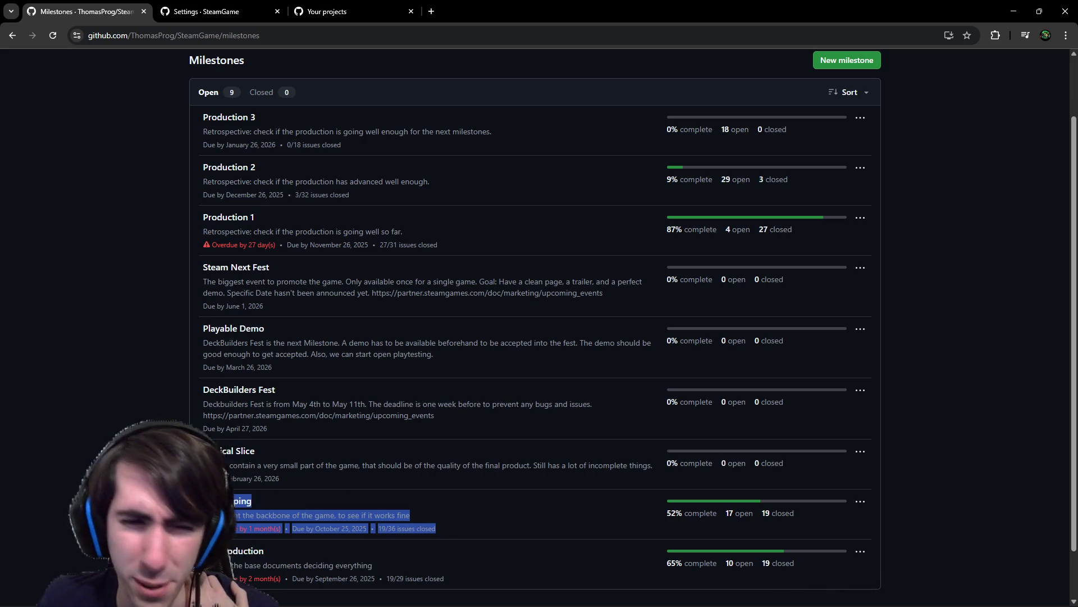
click(168, 494)
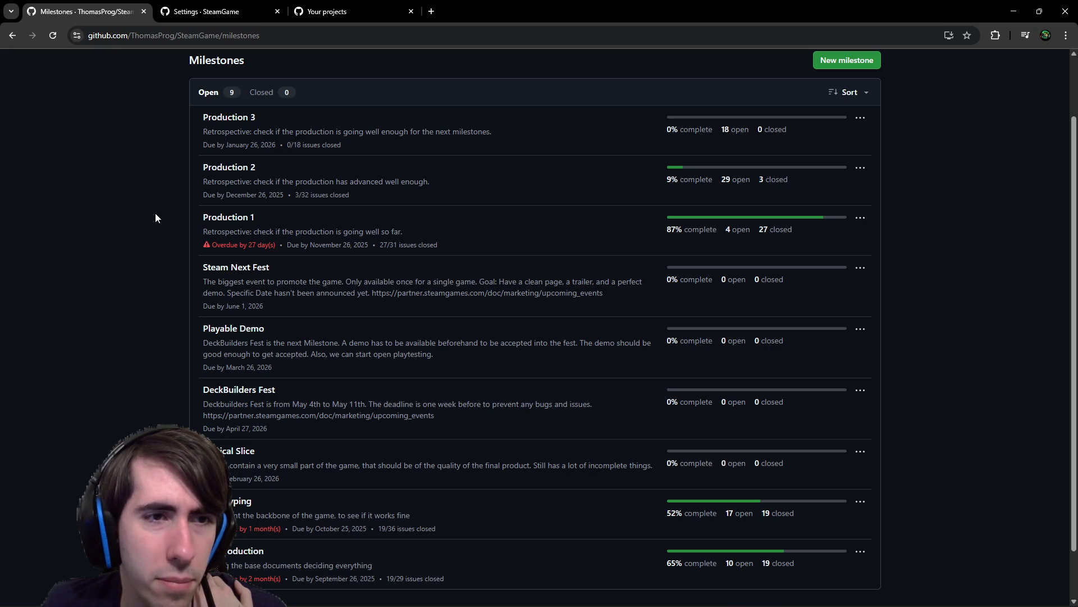
drag(187, 212, 278, 240)
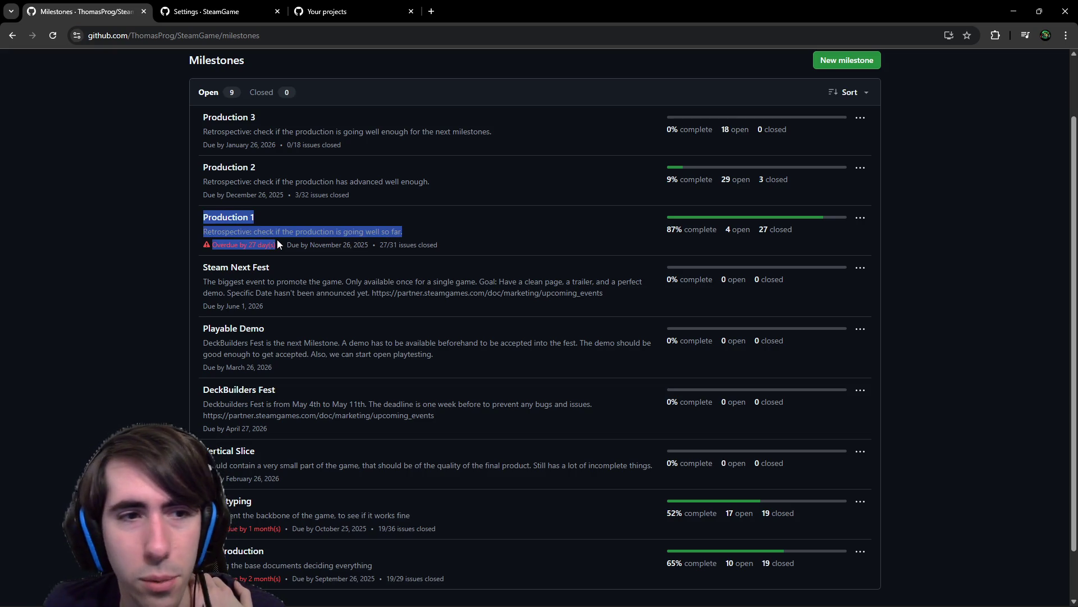
Highlight the Production 2 milestone details, then switch over to Godot.
click(277, 239)
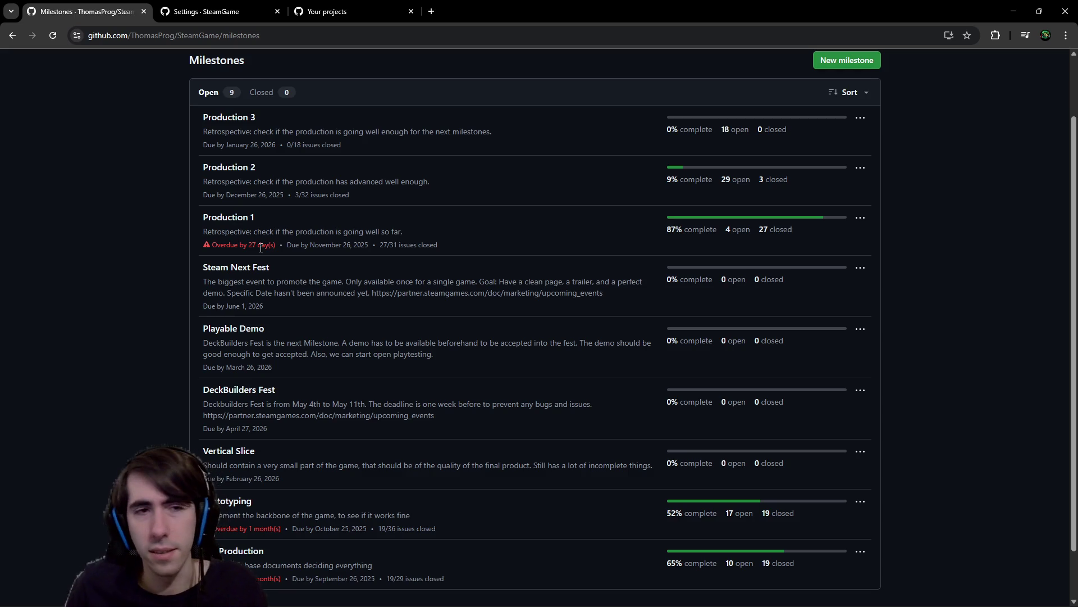
mouse_move(193, 165)
mouse_down()
mouse_move(438, 187)
mouse_move(511, 213)
mouse_move(440, 183)
mouse_move(352, 206)
mouse_move(355, 196)
mouse_up()
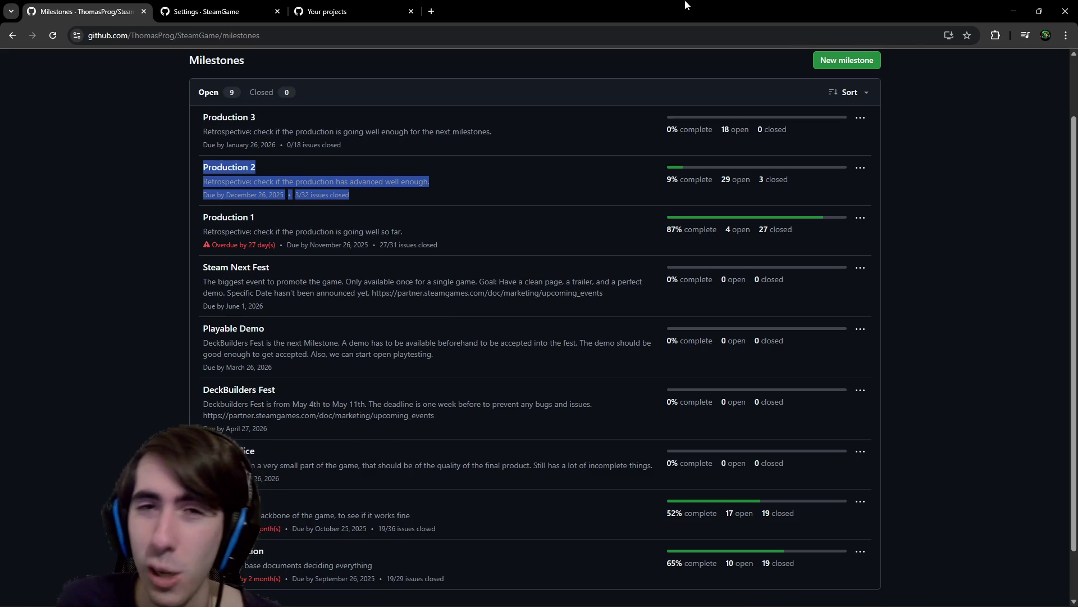
scroll(561, 258, up, 2)
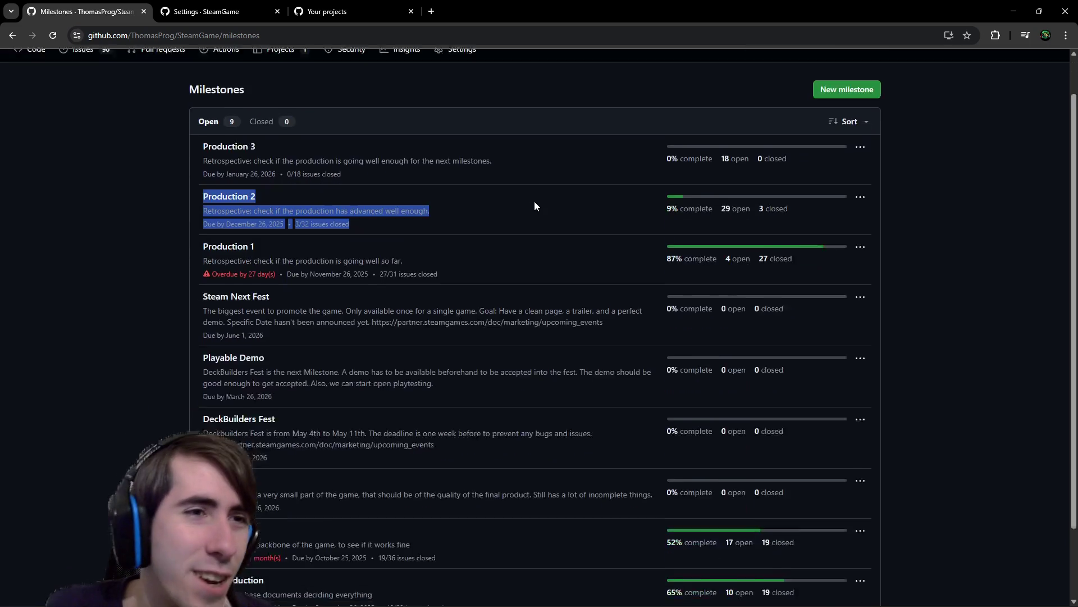
key(alt+Tab)
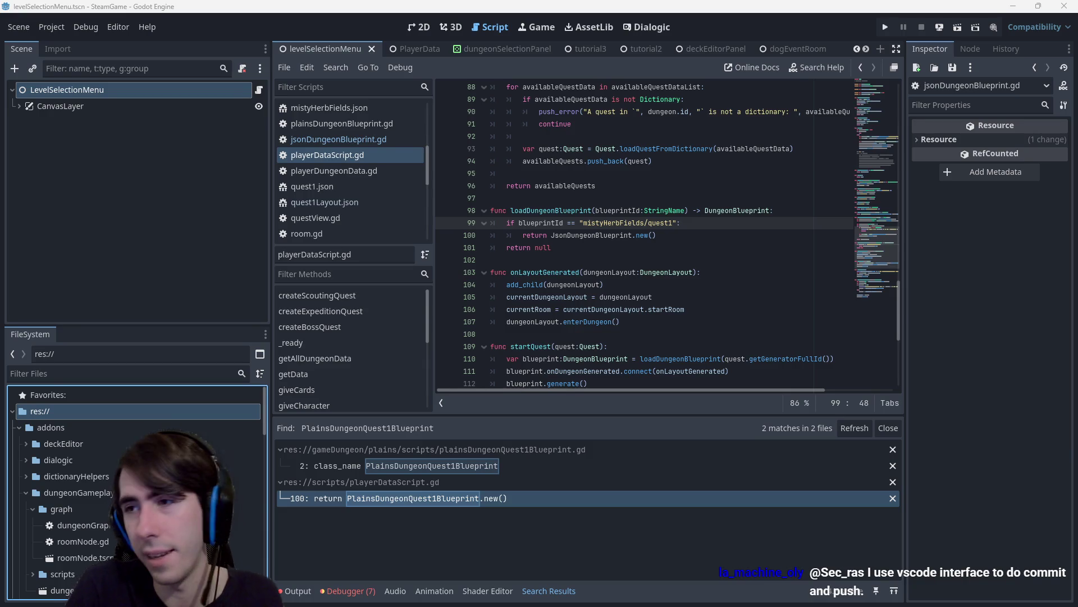
Return to the Google results, zoom out and scroll through them.
key(alt+Tab)
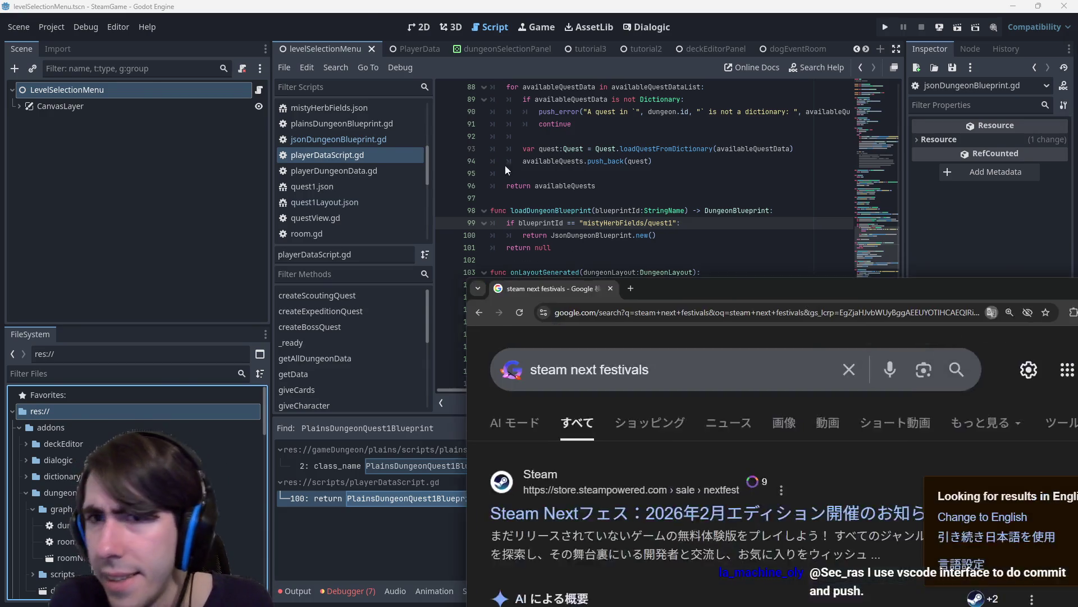
key(ctrl+minus)
key(ctrl+minus)
scroll(247, 413, down, 3)
scroll(247, 413, down, 8)
scroll(244, 421, up, 1)
scroll(240, 432, down, 5)
scroll(240, 432, down, 5)
Change the query to 'steam upcoming festivals' and open the Upcoming Steam Events result.
double_click(257, 59)
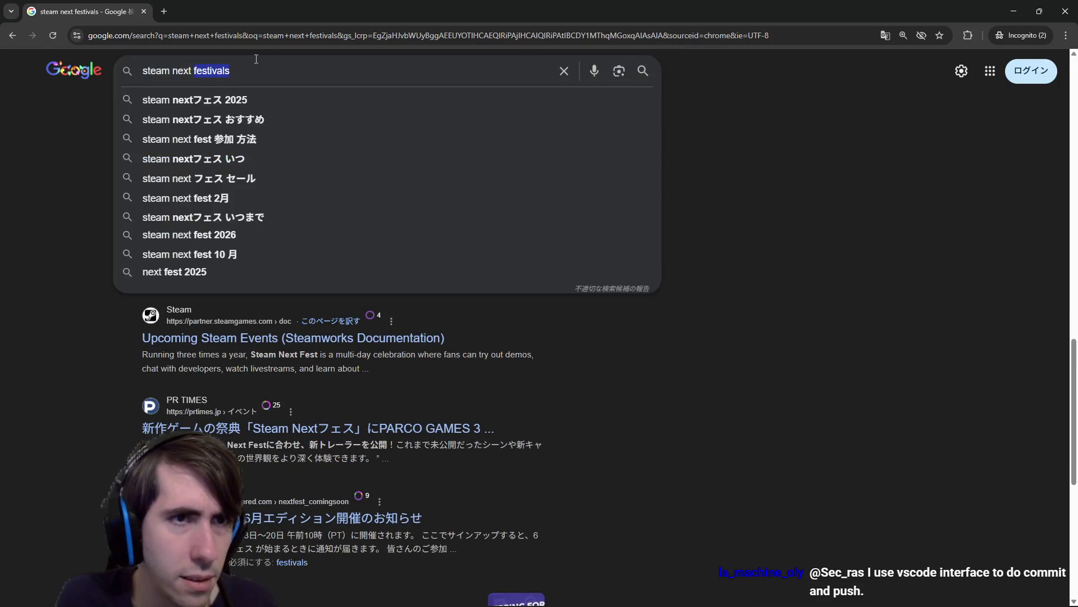
key(BackSpace)
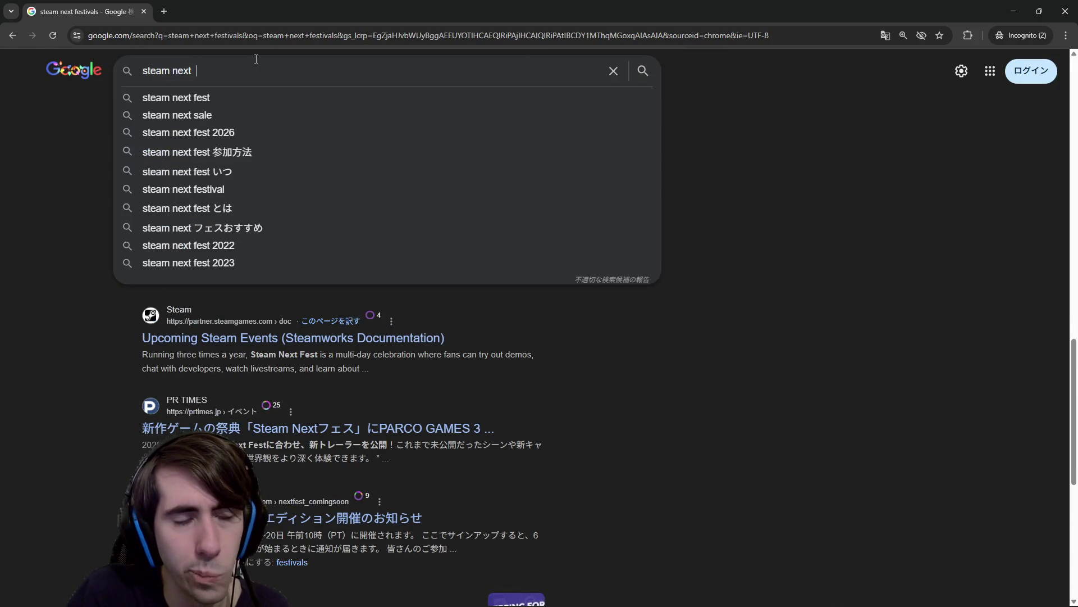
key(BackSpace)
key(BackSpace)
key(BackSpace)
text(upcoming f)
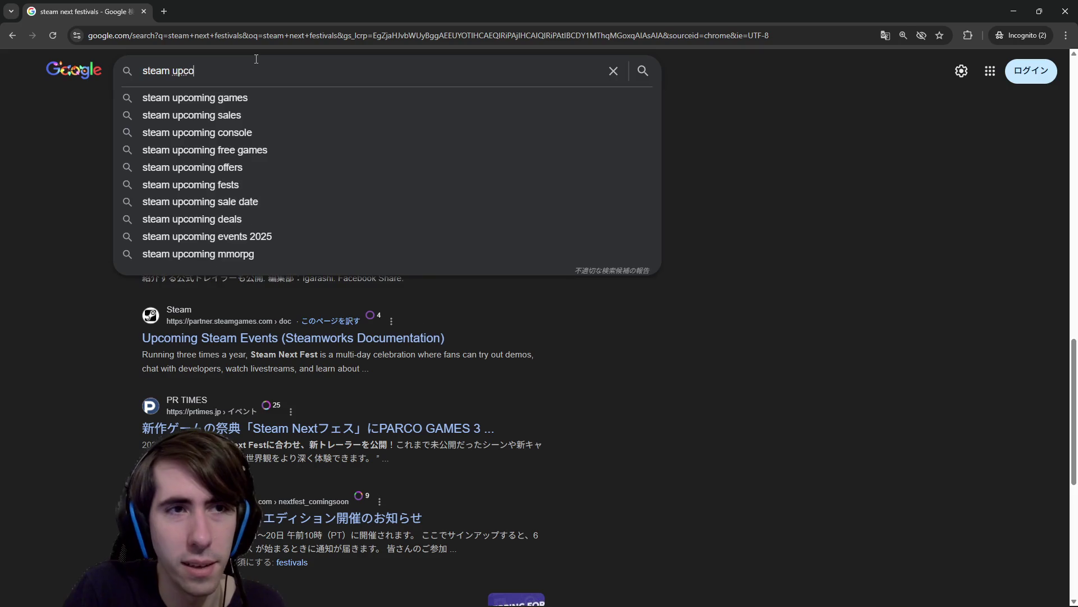
text(estivals)
key(Return)
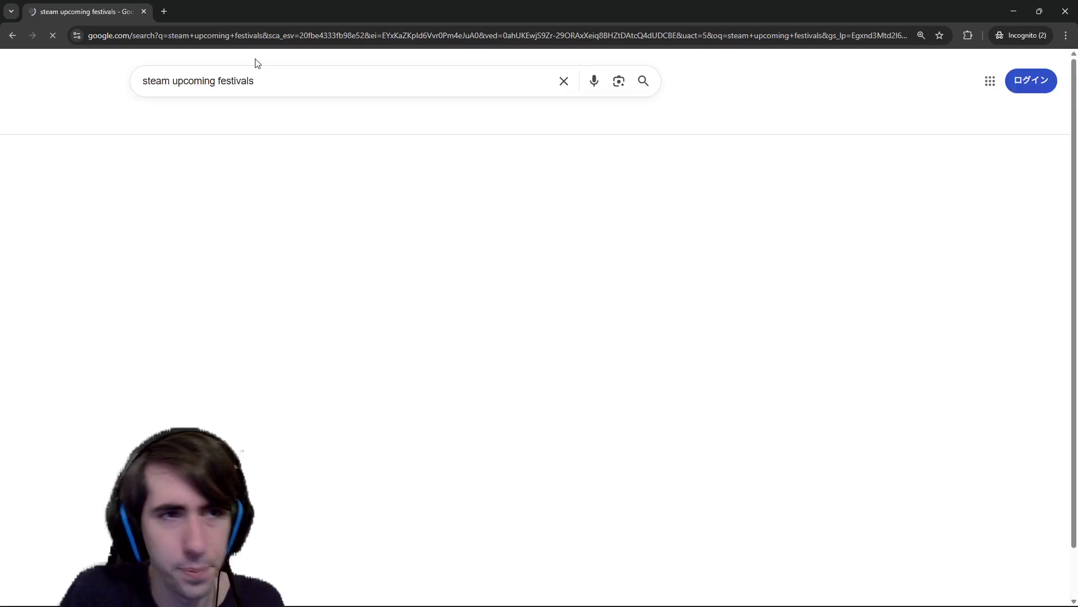
click(273, 245)
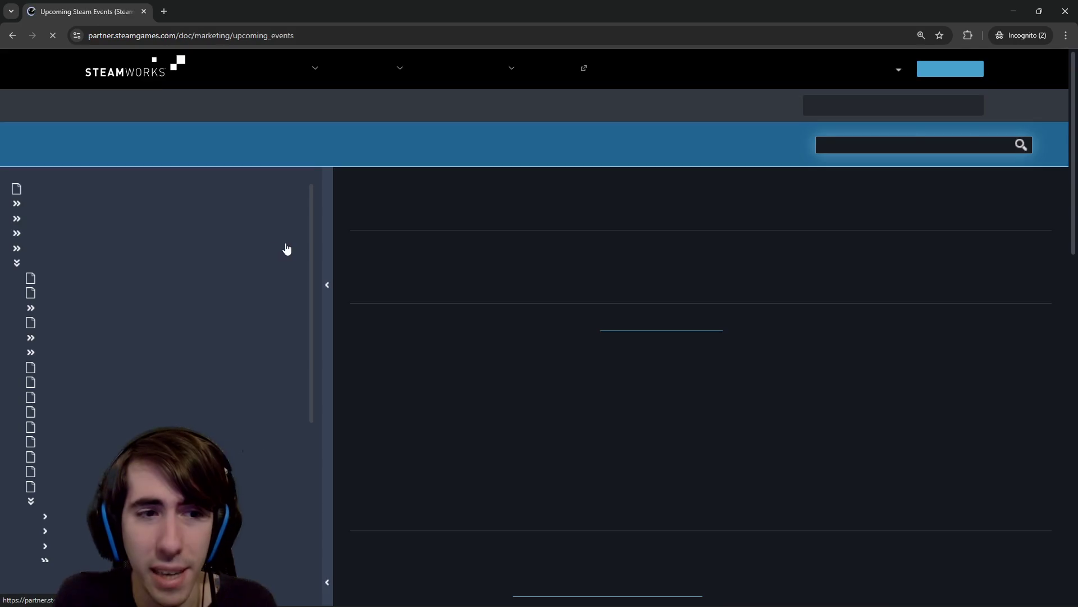
Scroll to the 2026 Fests table, highlighting its heading, the May 11 date and Deckbuilders Fest.
scroll(528, 327, down, 5)
scroll(525, 328, down, 10)
scroll(524, 332, up, 12)
scroll(521, 338, down, 5)
scroll(517, 328, up, 6)
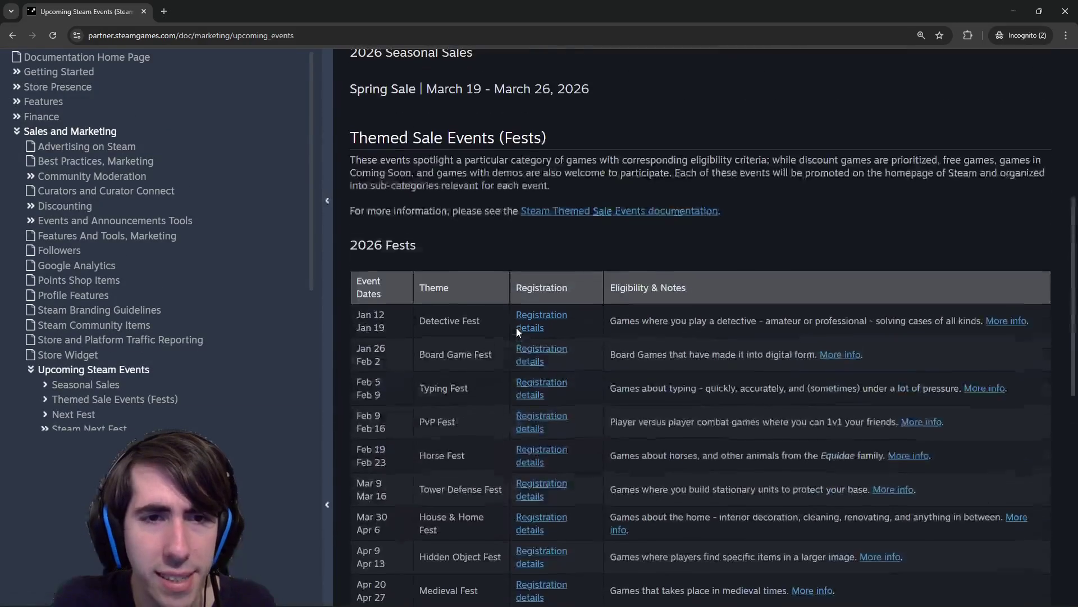
drag(354, 252, 437, 245)
scroll(491, 288, down, 2)
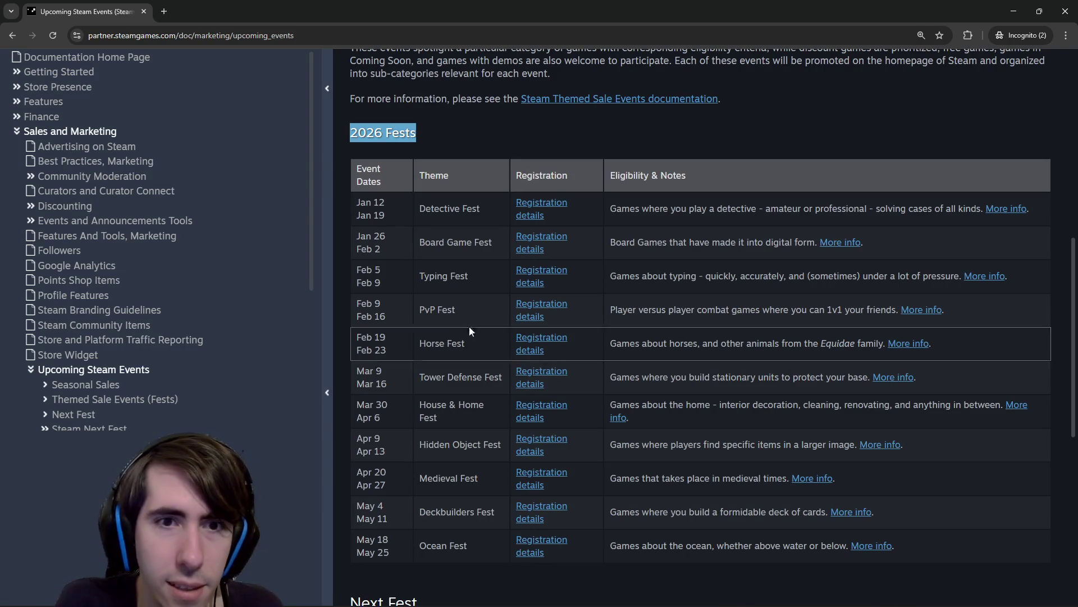
drag(356, 518, 425, 513)
click(429, 516)
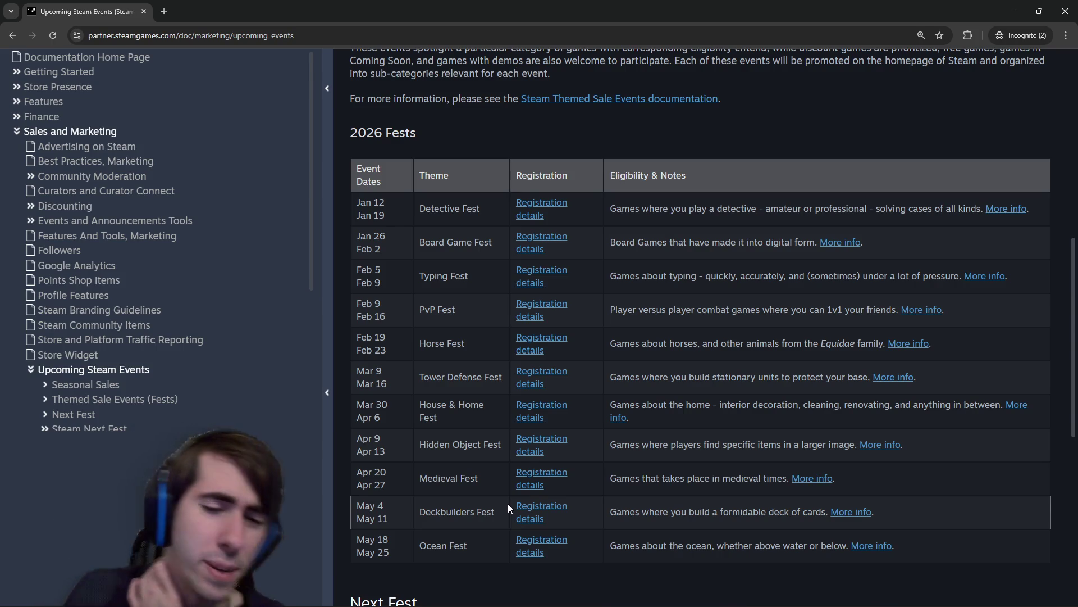
drag(357, 505, 508, 517)
Clear the highlight on the Deckbuilders Fest row.
click(508, 517)
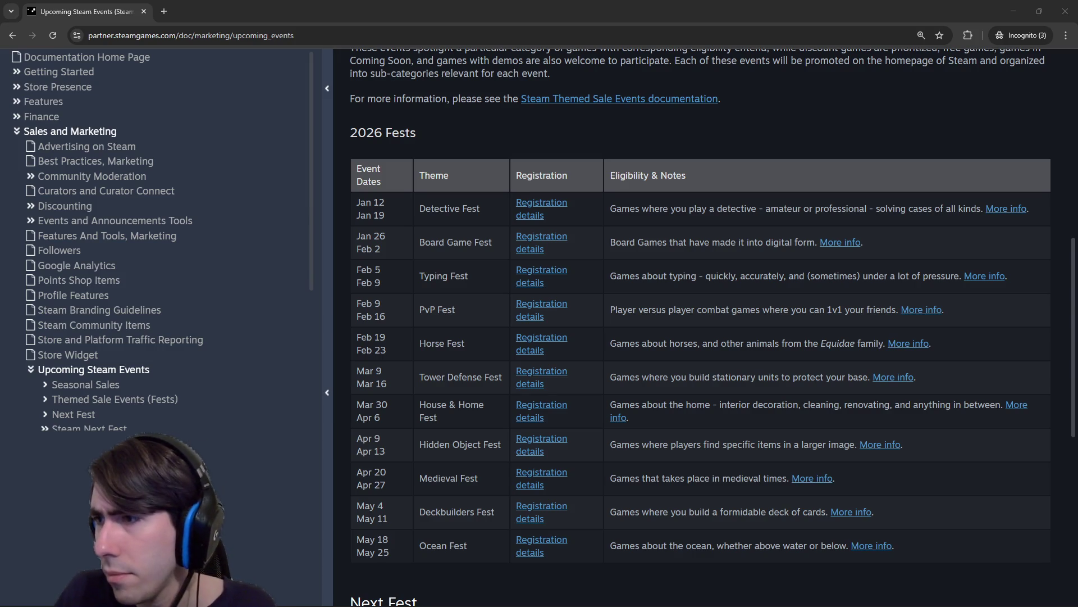
key(alt+Tab)
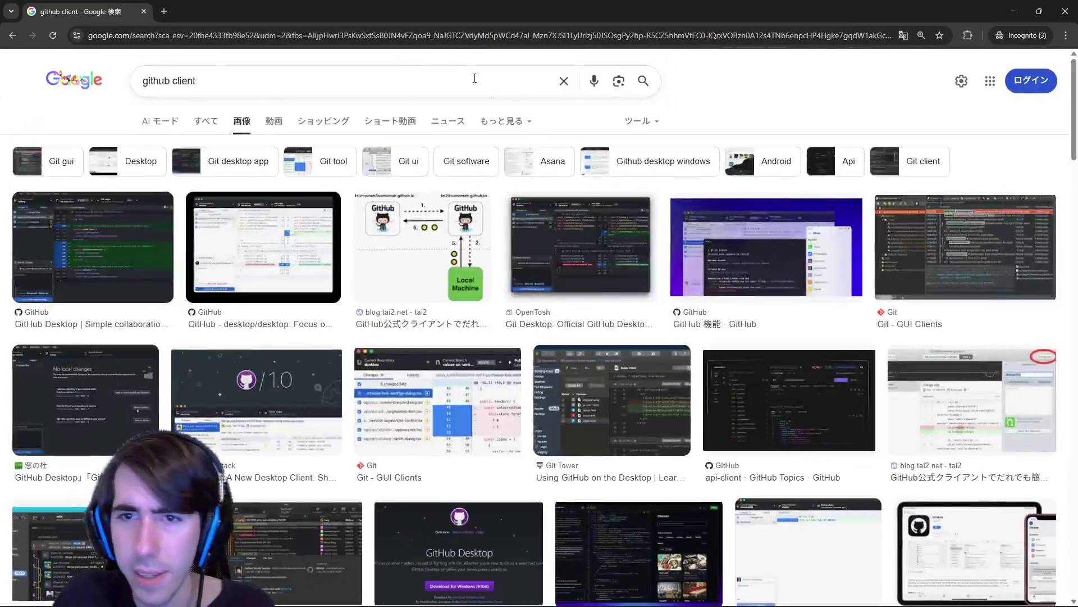
click(104, 206)
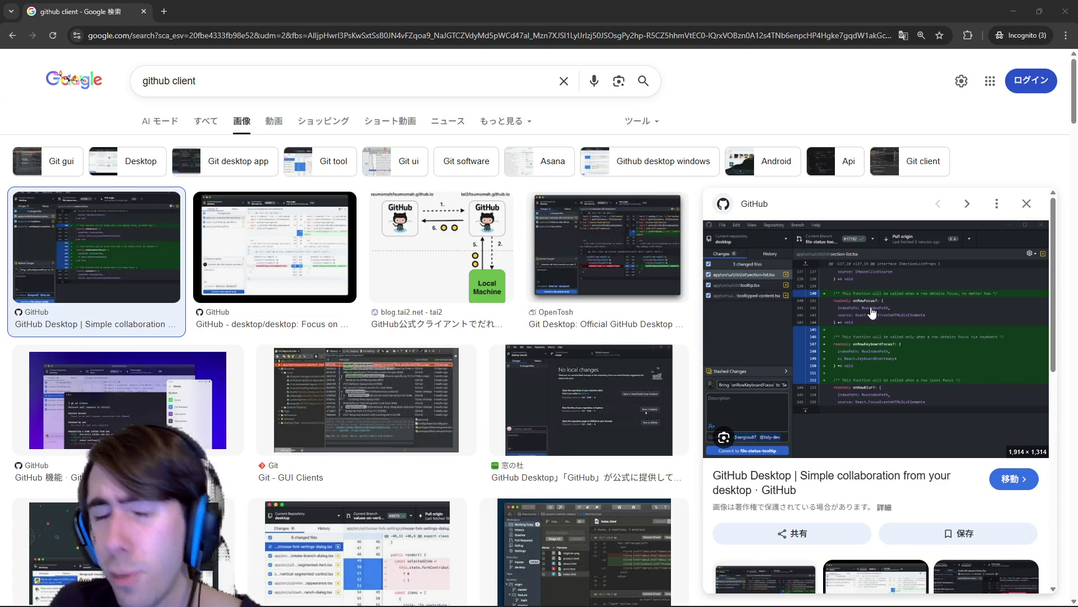
scroll(228, 261, down, 6)
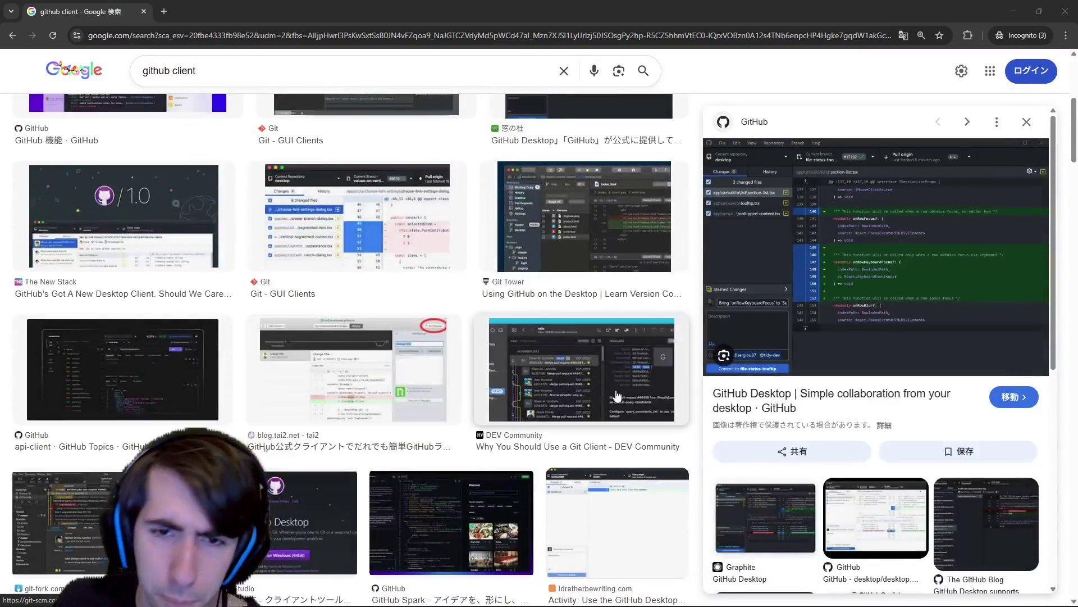
scroll(562, 365, down, 3)
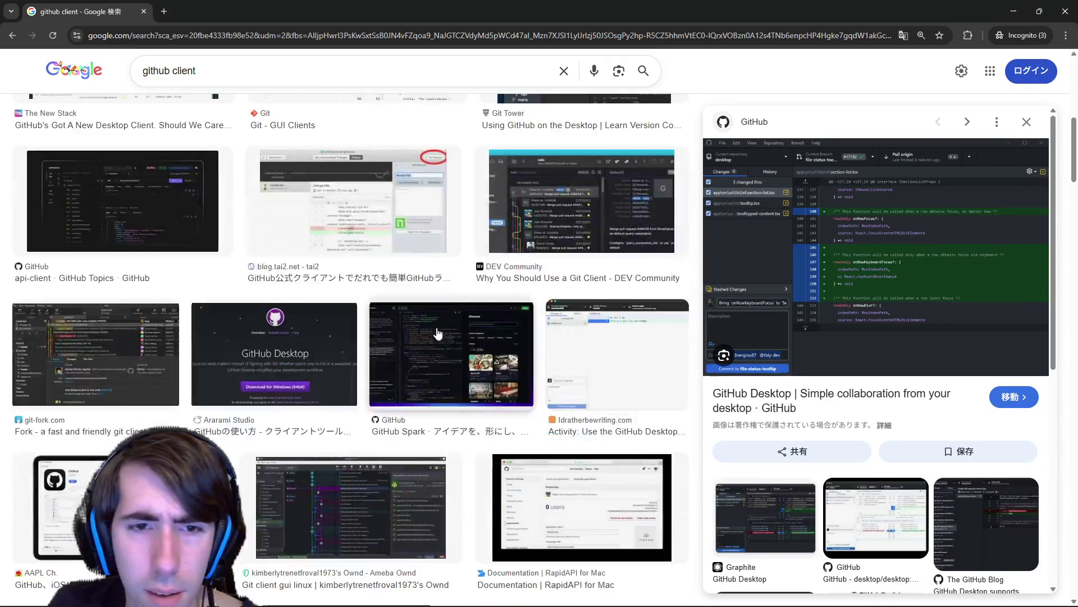
click(452, 354)
click(581, 216)
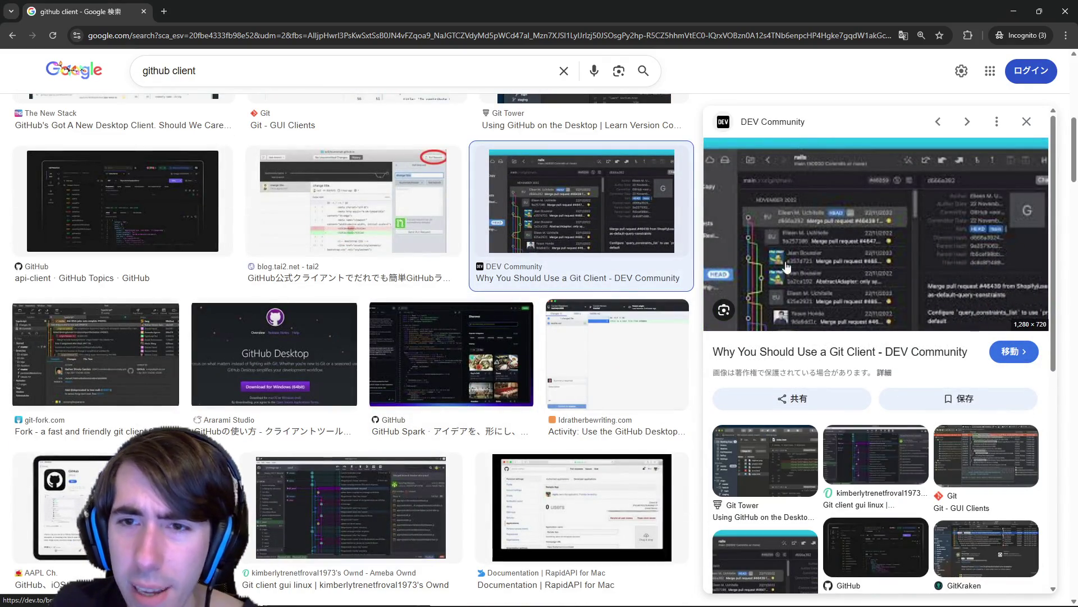
scroll(786, 305, up, 3)
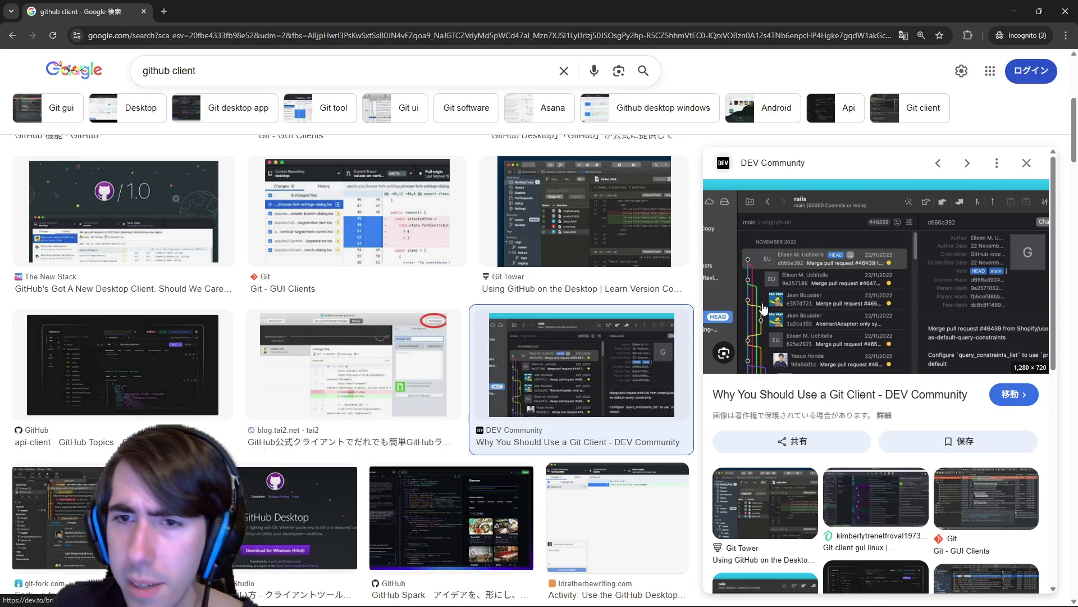
scroll(771, 370, down, 2)
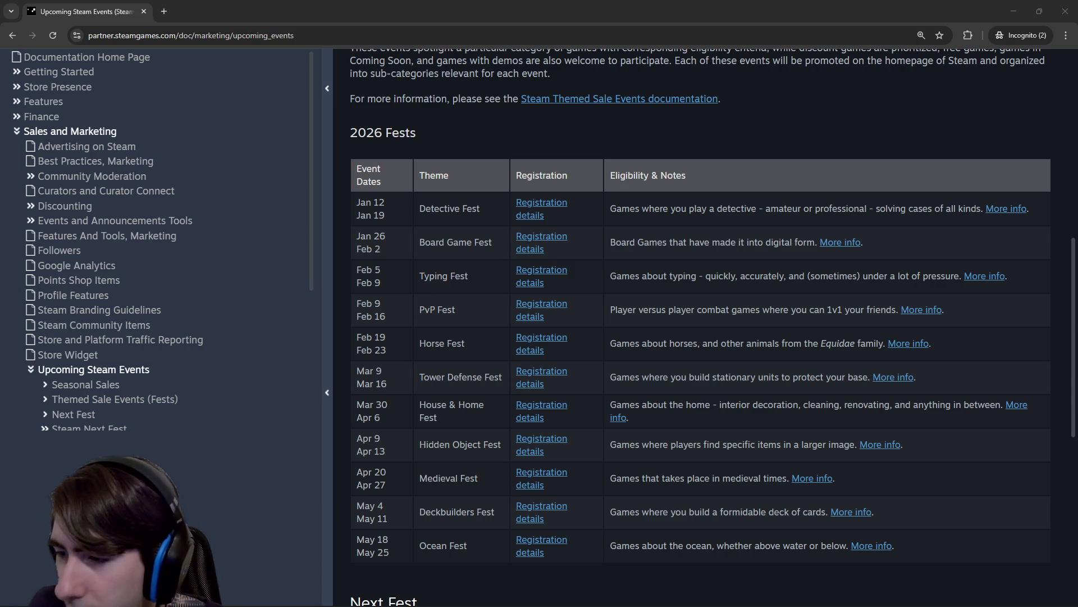
key(alt+Tab)
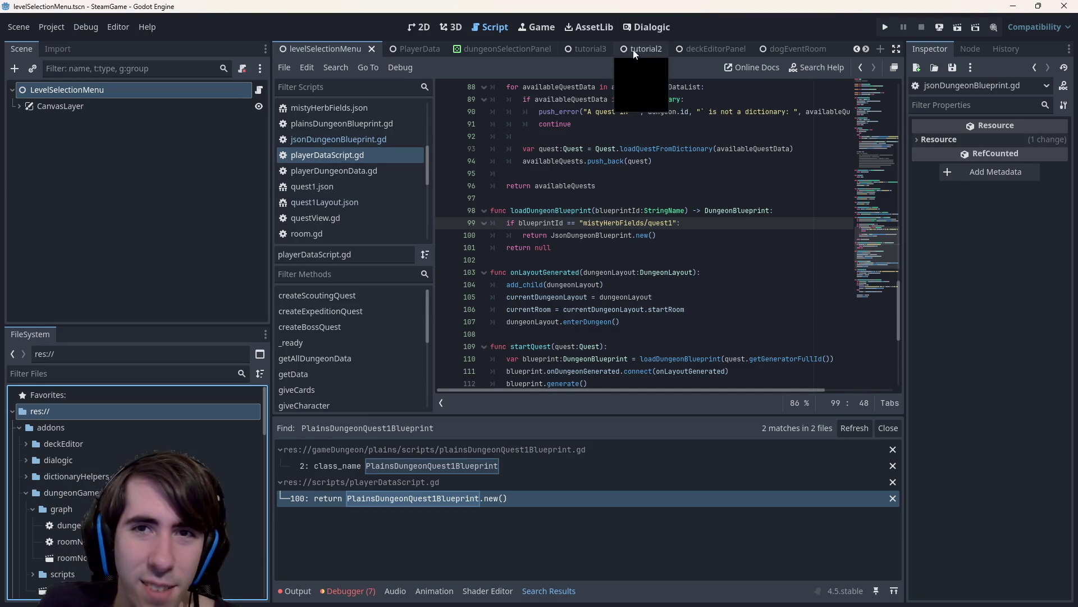
Run the game, place the carried slime in the left slot, and end the turn.
click(958, 27)
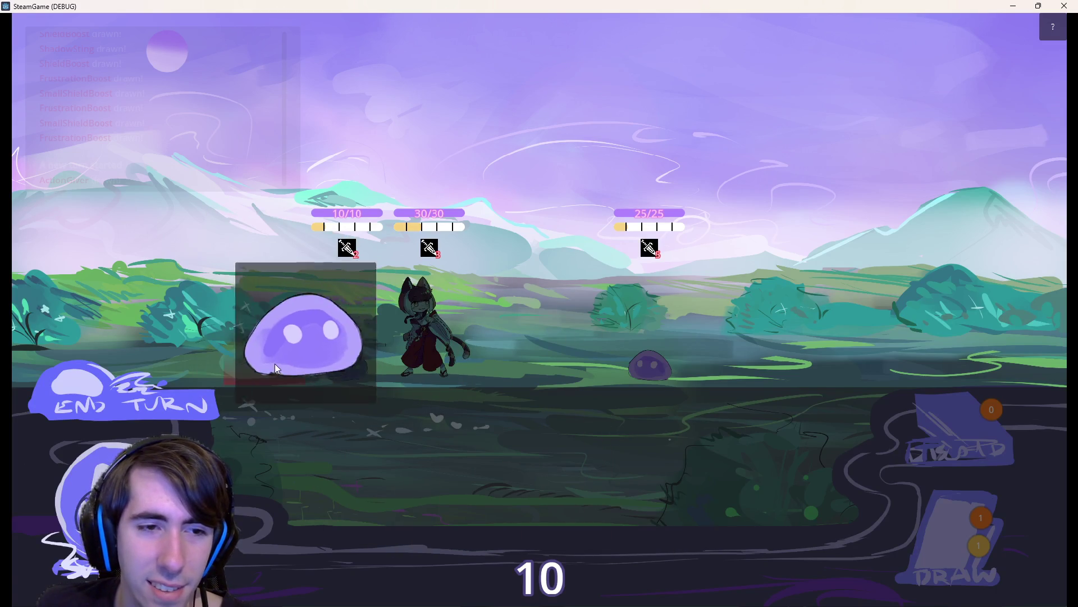
click(265, 349)
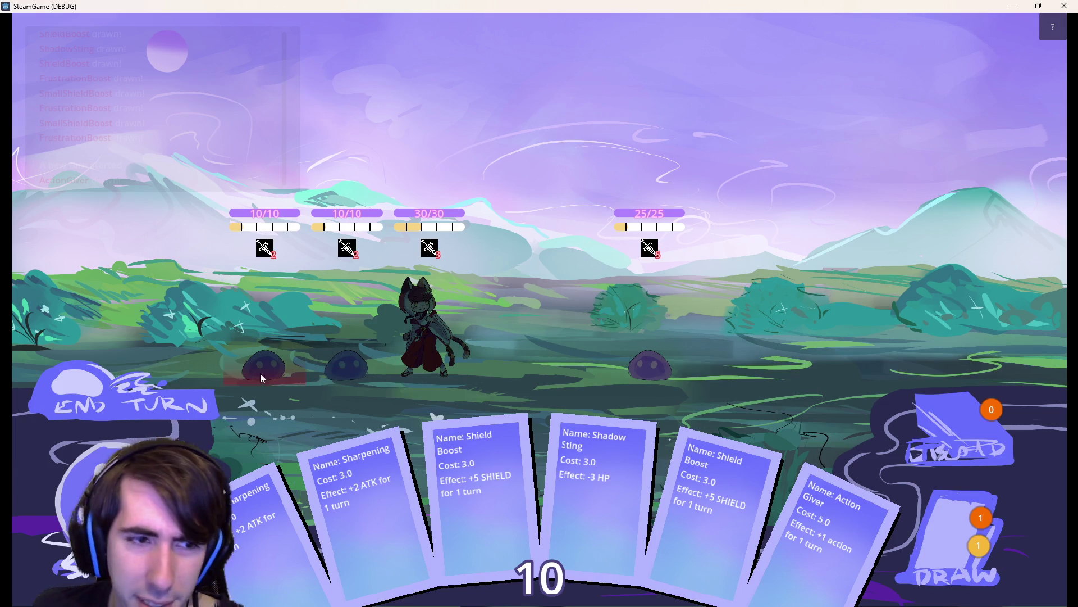
click(187, 391)
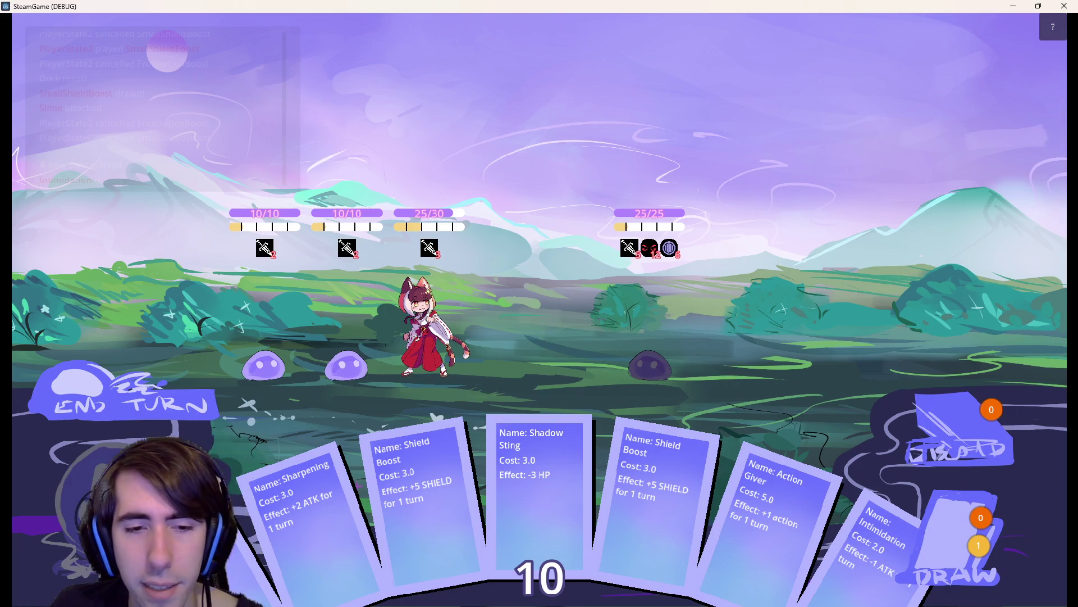
Cast Shadow Sting on the slime and Shield Boost and Sharpening on the player, then close the game.
mouse_move(508, 466)
mouse_down()
mouse_move(653, 351)
mouse_move(663, 358)
mouse_up()
drag(558, 495, 424, 351)
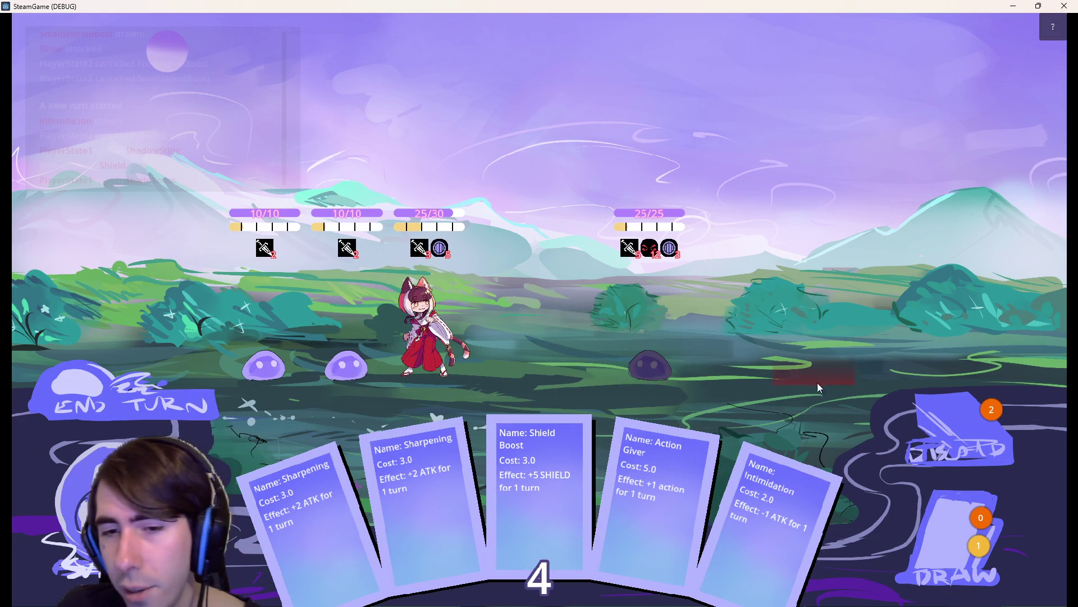
mouse_move(341, 517)
mouse_down()
mouse_move(413, 342)
mouse_move(430, 329)
mouse_up()
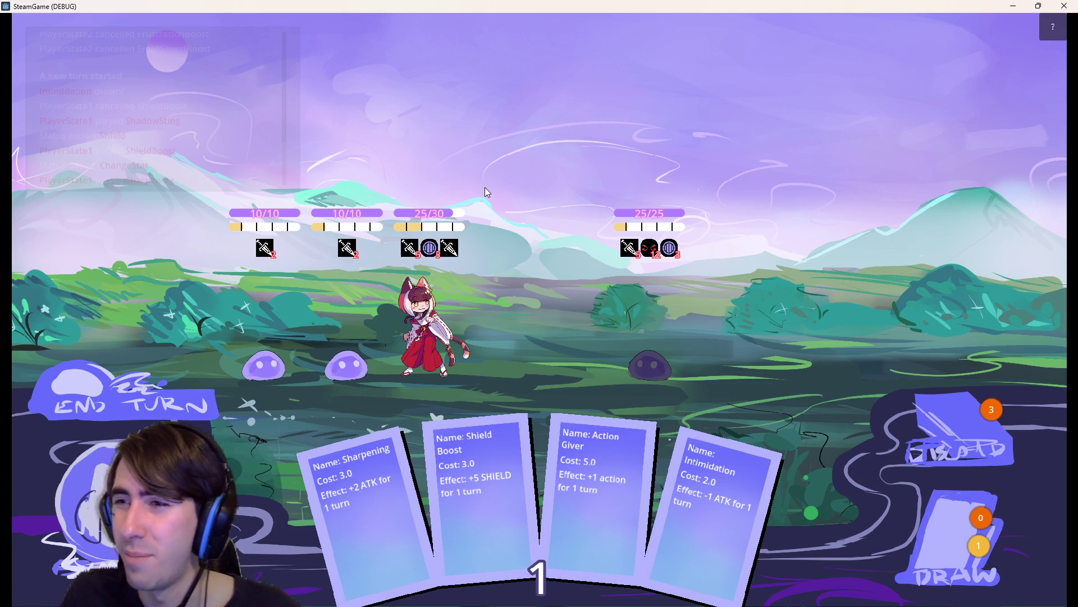
key(alt+F4)
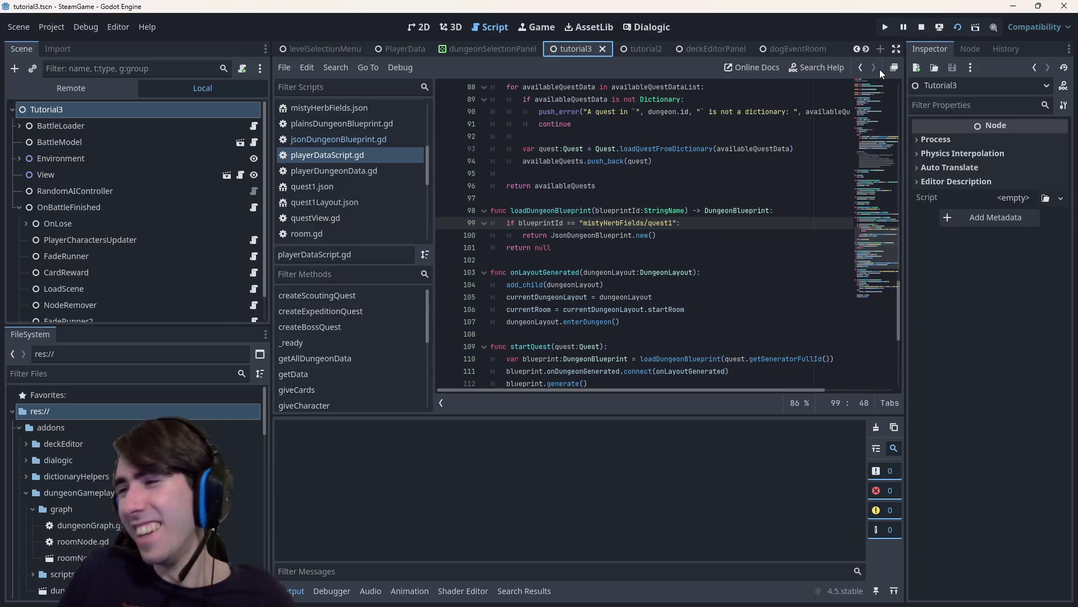
Rerun the project with F5, minimize the game, and return to the Game Design Compendium doc.
key(F5)
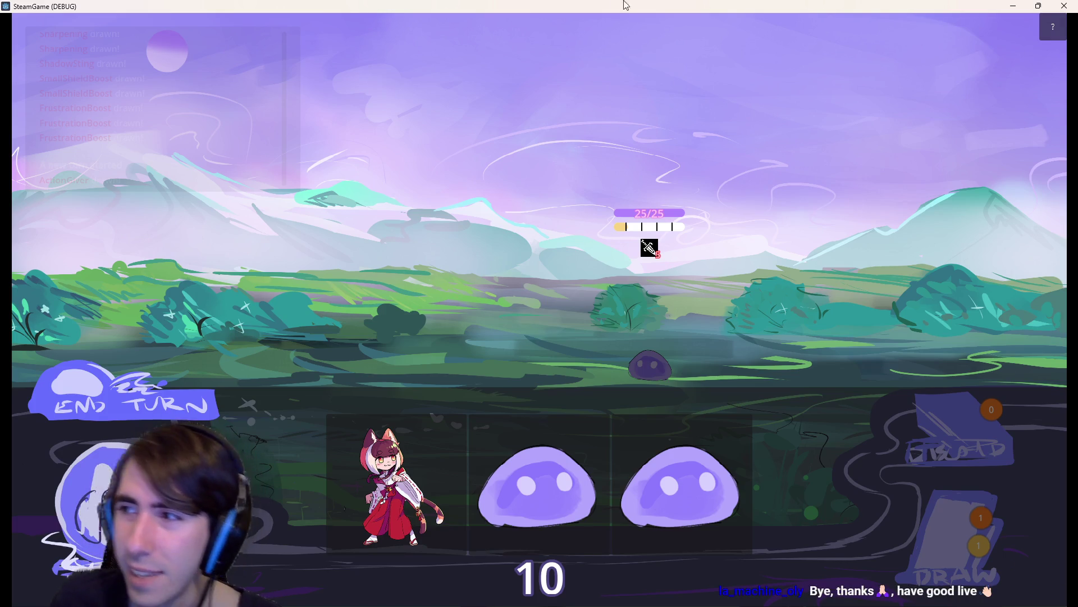
click(1014, 5)
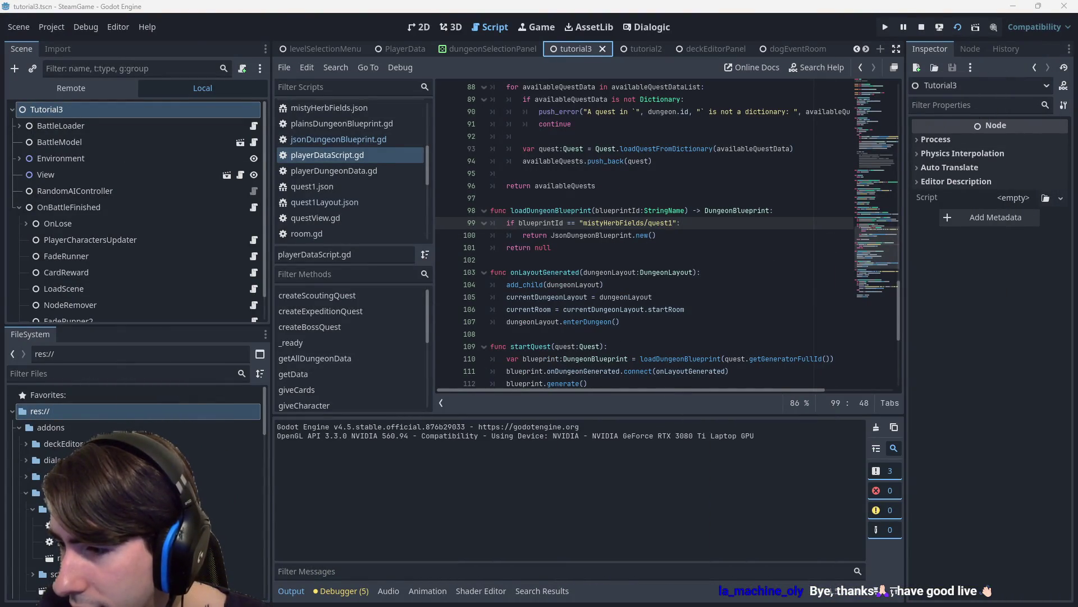
key(alt+Tab)
scroll(257, 371, up, 2)
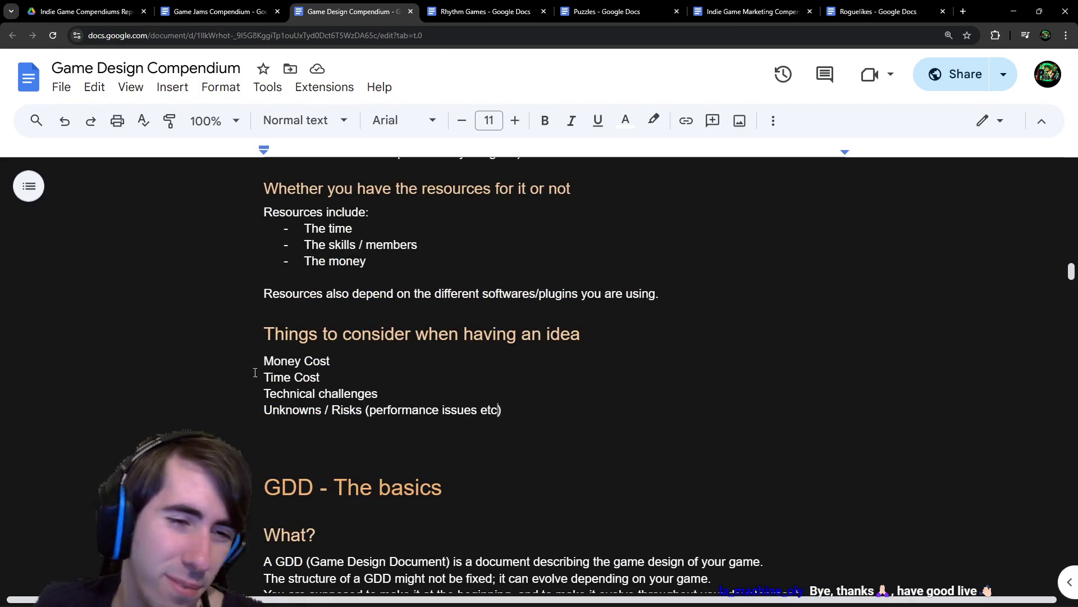
mouse_move(264, 361)
mouse_down()
mouse_move(544, 410)
mouse_move(243, 369)
mouse_up()
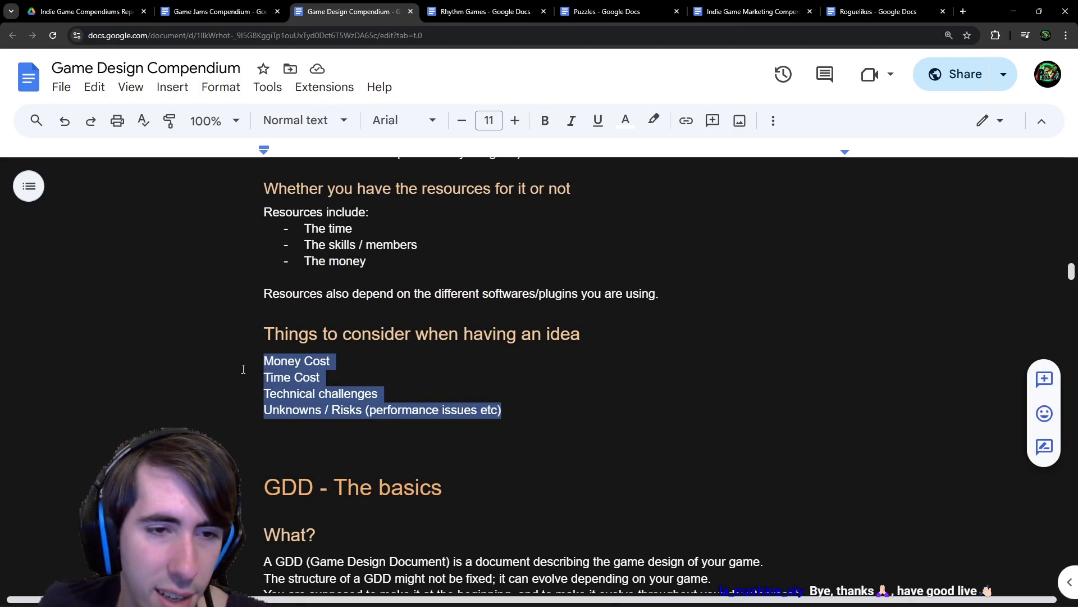
click(337, 361)
drag(370, 334, 590, 334)
click(350, 365)
mouse_move(332, 361)
mouse_down()
mouse_move(275, 362)
mouse_move(267, 424)
mouse_move(404, 393)
mouse_up()
drag(280, 409, 510, 408)
click(510, 408)
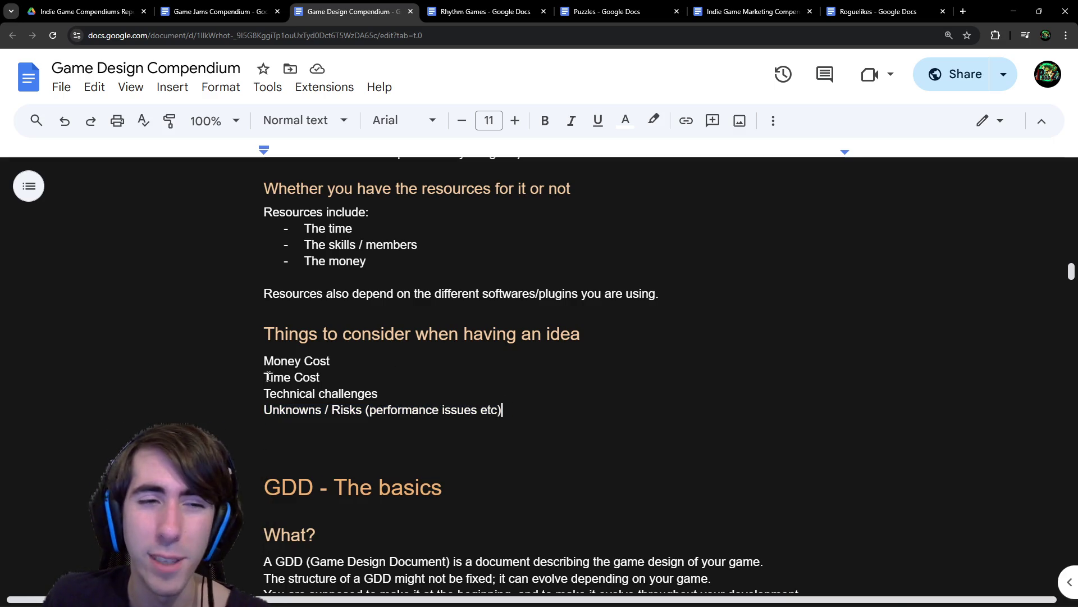
drag(261, 378, 335, 377)
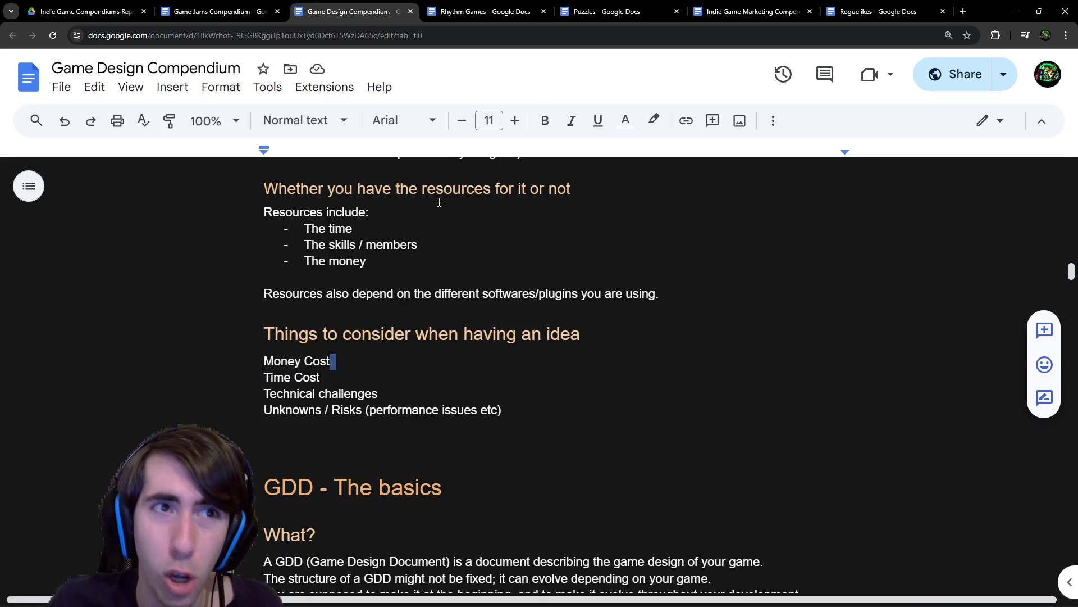
In the Drive tab, navigate into the Drafts › Programming folder.
click(88, 5)
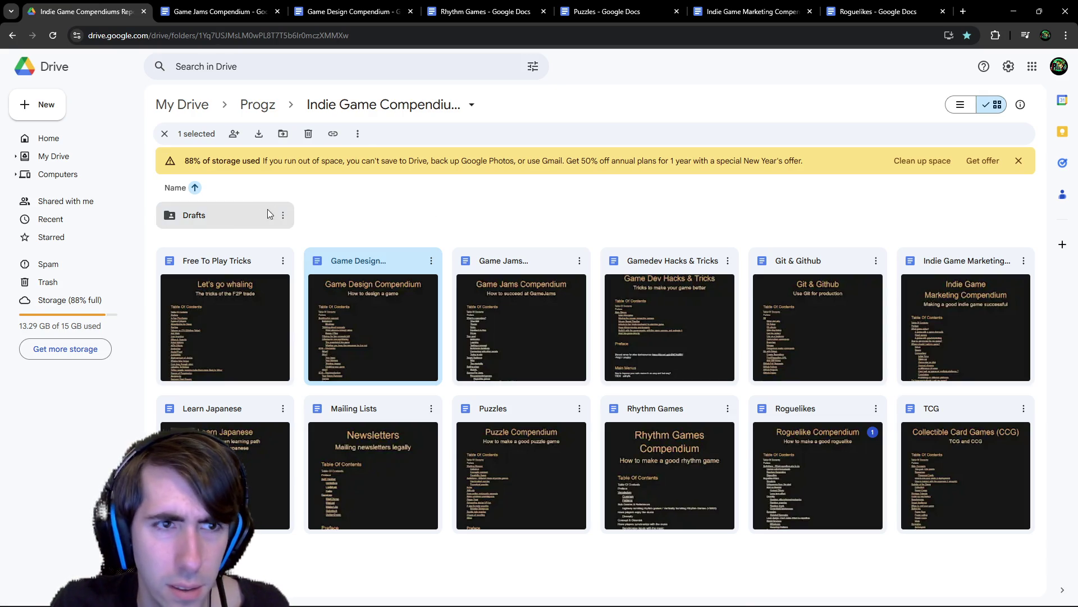
double_click(233, 222)
double_click(232, 220)
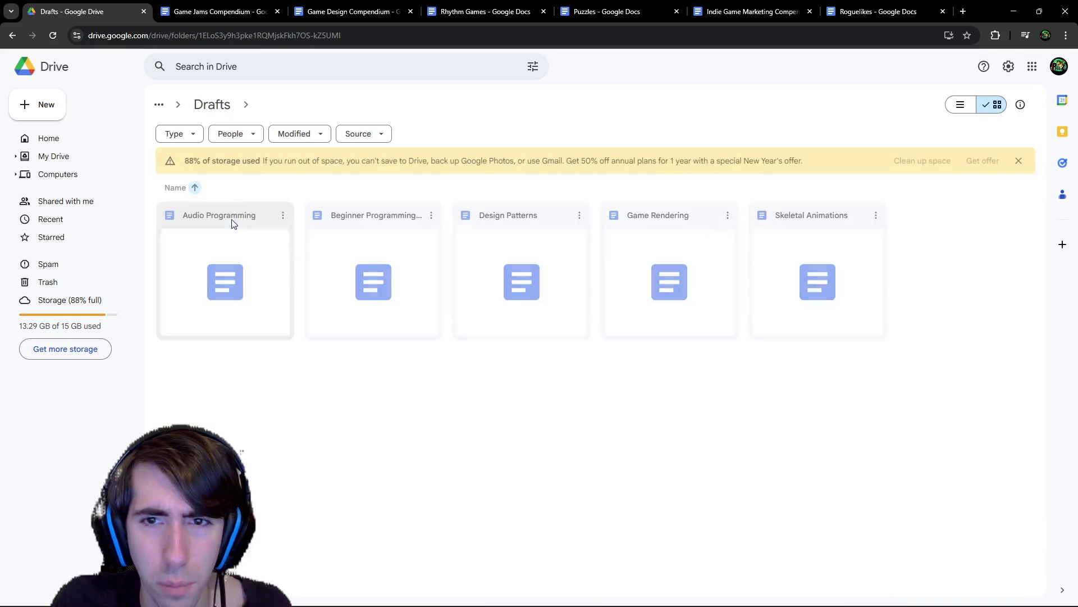
Open the Design Patterns and Beginner Programming Tips docs in new tabs, then view Design Patterns.
click(526, 275)
double_click(525, 270)
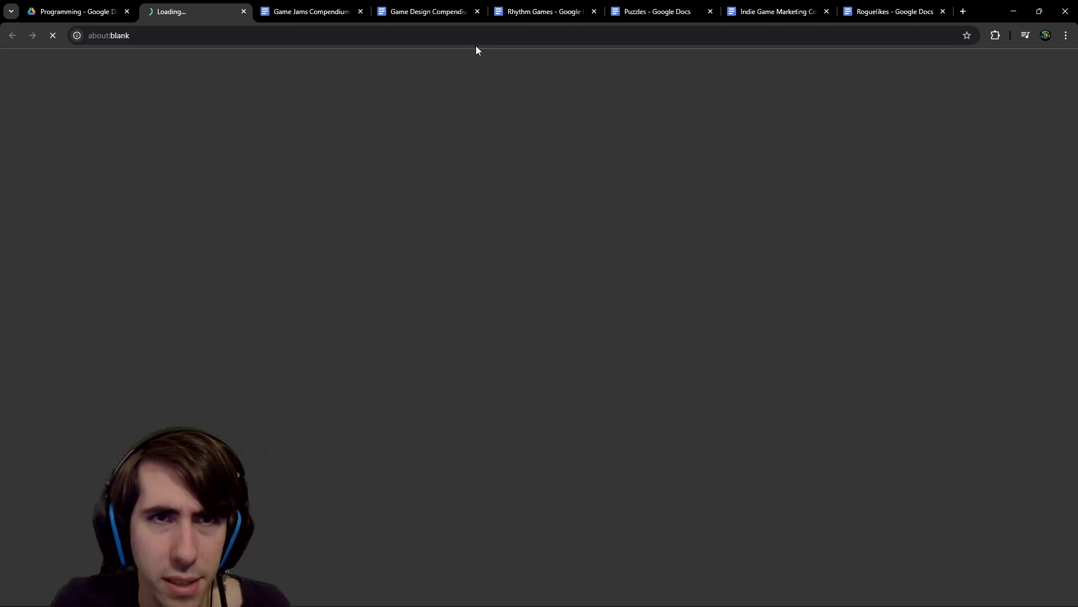
click(107, 11)
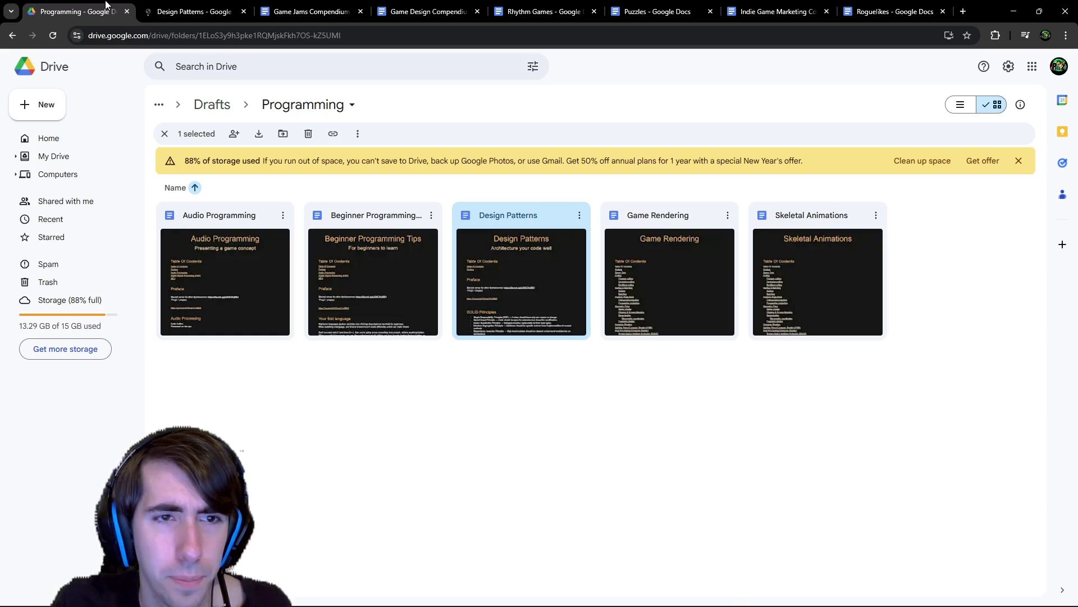
double_click(404, 271)
click(232, 8)
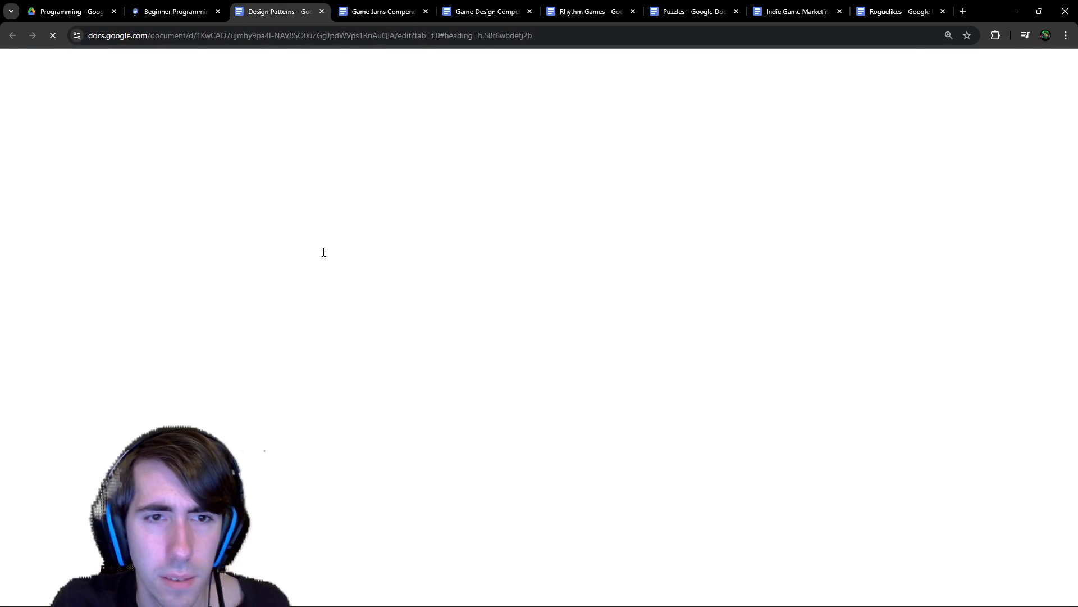
Zoom the page out and highlight, then deselect, the last two SOLID principles.
scroll(420, 308, down, 5)
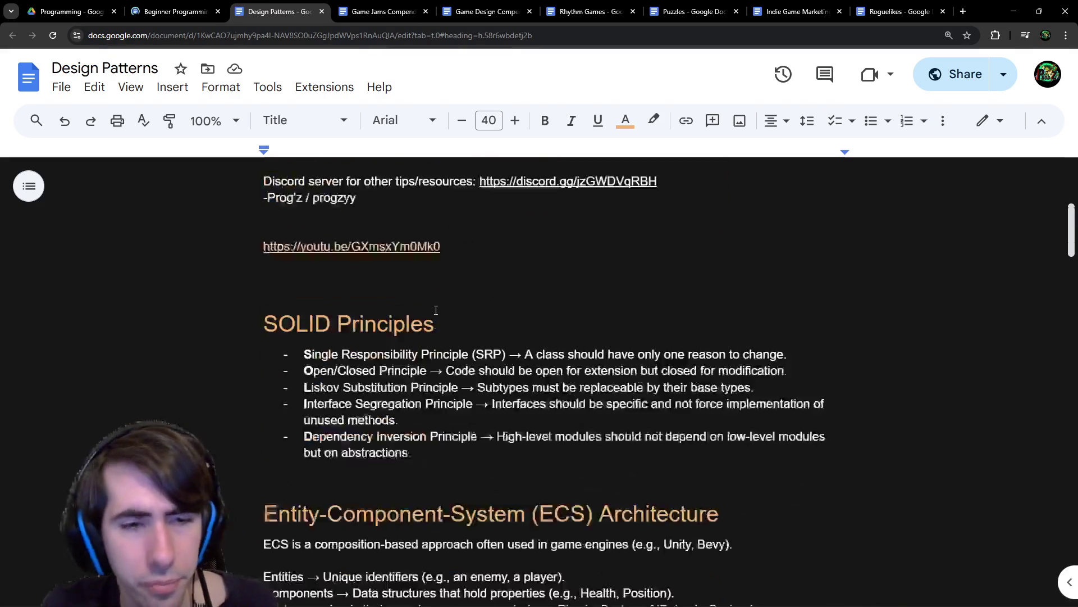
key(ctrl+minus)
key(ctrl+minus)
key(ctrl+minus)
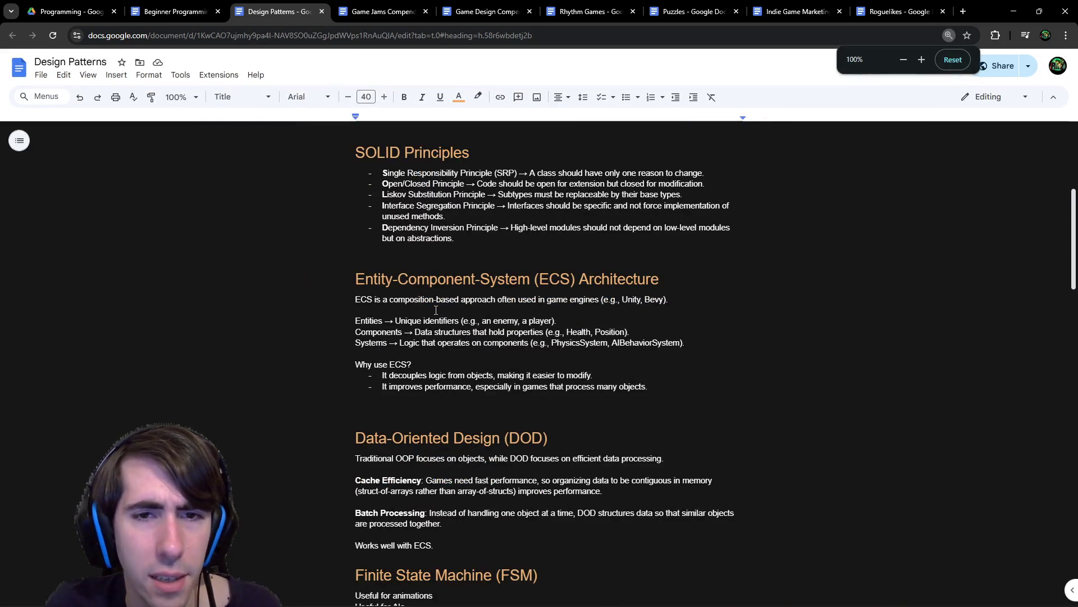
scroll(441, 295, up, 5)
scroll(449, 283, down, 4)
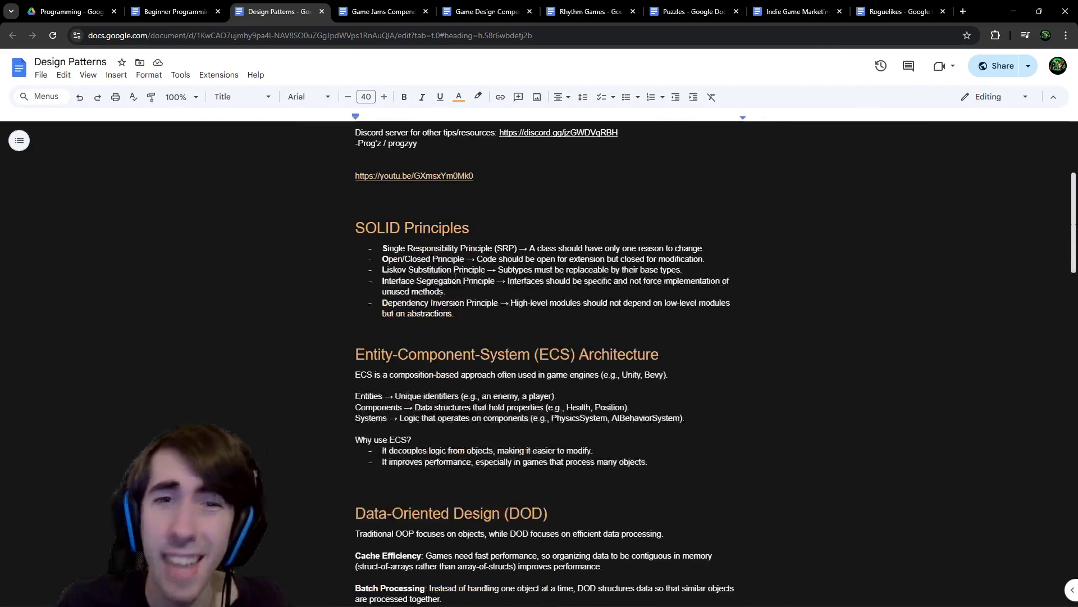
mouse_move(360, 227)
mouse_down()
mouse_move(511, 303)
mouse_move(522, 323)
mouse_move(525, 282)
mouse_up()
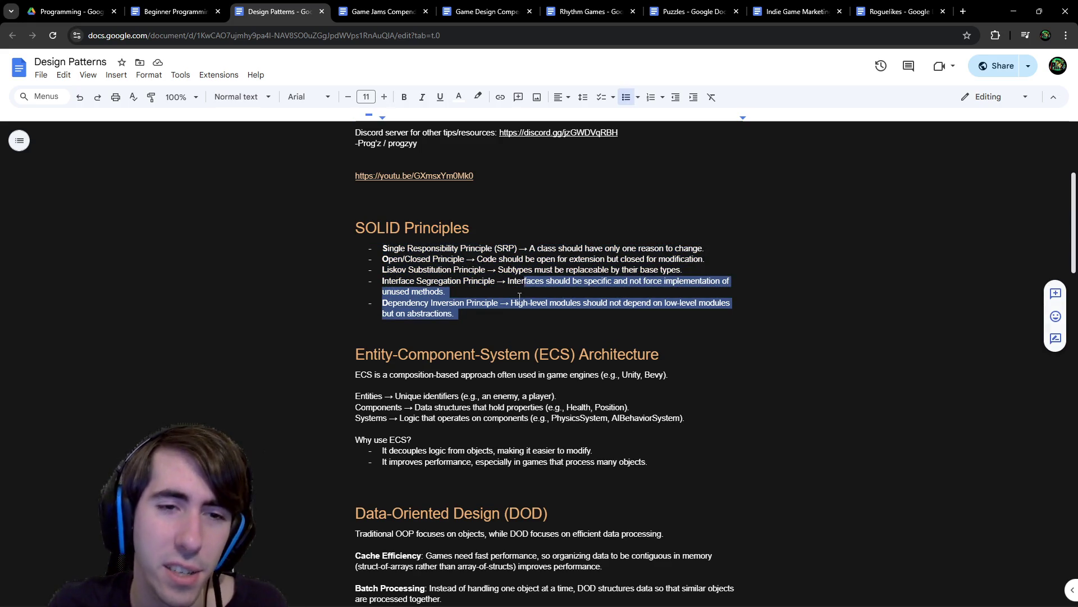
click(522, 321)
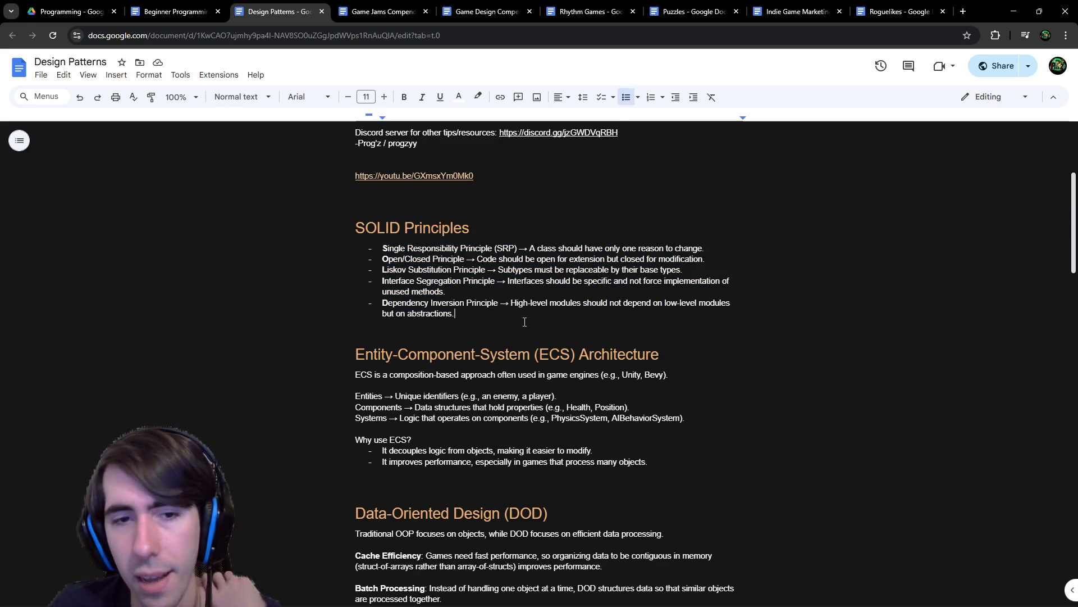
Scroll down through the ECS and Data-Oriented Design sections to the references.
scroll(525, 329, down, 5)
scroll(528, 339, down, 7)
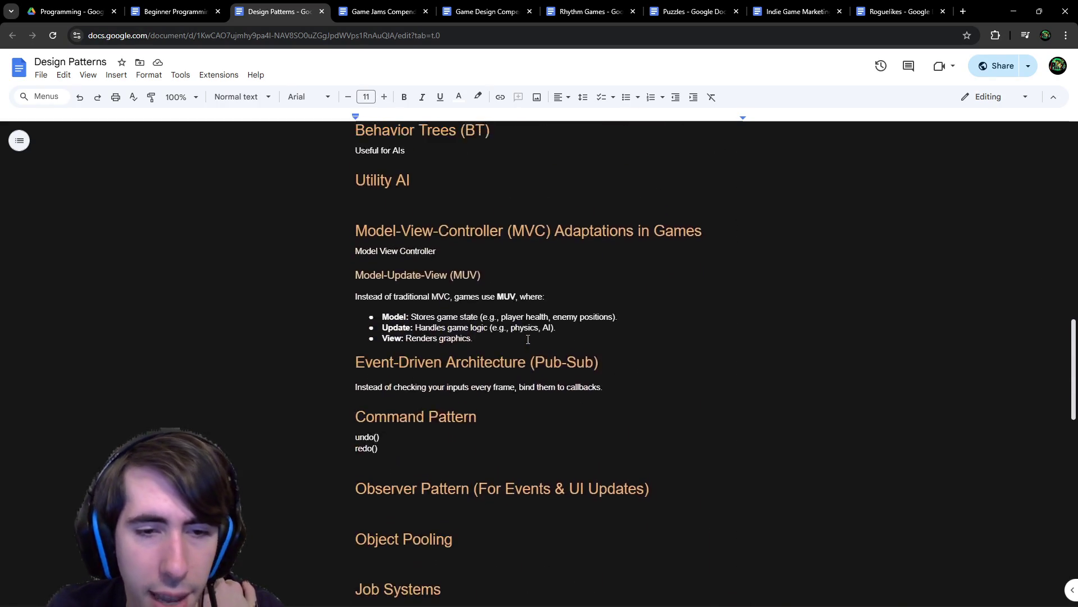
scroll(528, 340, down, 10)
scroll(515, 316, down, 3)
scroll(515, 316, up, 20)
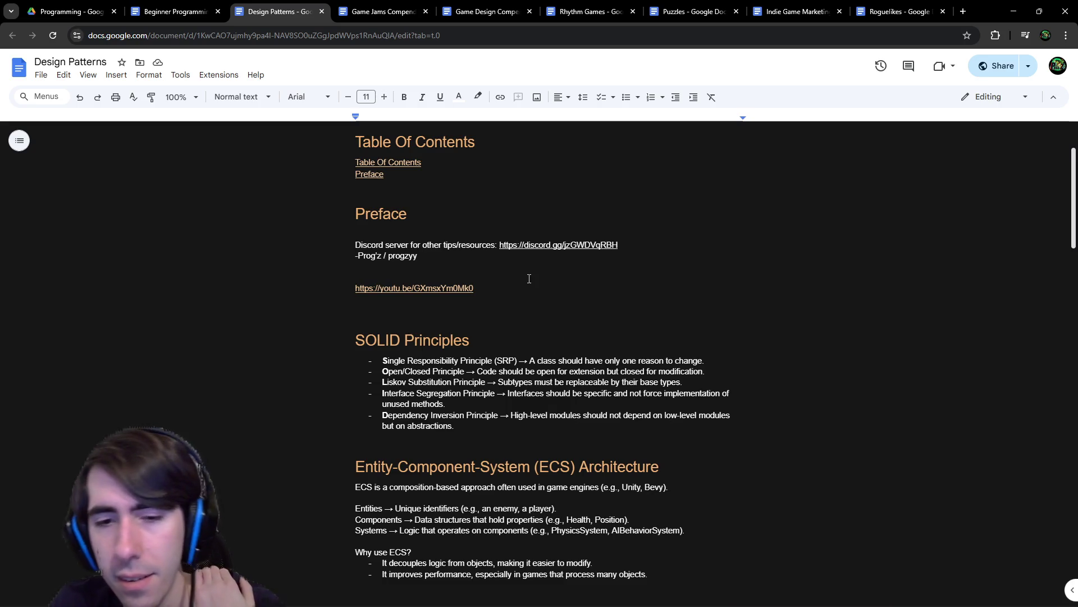
scroll(529, 278, down, 2)
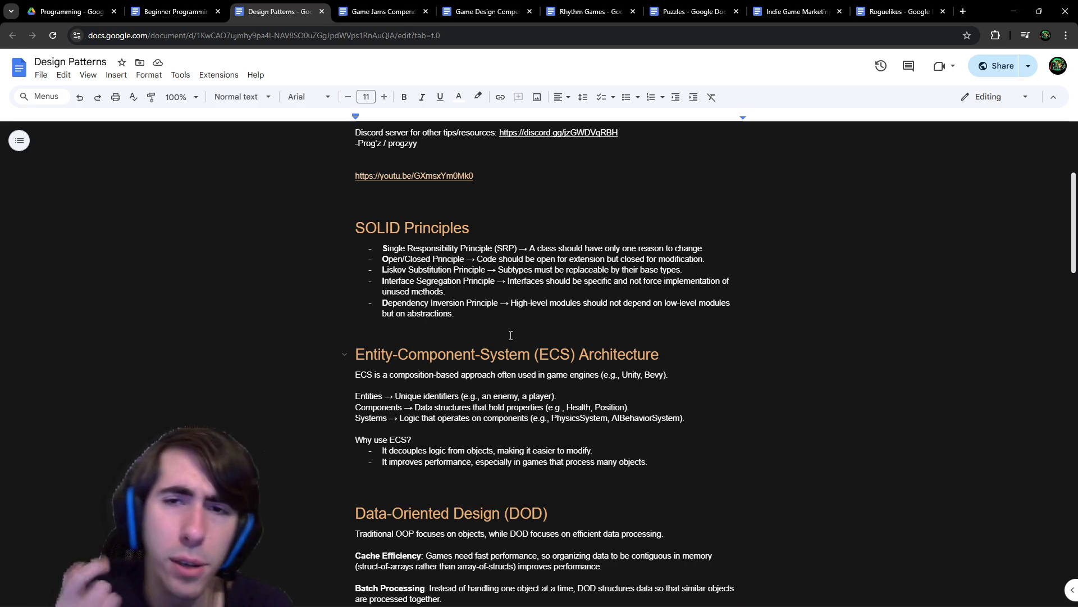
scroll(394, 215, down, 3)
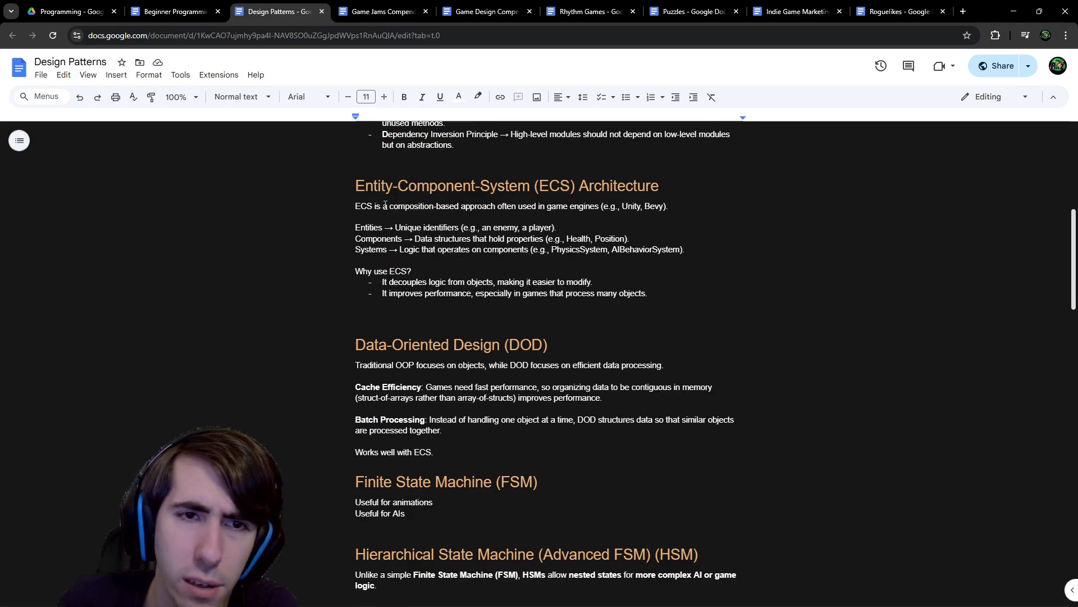
mouse_move(392, 223)
mouse_down()
mouse_move(550, 344)
mouse_move(429, 503)
mouse_move(429, 457)
mouse_up()
scroll(430, 457, up, 2)
click(465, 308)
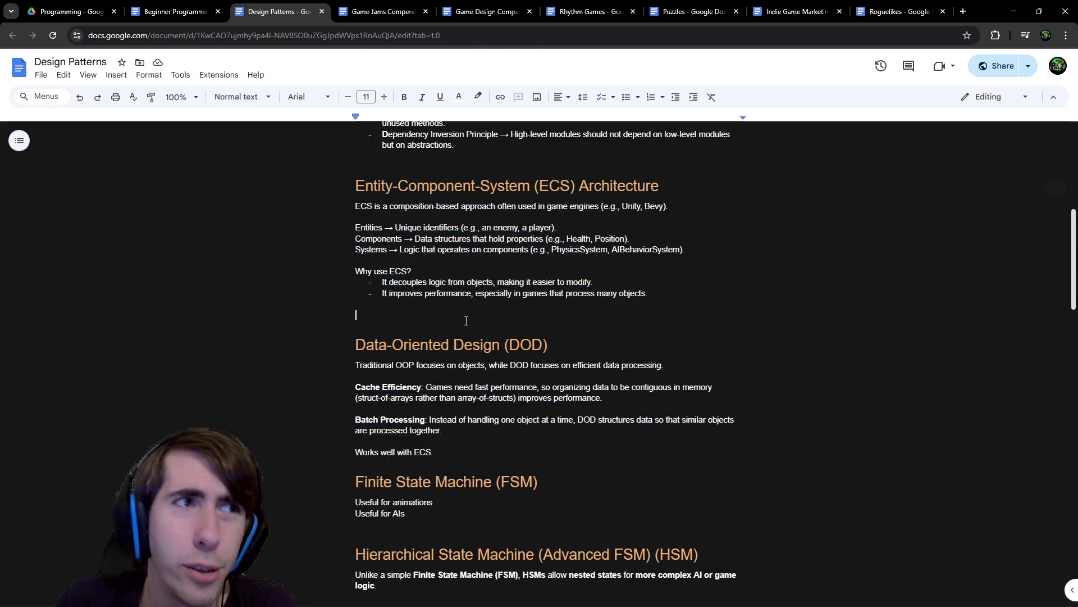
scroll(466, 323, up, 2)
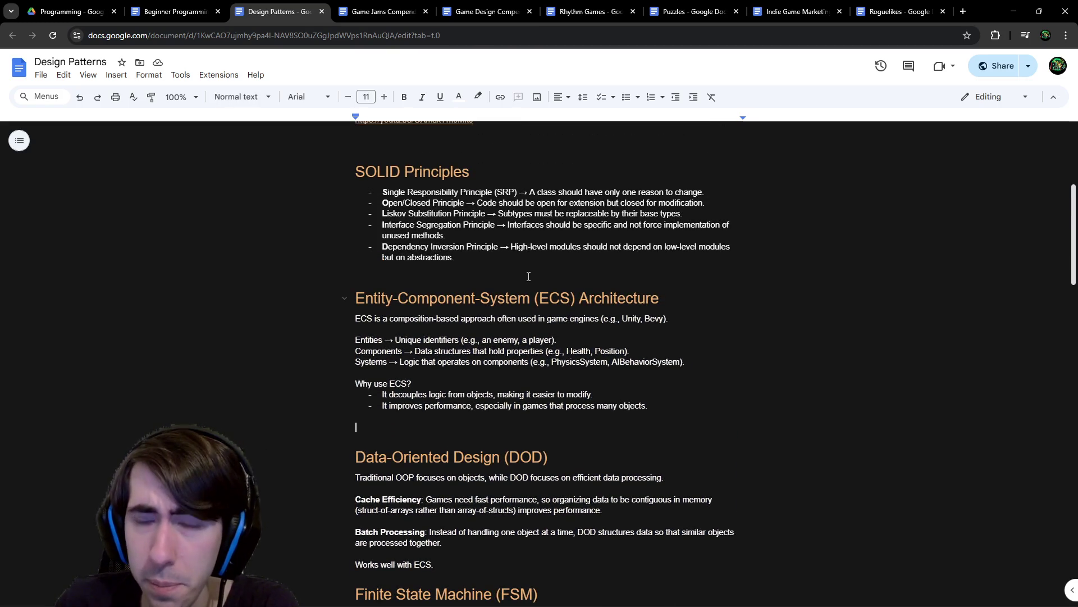
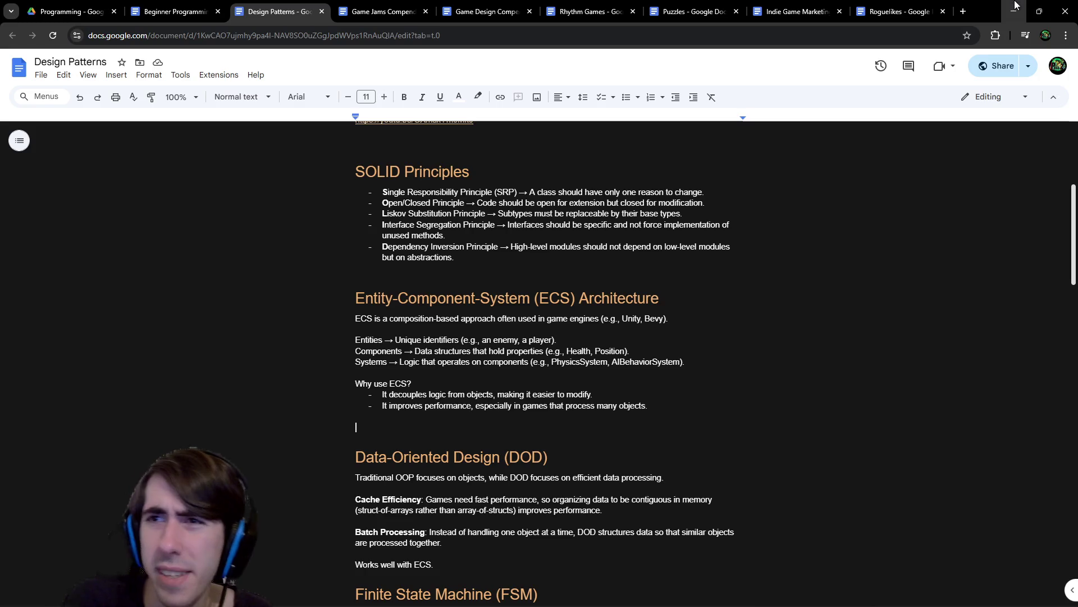
Minimize the Design Patterns Google Doc and show Godot's tutorial3 scene in the 2D view.
click(1016, 7)
click(418, 27)
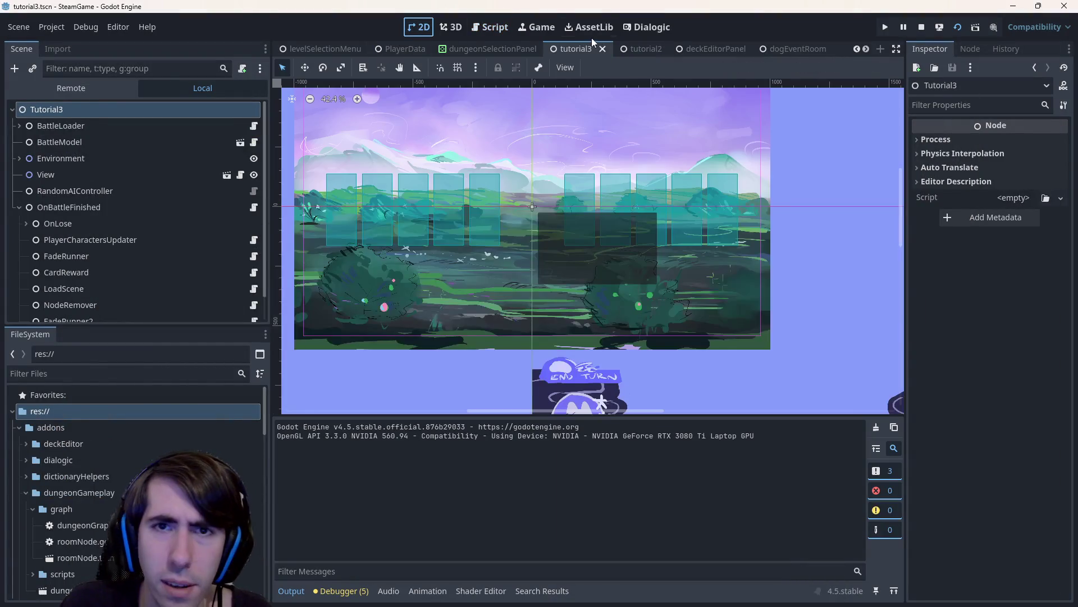
Zoom the 2D canvas in and out around the tutorial3 battle scene.
scroll(573, 285, down, 2)
scroll(574, 285, down, 1)
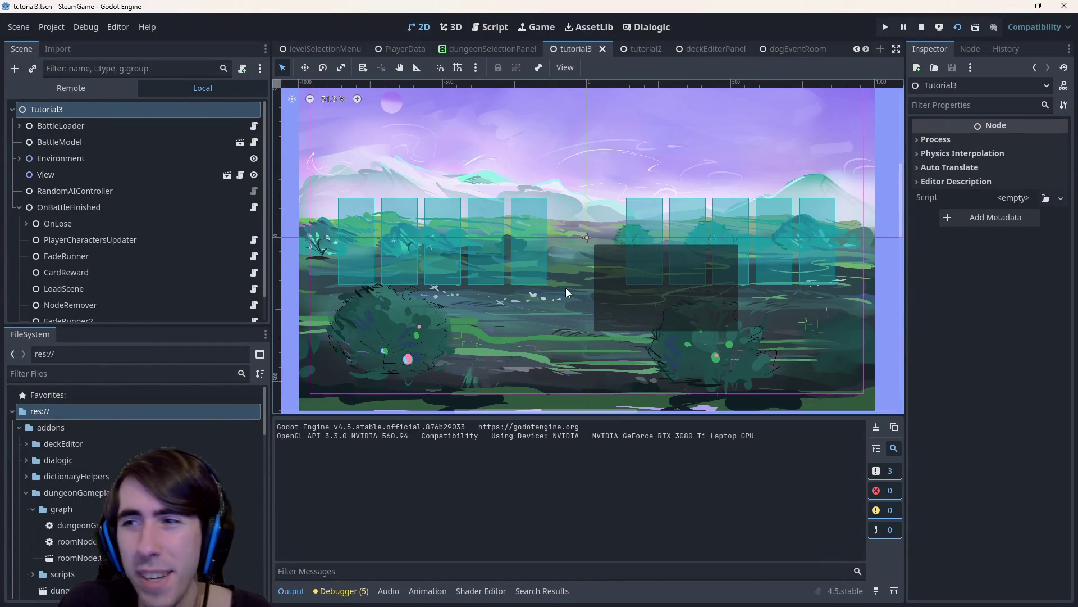
scroll(558, 344, up, 5)
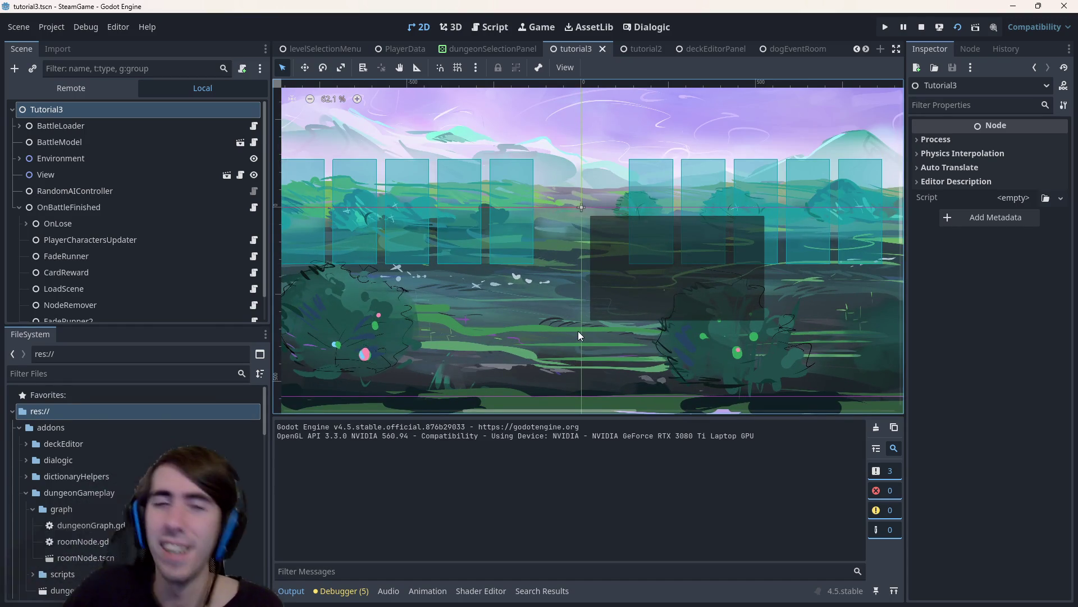
scroll(578, 332, down, 4)
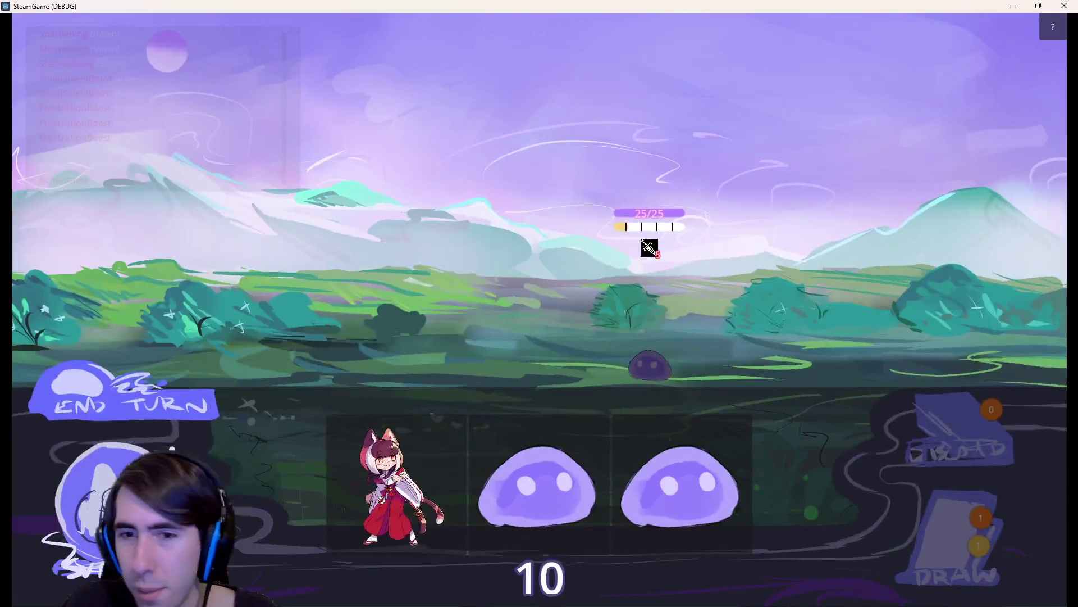
Play the character card and both slime cards onto the battlefield.
mouse_move(395, 433)
mouse_down()
mouse_move(436, 313)
mouse_move(420, 356)
mouse_up()
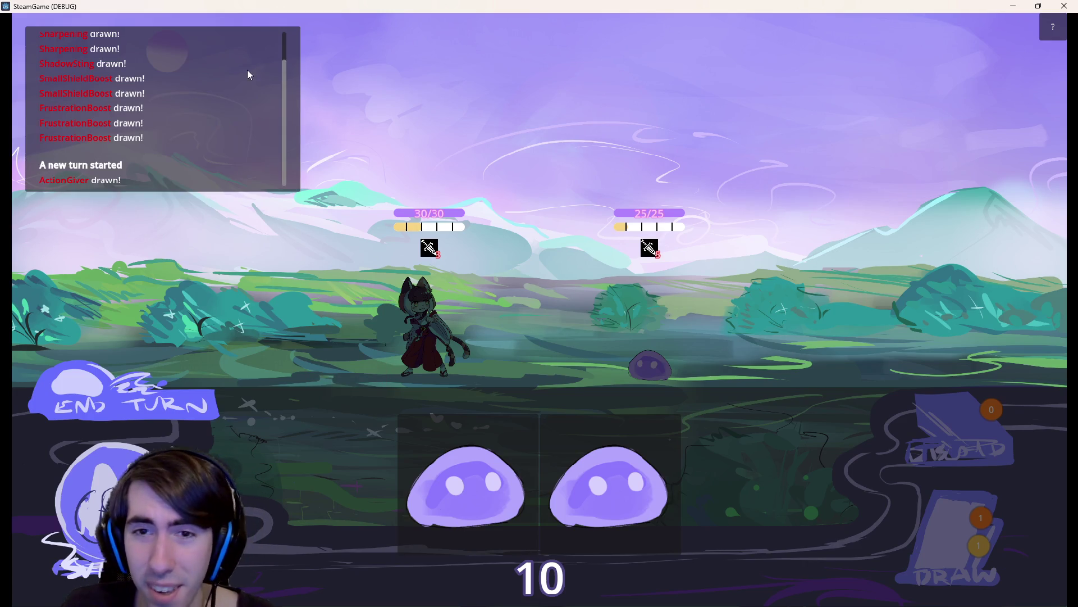
drag(486, 505, 342, 349)
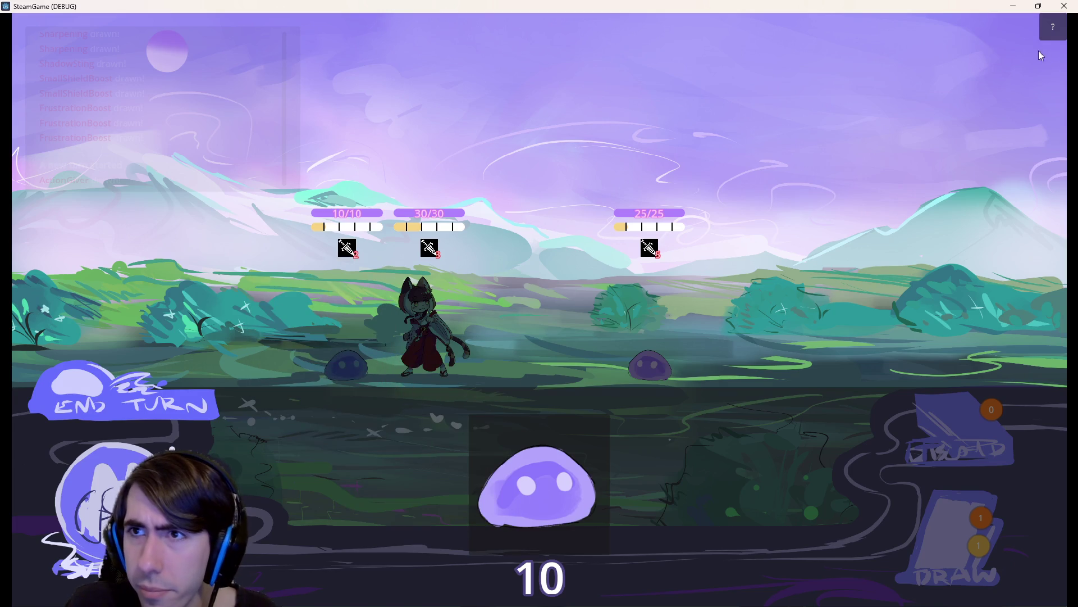
mouse_move(523, 495)
mouse_down()
mouse_move(356, 382)
mouse_move(232, 349)
mouse_up()
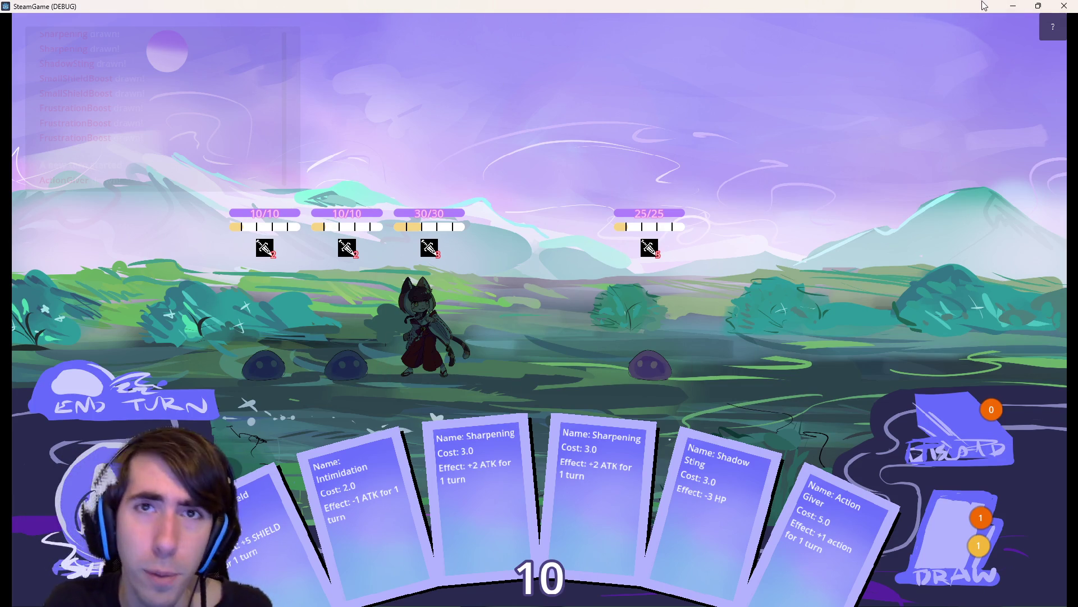
Close the game and run the levelSelectionMenu scene instead.
click(1064, 6)
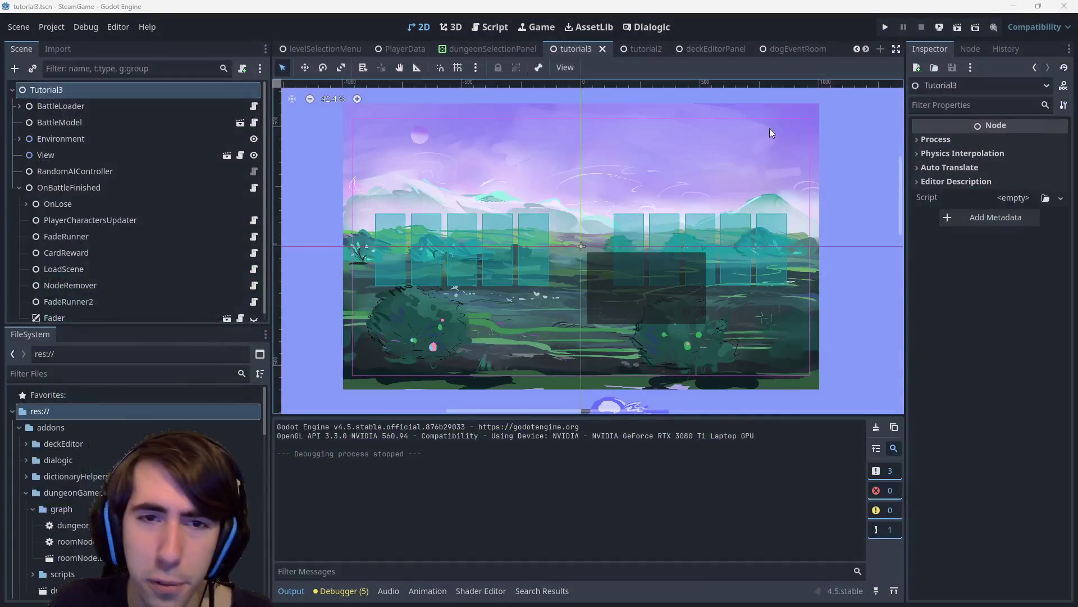
click(474, 50)
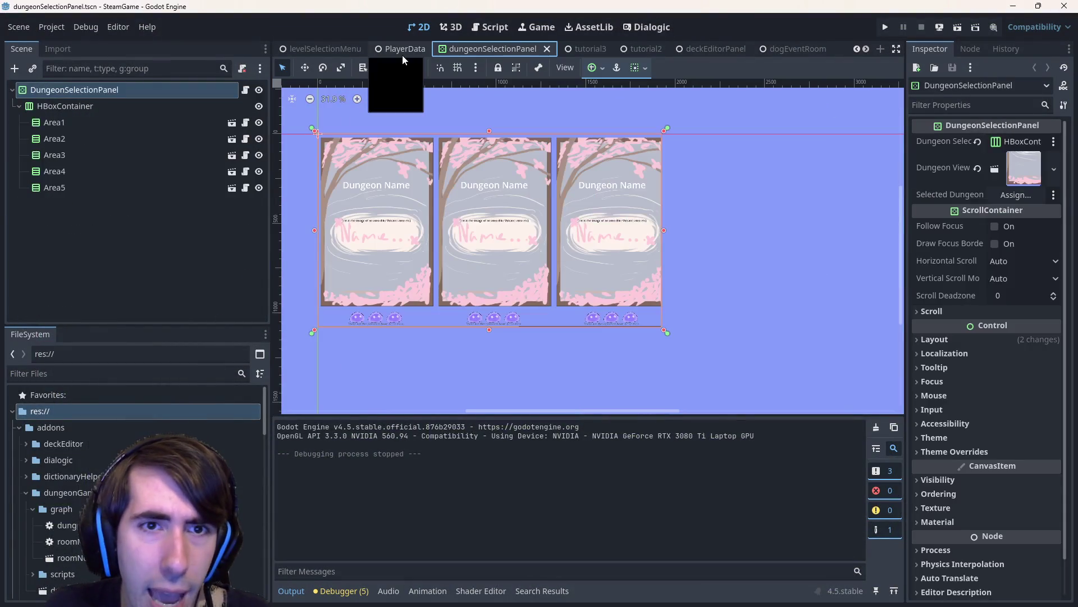
click(403, 50)
click(332, 50)
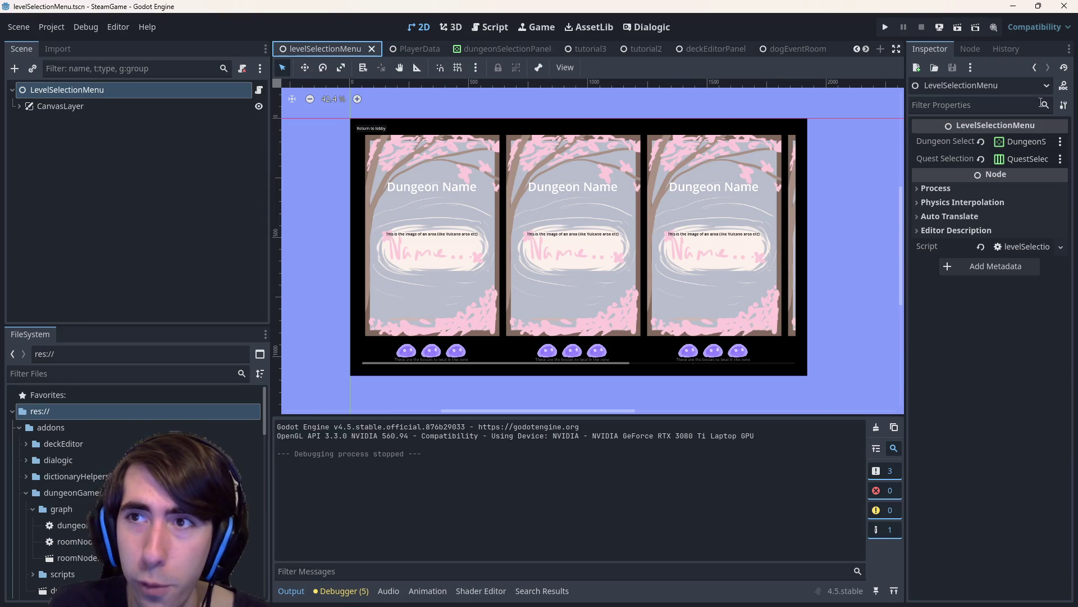
click(964, 25)
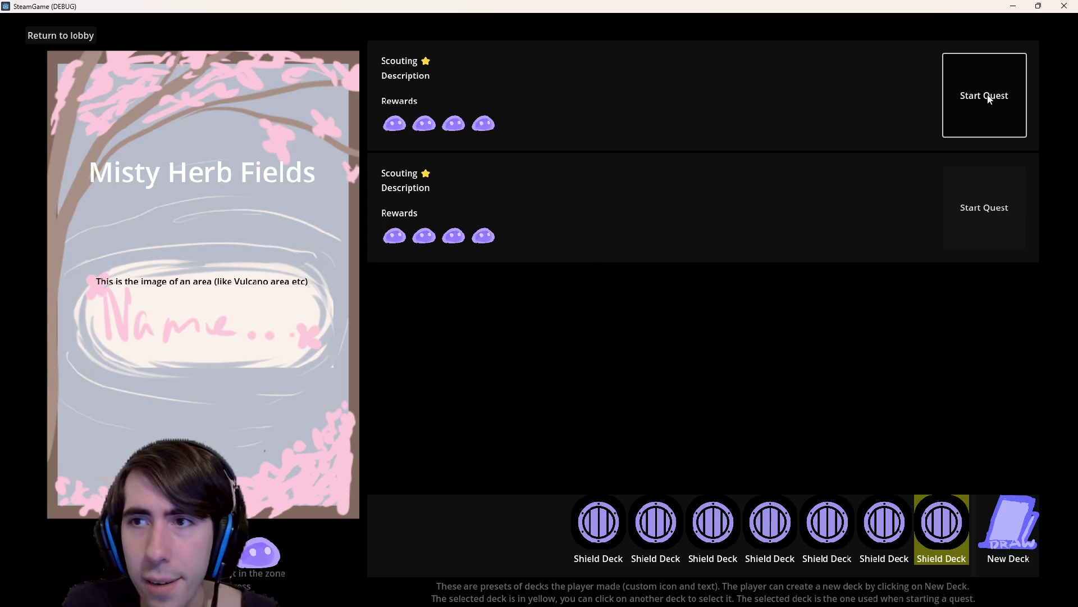
Start the Misty Herb Fields scouting quest, step through the path-choice dialogue, then quit the game.
click(986, 98)
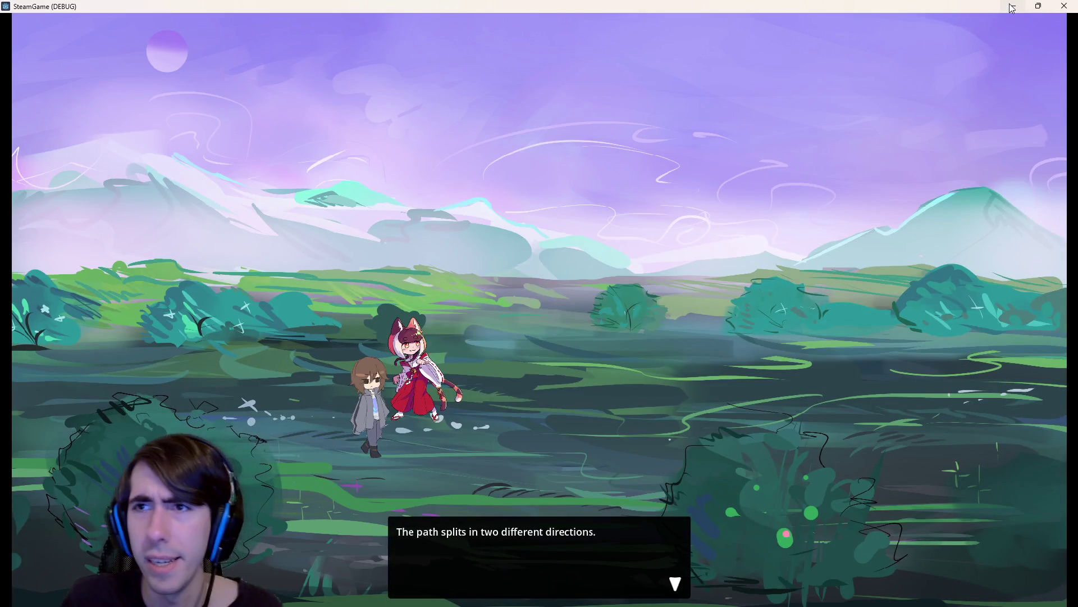
click(724, 318)
click(702, 324)
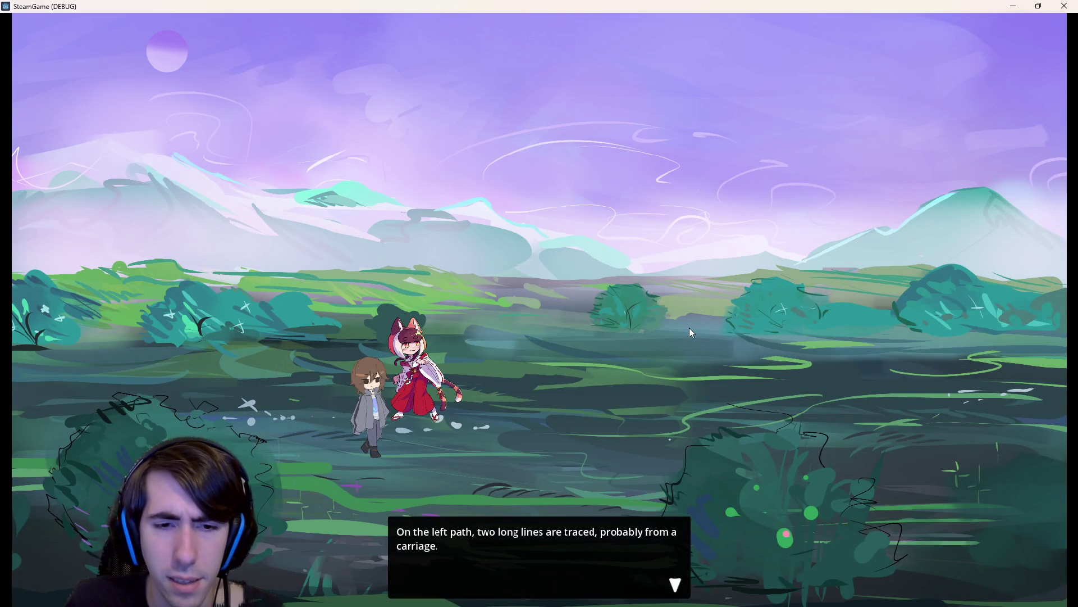
click(689, 328)
key(alt+F4)
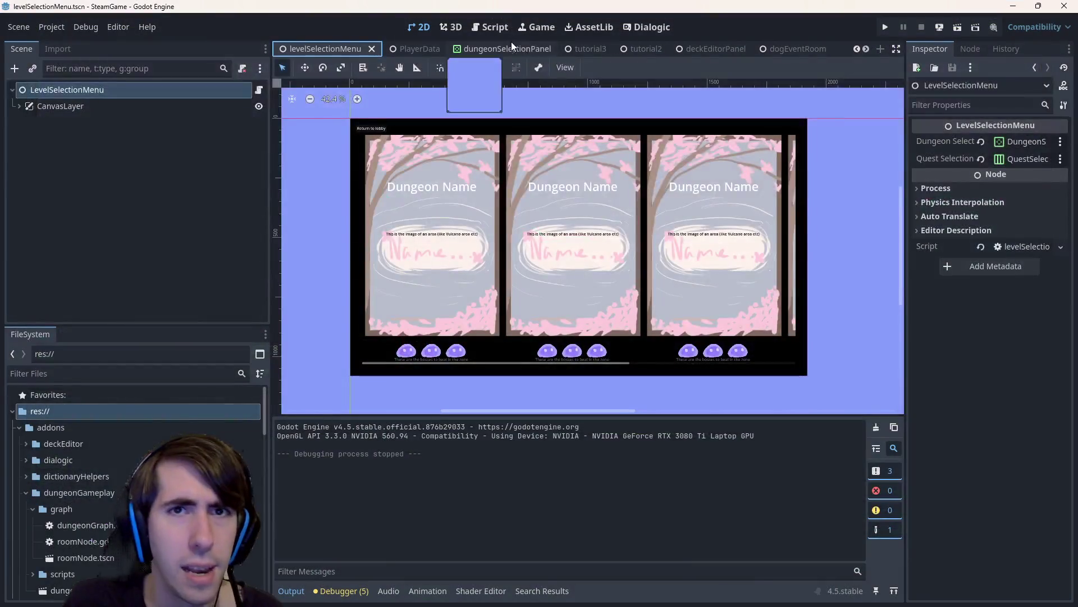
In the script editor, compare the quest1 check against quest1.json and test.json.
click(491, 27)
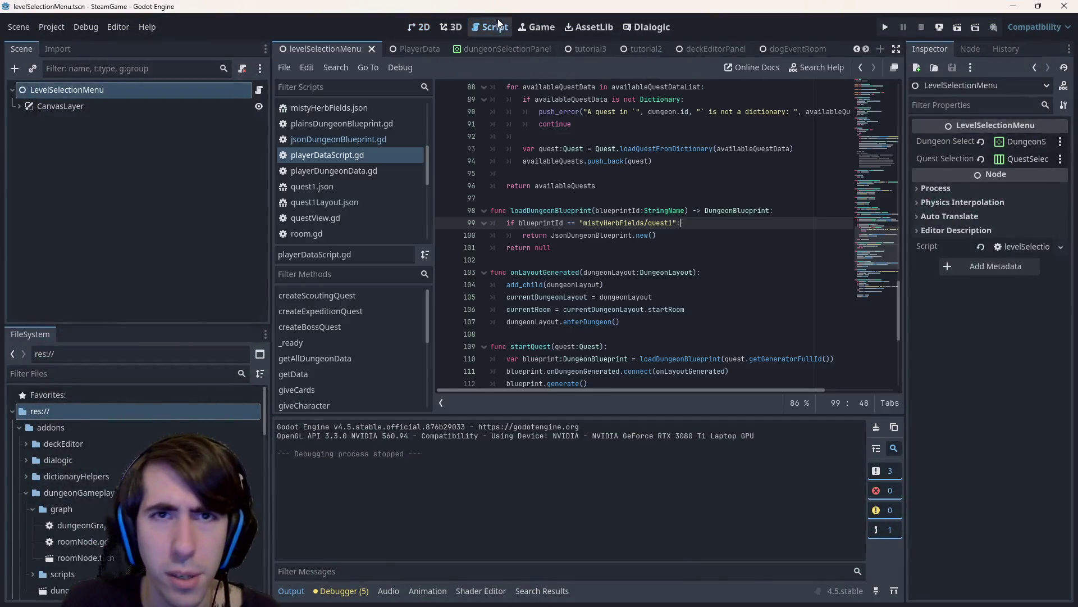
double_click(660, 223)
scroll(135, 483, down, 5)
scroll(84, 480, down, 4)
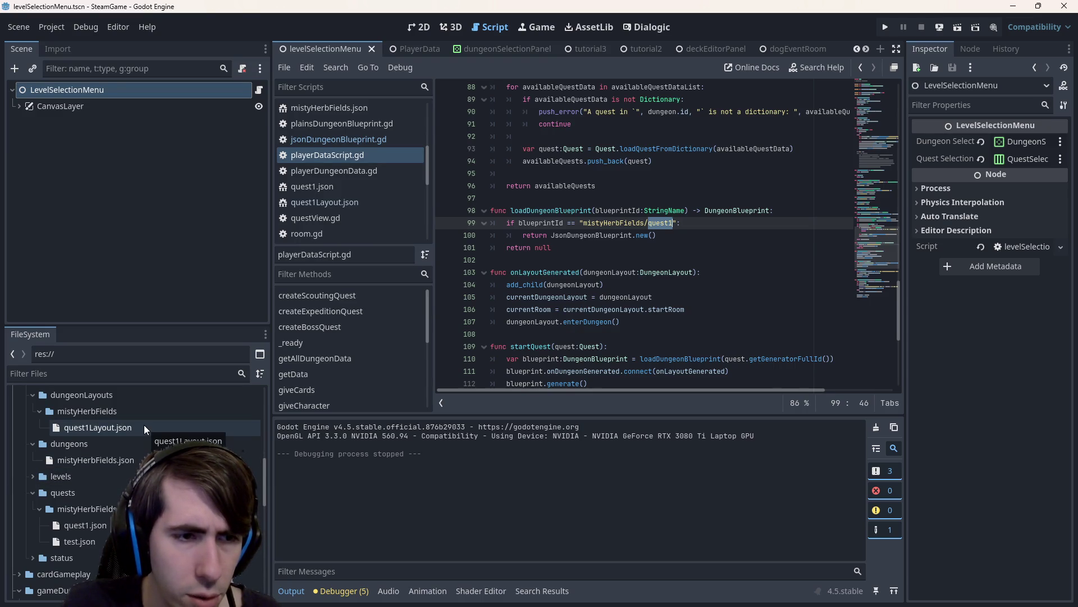
double_click(85, 525)
double_click(79, 541)
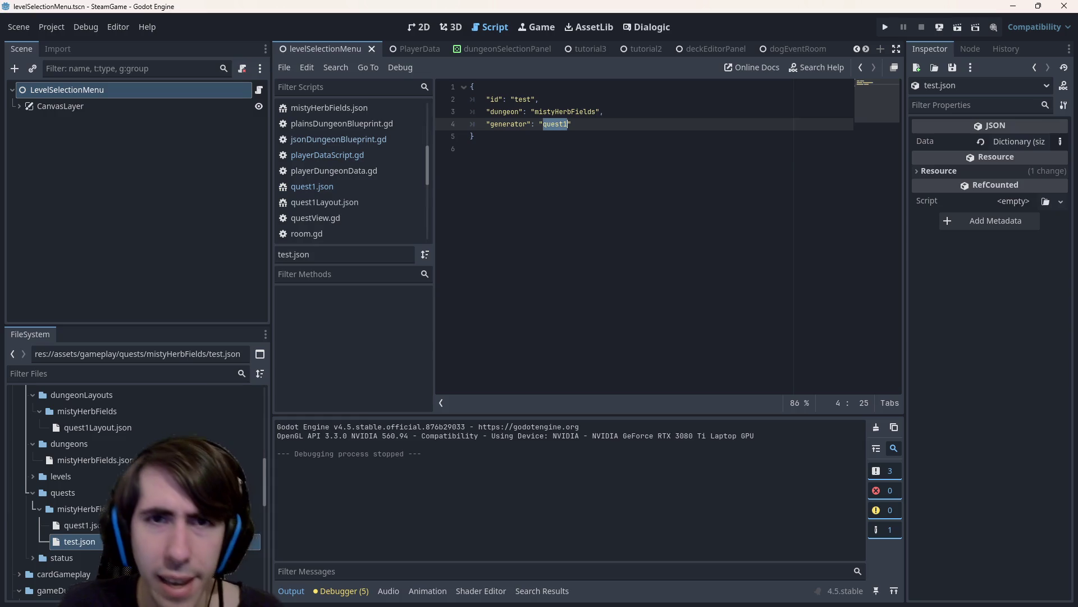
double_click(85, 525)
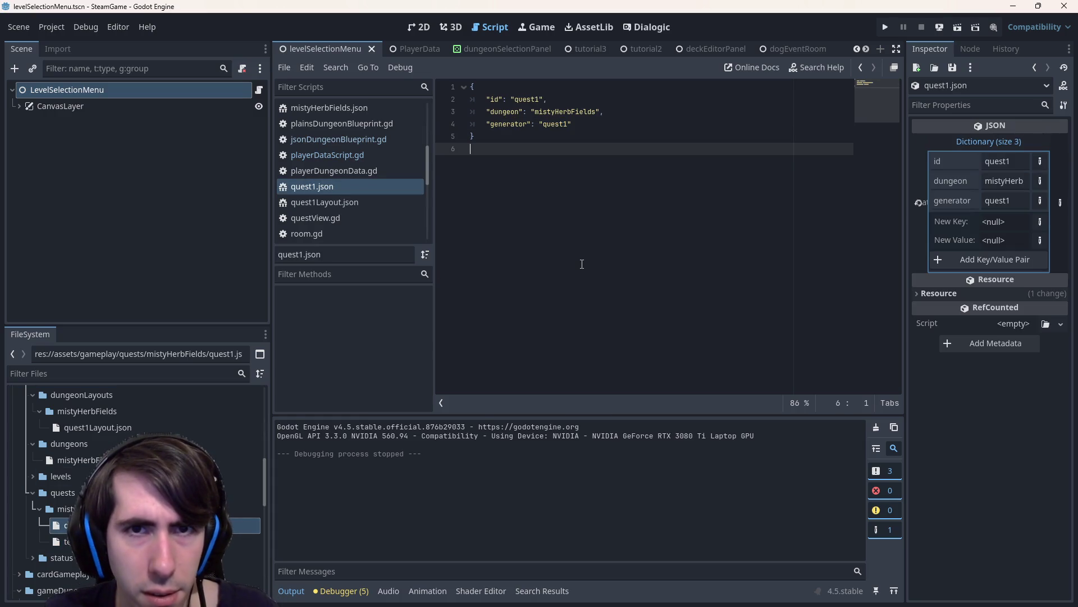
Back in loadDungeonBlueprint, add new blank lines below the function header.
key(alt+Left)
key(alt+Left)
key(alt+Left)
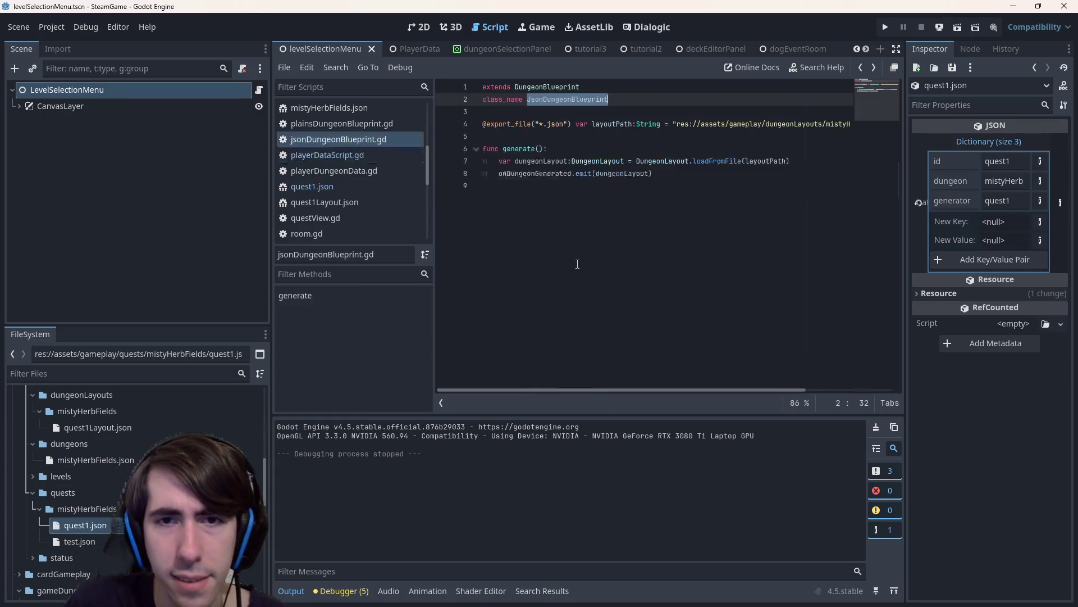
click(539, 236)
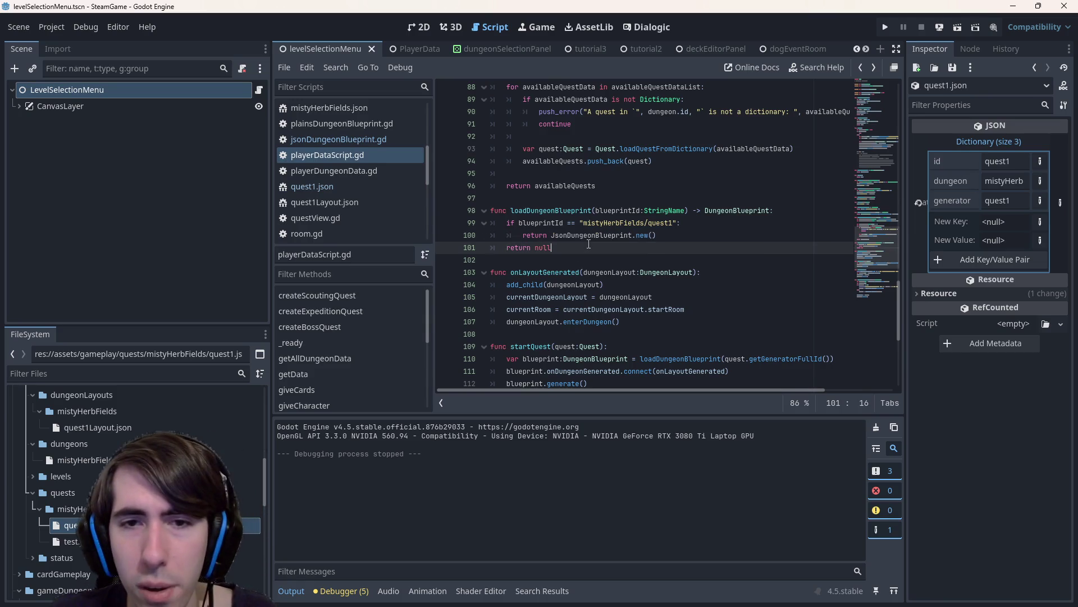
double_click(536, 236)
text(var)
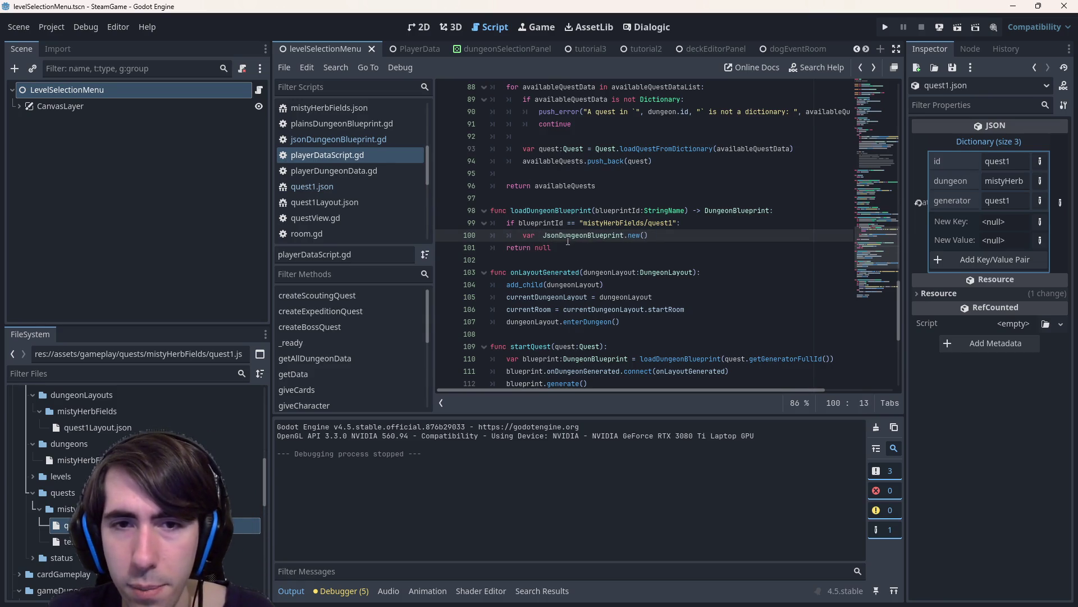
key(ctrl+z)
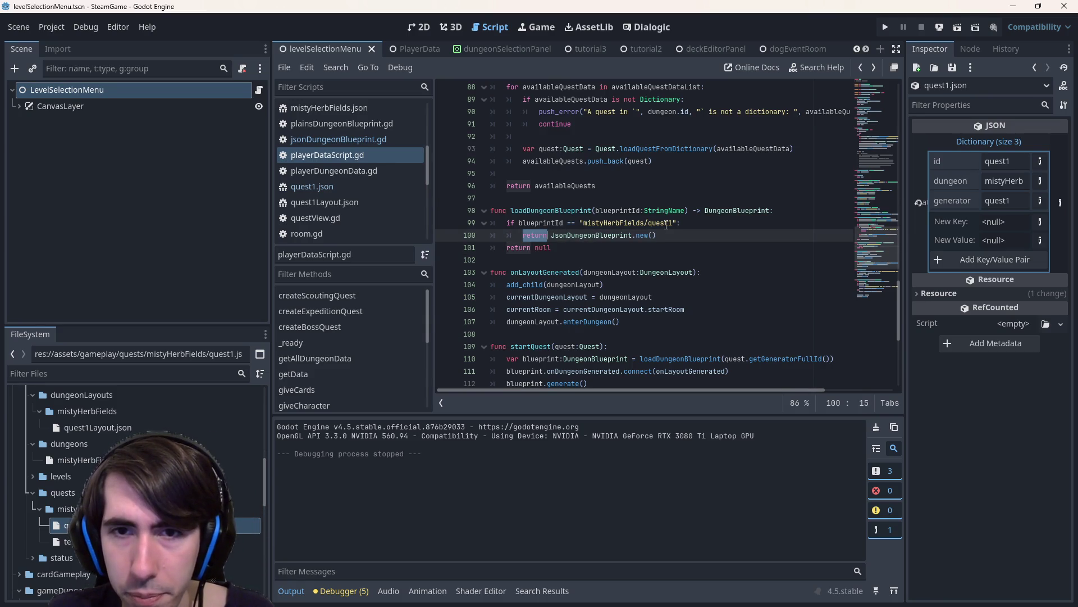
scroll(571, 257, up, 1)
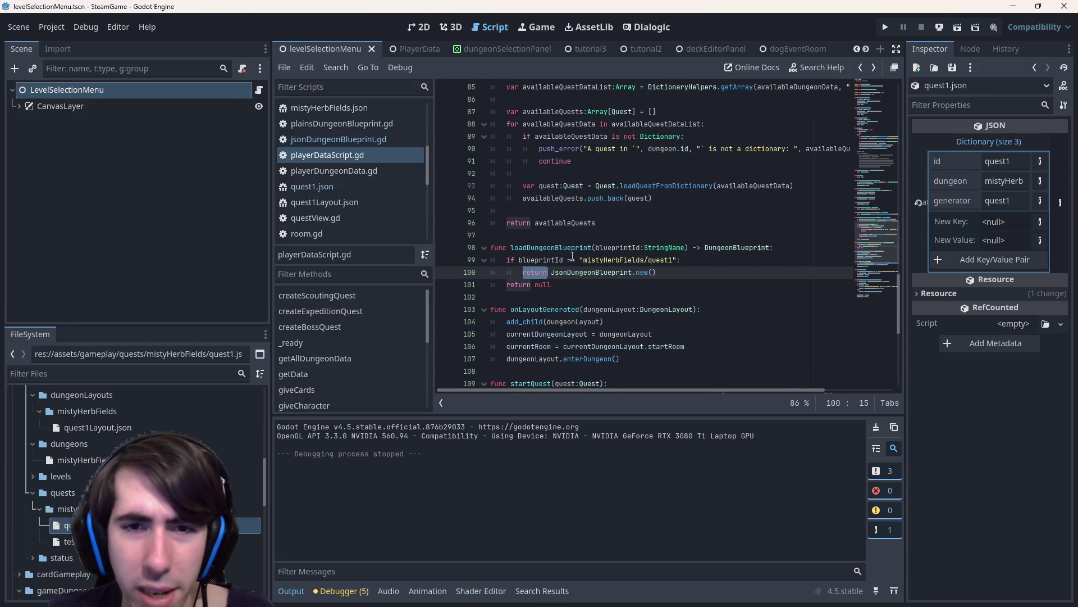
drag(545, 272, 753, 274)
click(795, 243)
key(Return)
key(Return)
key(Up)
Declare 'var dungeonBlueprint:DungeonBlueprint = null;' at the top of loadDungeonBlueprint.
text(var )
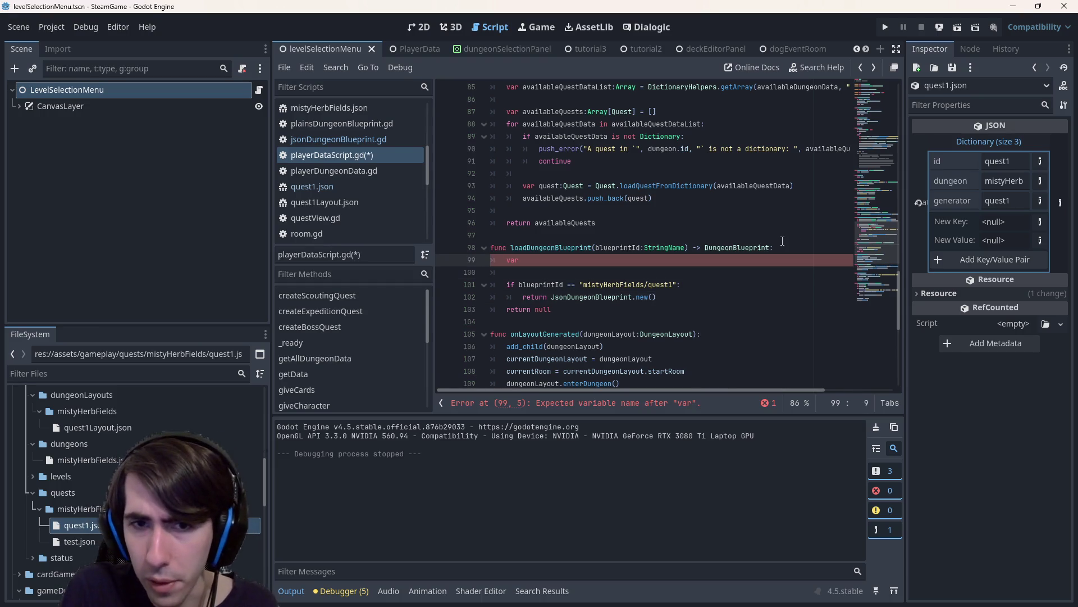
text(blueprint = null;)
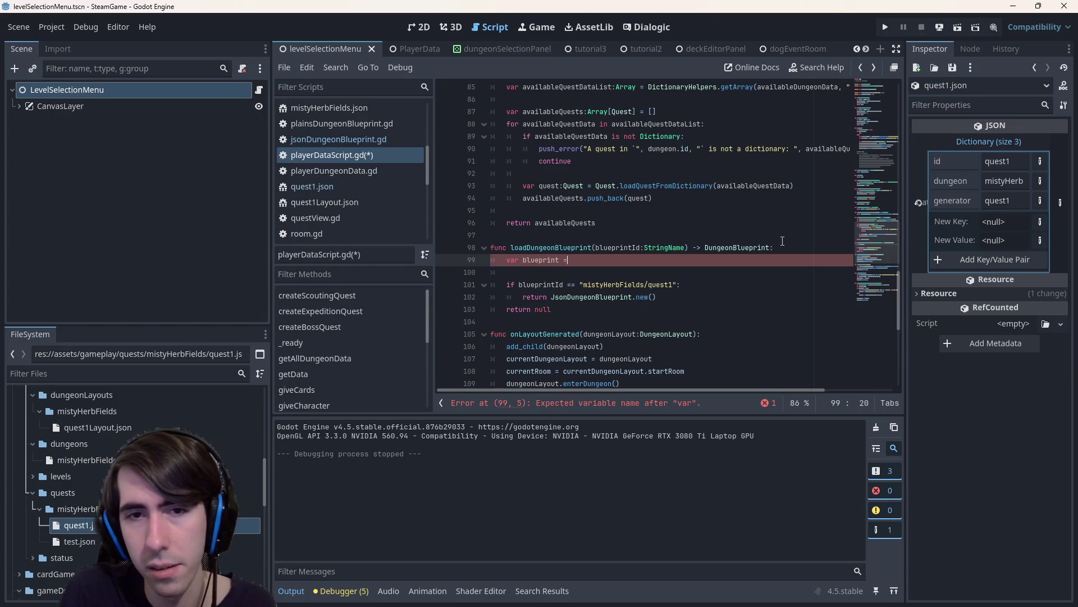
key(ctrl+Left)
key(ctrl+Left)
key(ctrl+Left)
text(dungeon)
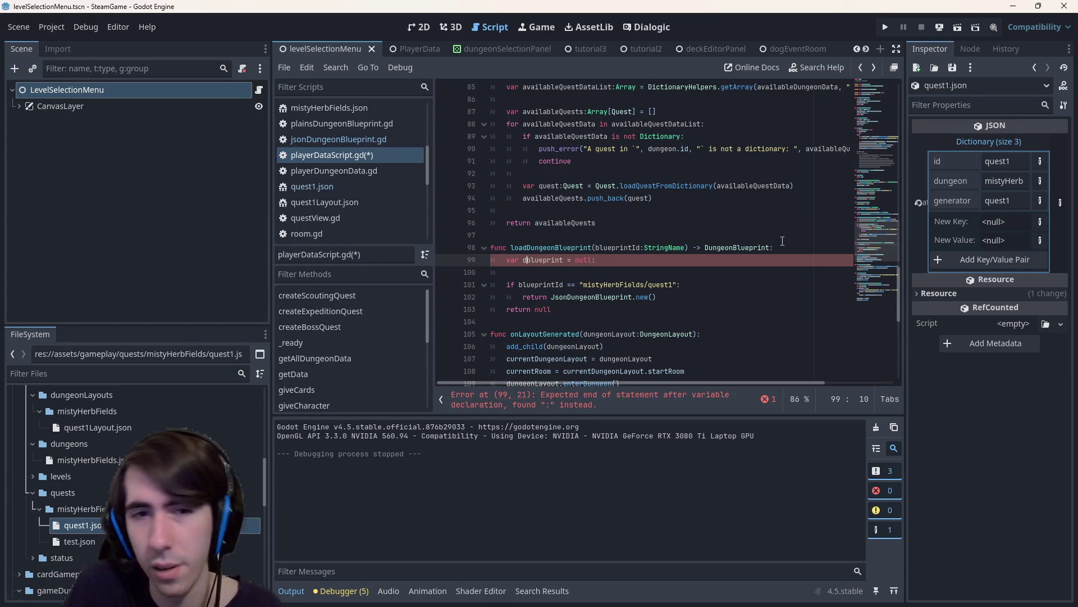
key(Delete)
text(B)
key(ctrl+Right)
text(:D)
text(ungeonBlue)
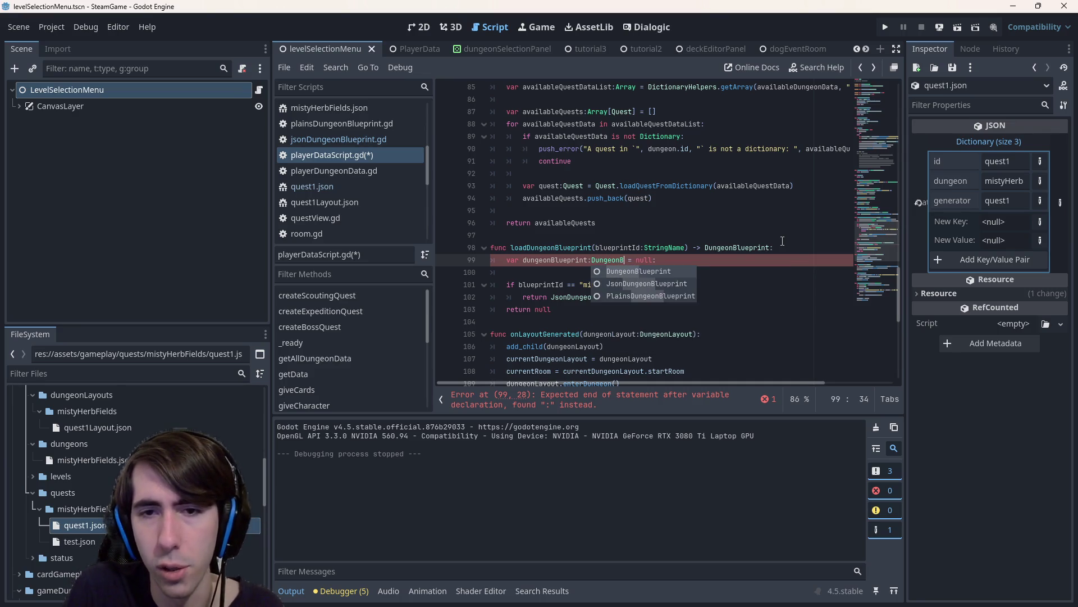
key(Return)
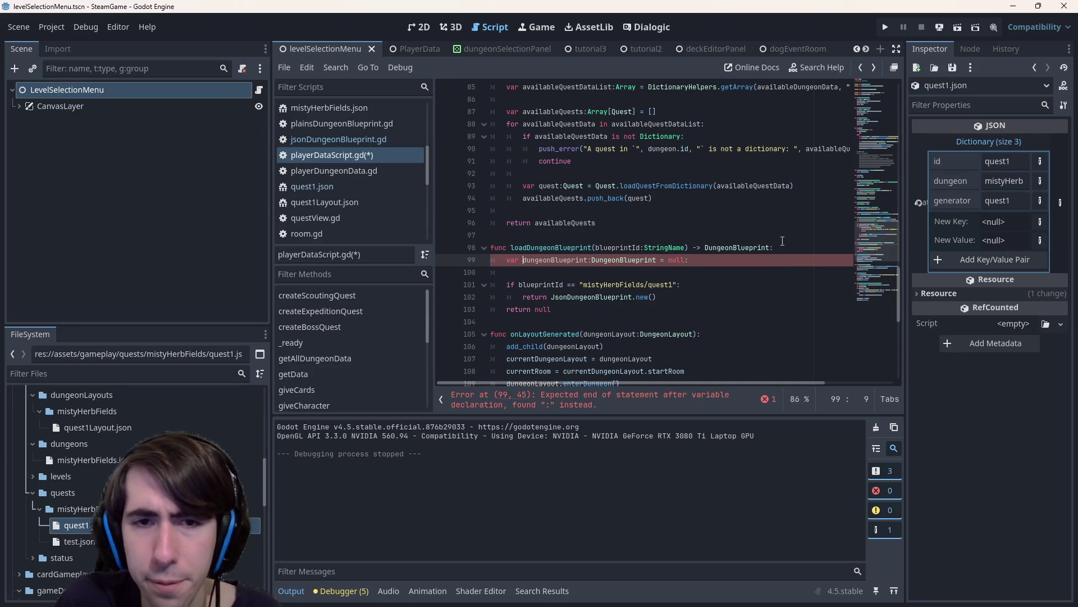
Make the function's final return give dungeonBlueprint instead of null.
double_click(557, 261)
key(ctrl+c)
double_click(542, 309)
key(ctrl+v)
click(698, 298)
key(Return)
key(Return)
Turn line 102's return into a 'dungeonBlueprint =' assignment and save.
drag(508, 309, 390, 289)
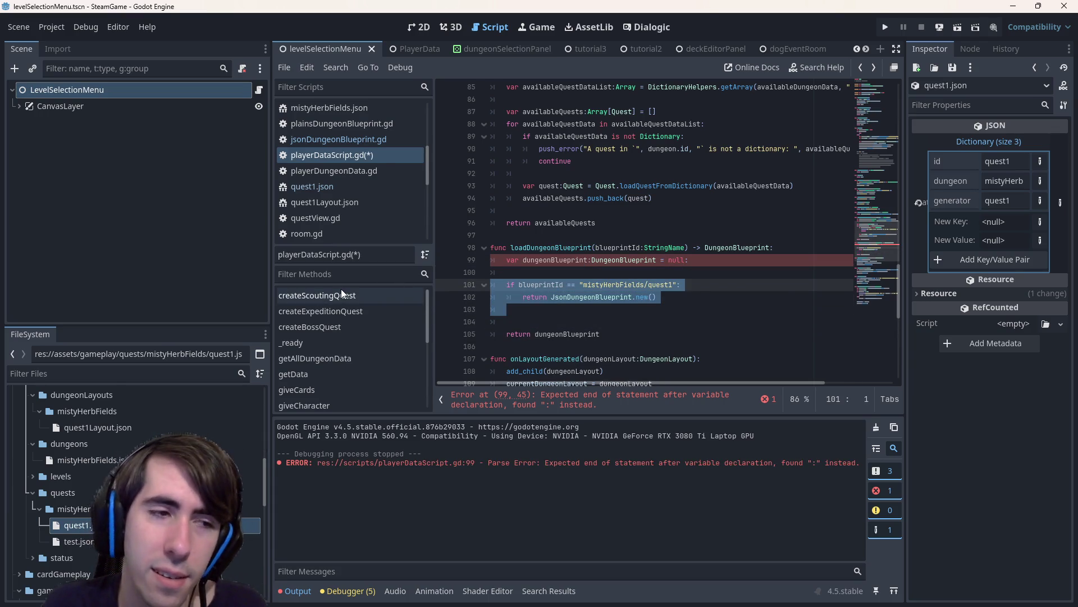
drag(628, 328, 490, 334)
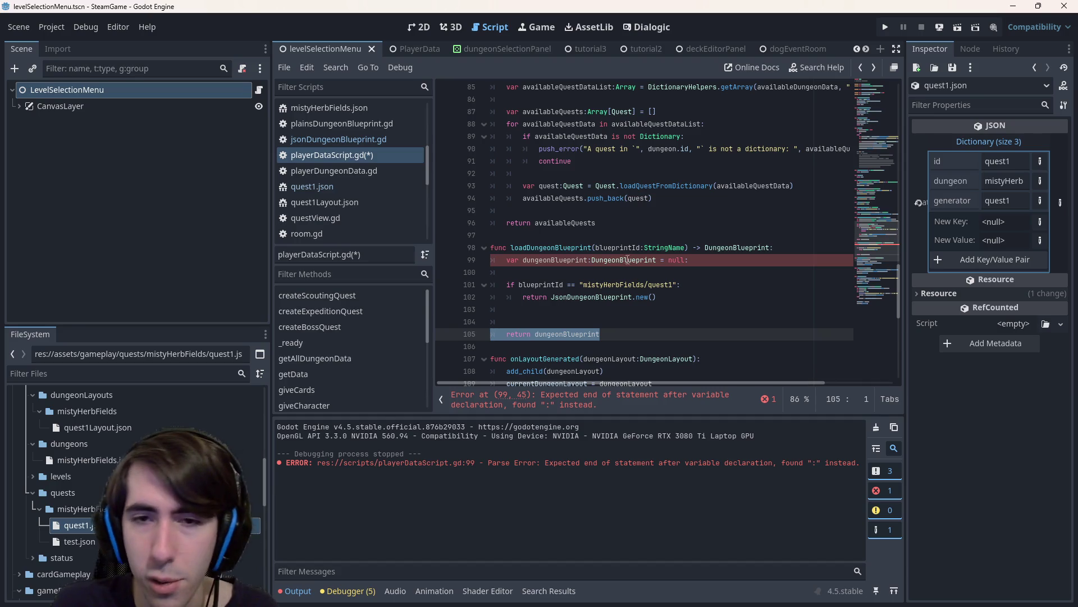
click(646, 259)
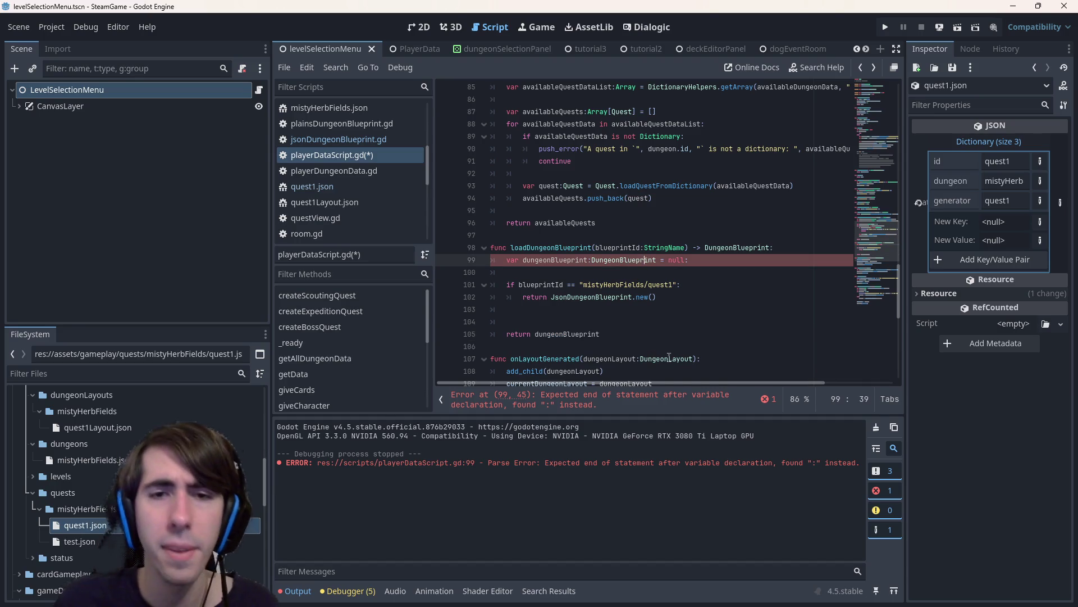
mouse_move(657, 297)
mouse_down()
mouse_move(465, 273)
mouse_move(465, 287)
mouse_up()
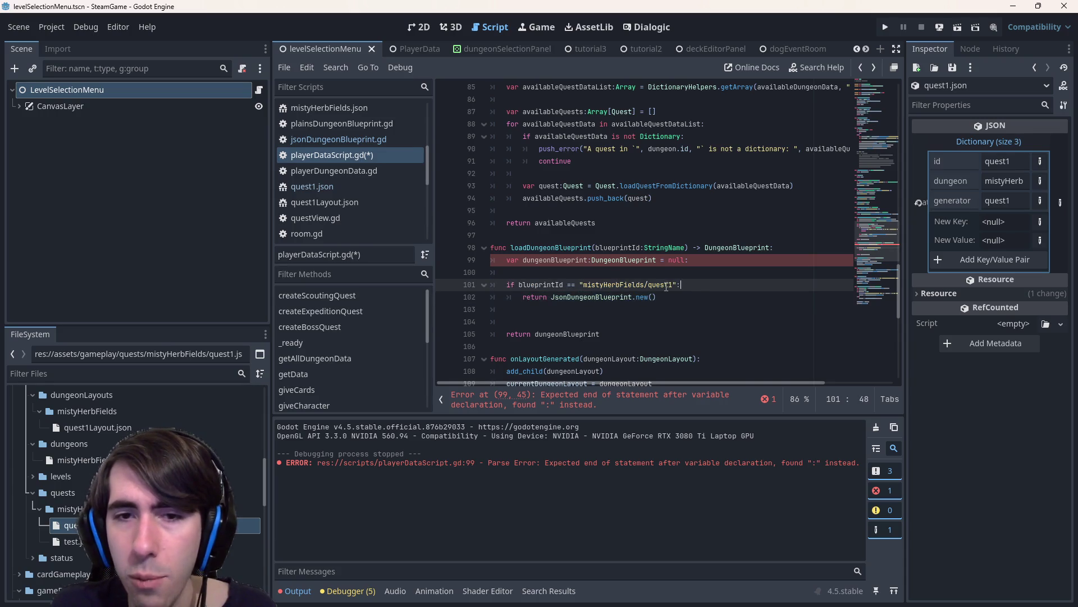
double_click(562, 334)
key(ctrl+c)
double_click(533, 297)
key(ctrl+v)
text(=)
key(ctrl+s)
Start a 'dungeonBlueprint.' line below the assignment and jump to the JsonDungeonBlueprint definition.
click(733, 299)
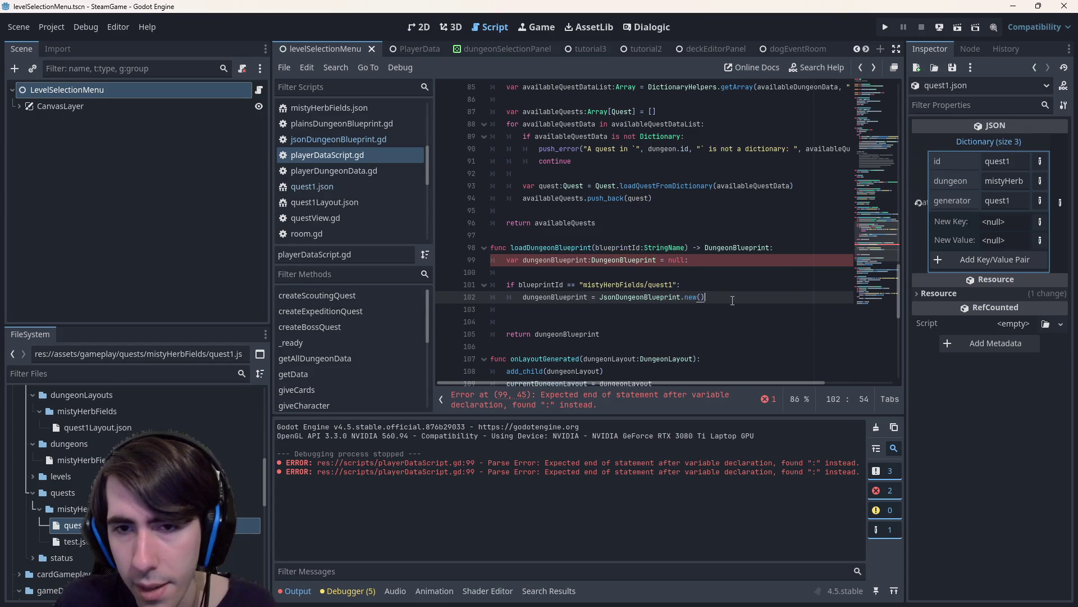
key(Return)
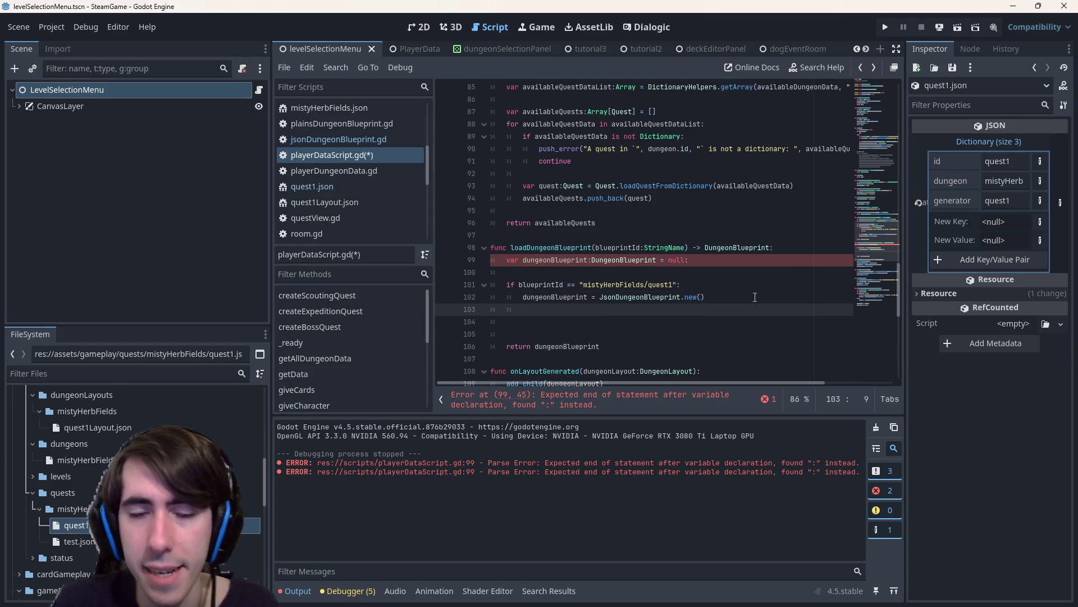
key(ctrl+v)
text(.)
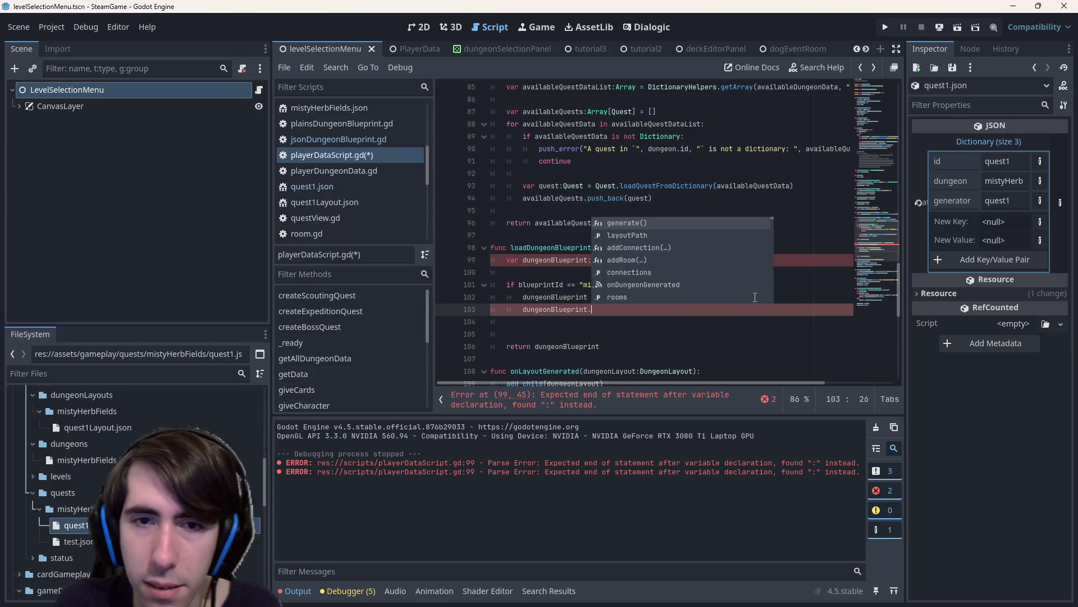
key(Escape)
ctrl+click(646, 297)
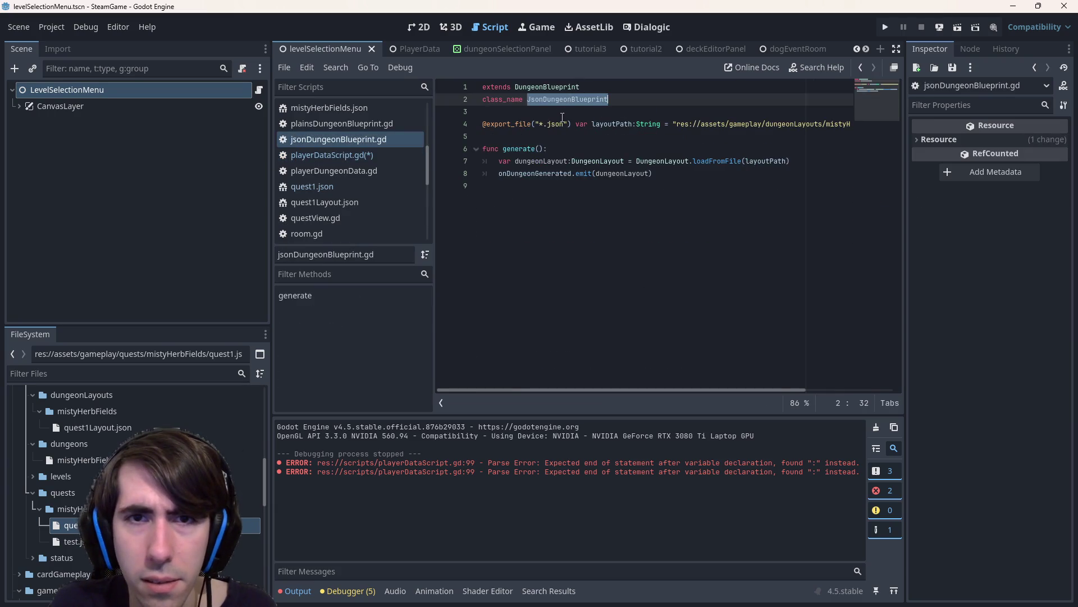
Complete line 103 as 'dungeonBlueprint.layoutPath' and save.
double_click(597, 121)
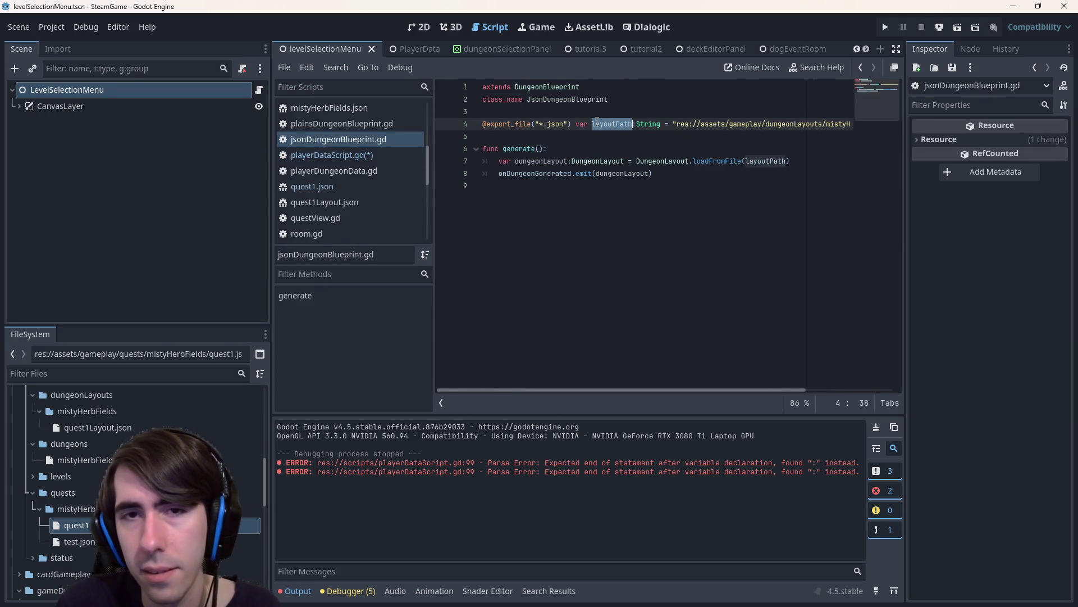
key(alt+Left)
key(alt+Left)
key(alt+Left)
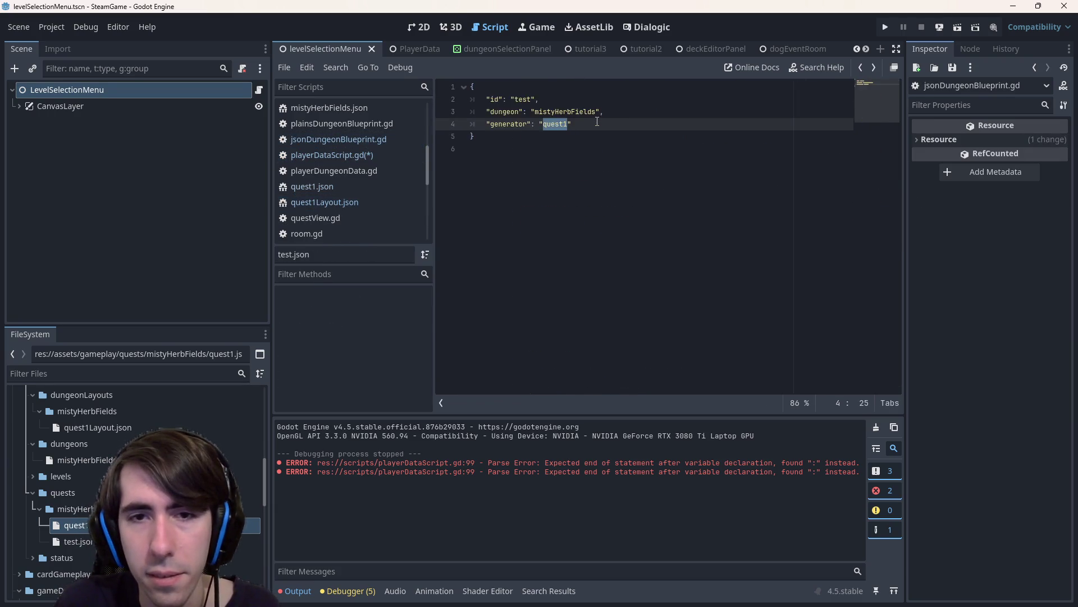
scroll(597, 121, down, 2)
key(Up)
key(Up)
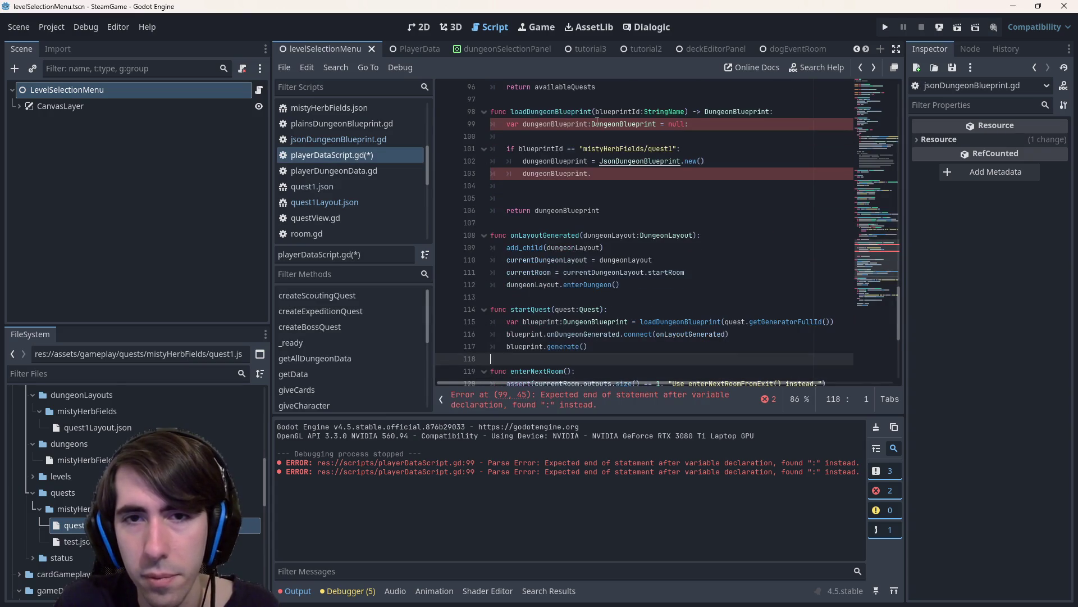
scroll(597, 121, up, 2)
click(594, 248)
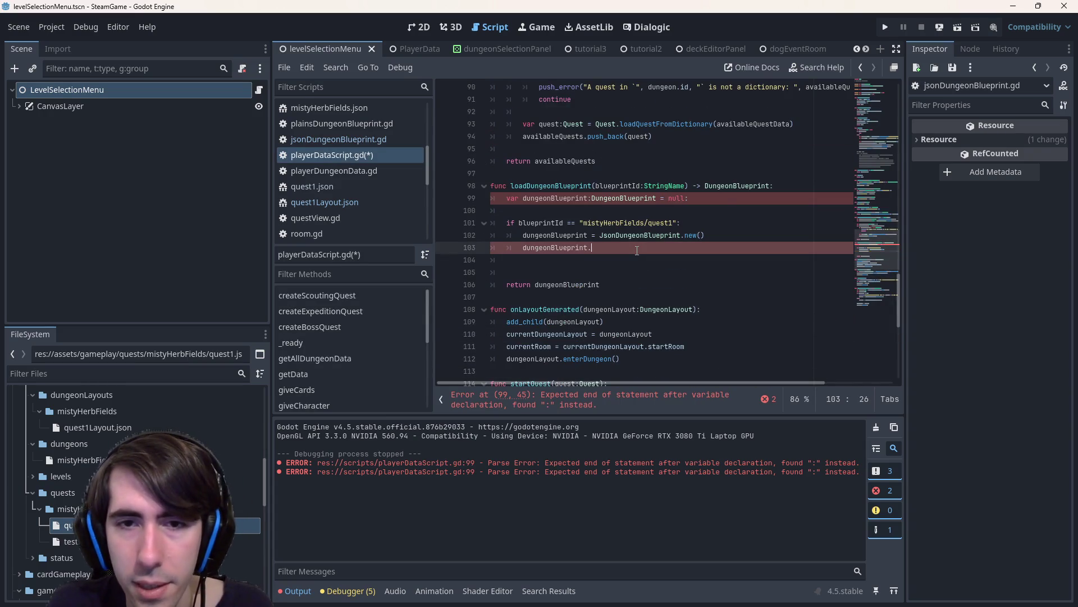
text(layoutPath)
key(ctrl+s)
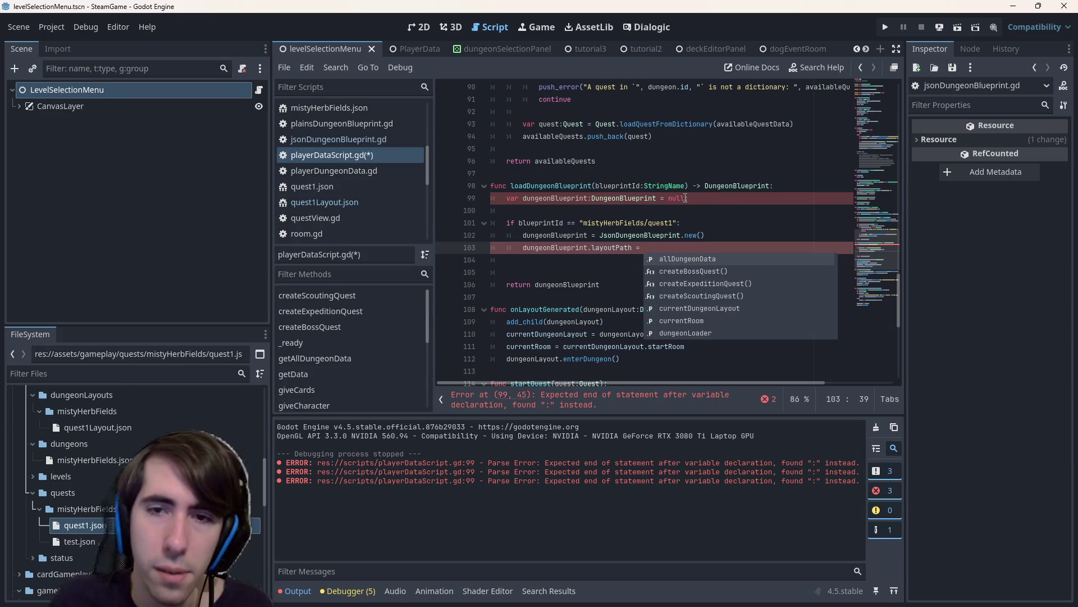
Assign layoutPath the mistyHerbFields quest1Layout.json path copied from jsonDungeonBlueprint.gd.
ctrl+click(625, 238)
drag(674, 124, 864, 123)
click(682, 169)
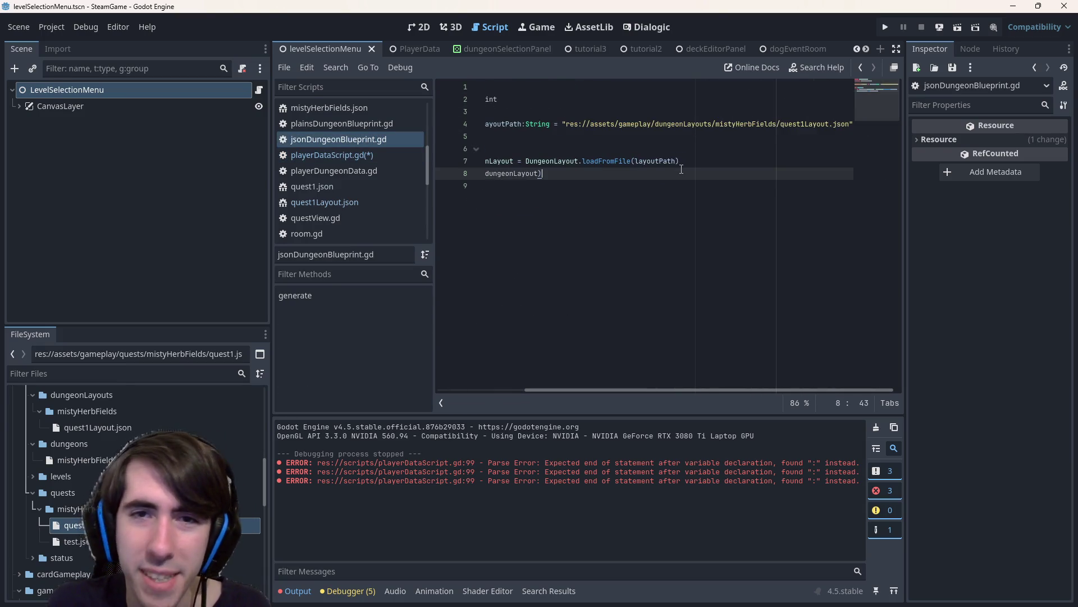
key(alt+Left)
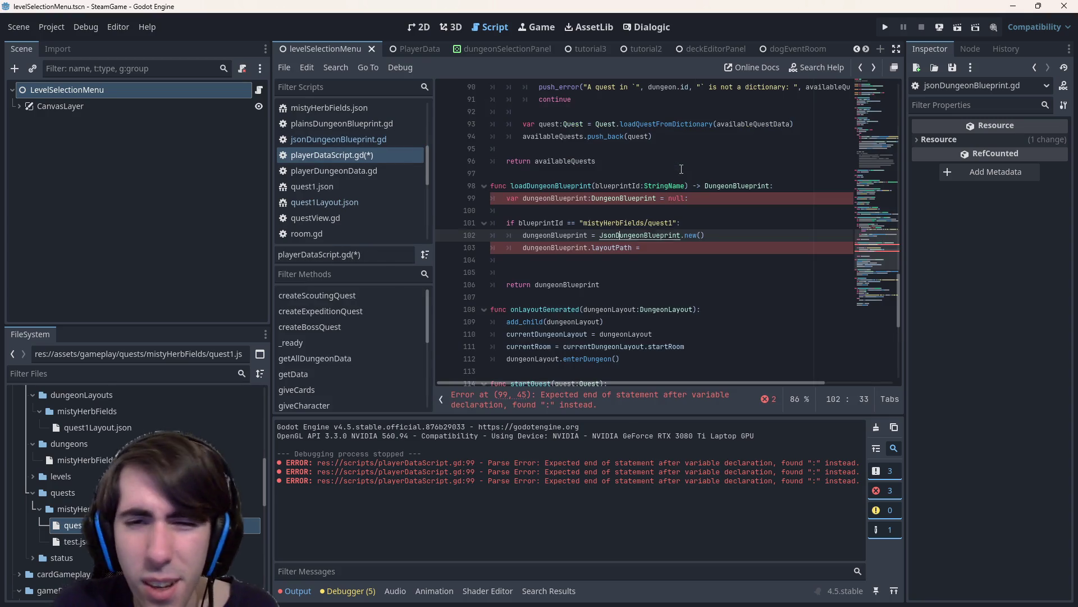
key(Down)
key(ctrl+Right)
key(ctrl+v)
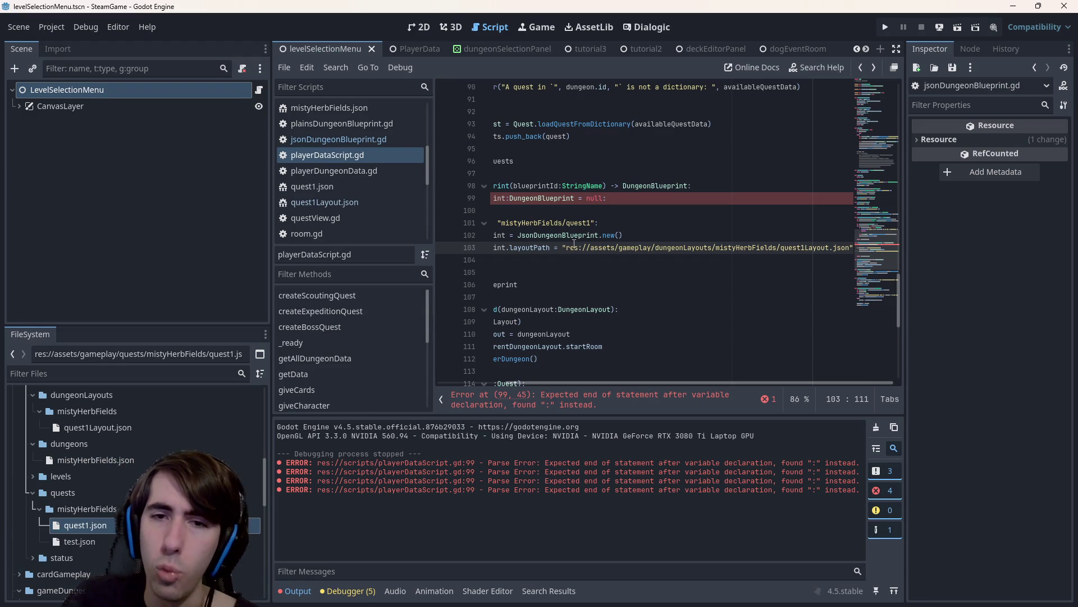
drag(584, 248, 721, 248)
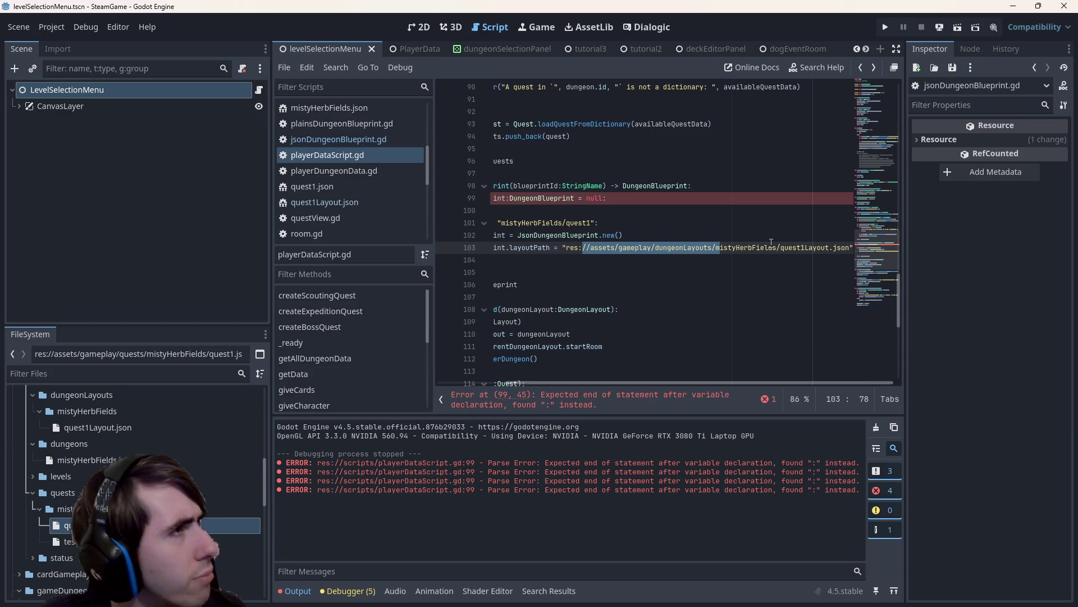
mouse_move(771, 242)
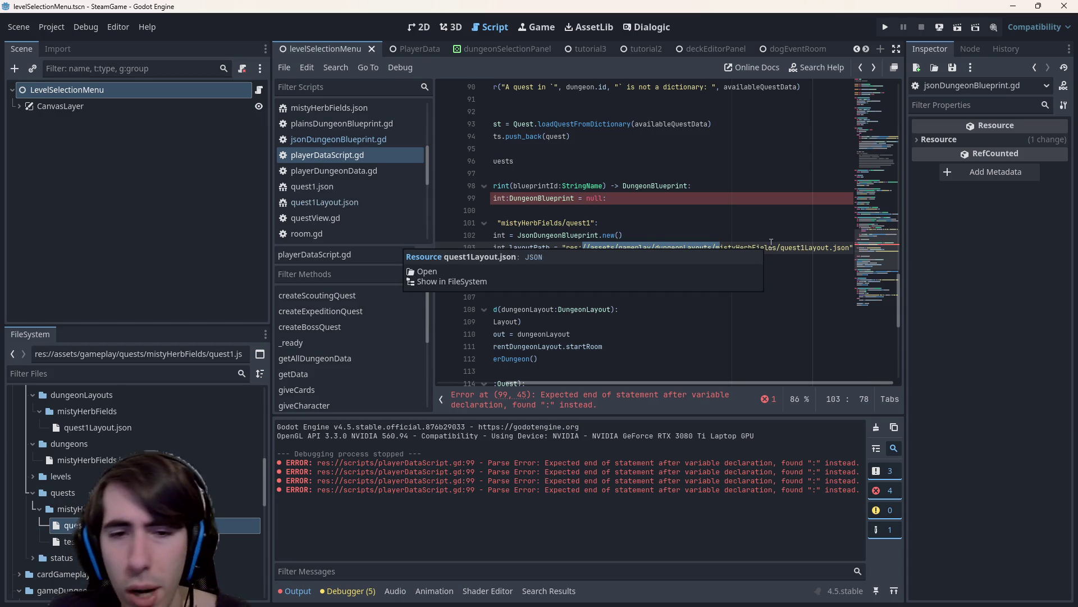
click(606, 248)
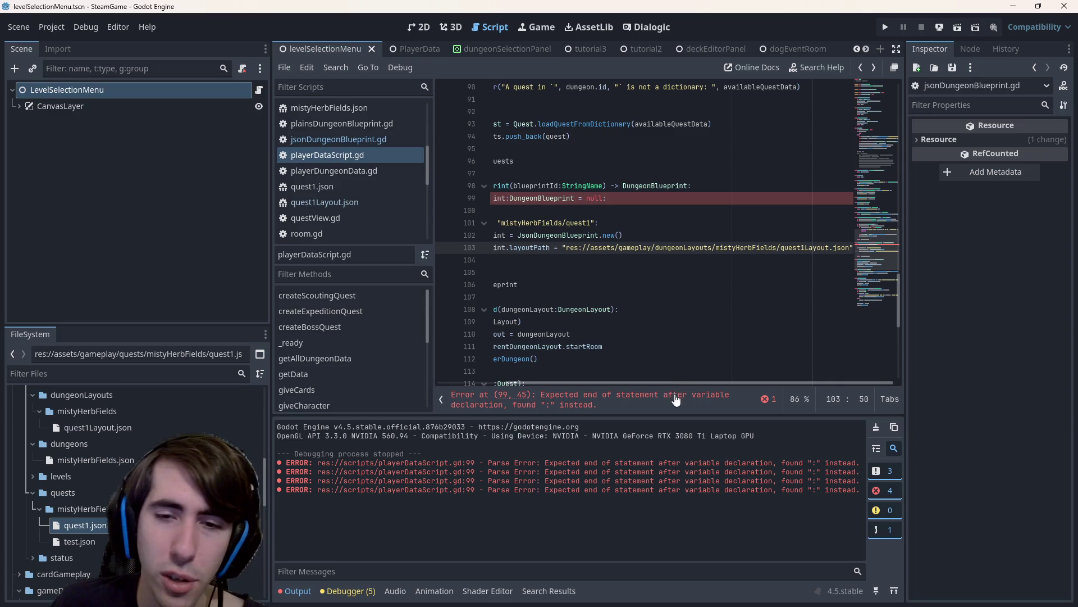
mouse_move(669, 381)
mouse_down()
mouse_move(581, 392)
mouse_move(710, 379)
mouse_move(590, 382)
mouse_up()
Duplicate the quest1 if block below itself as an elif branch and save.
mouse_move(584, 260)
mouse_down()
mouse_move(404, 250)
mouse_move(396, 272)
mouse_move(415, 248)
mouse_move(392, 259)
mouse_up()
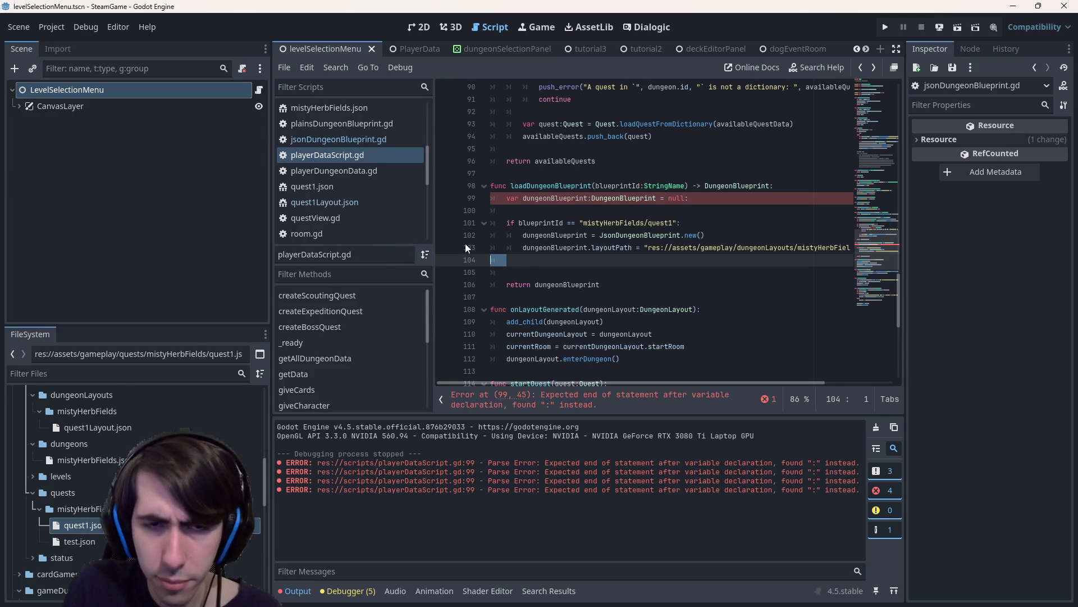
text(elif)
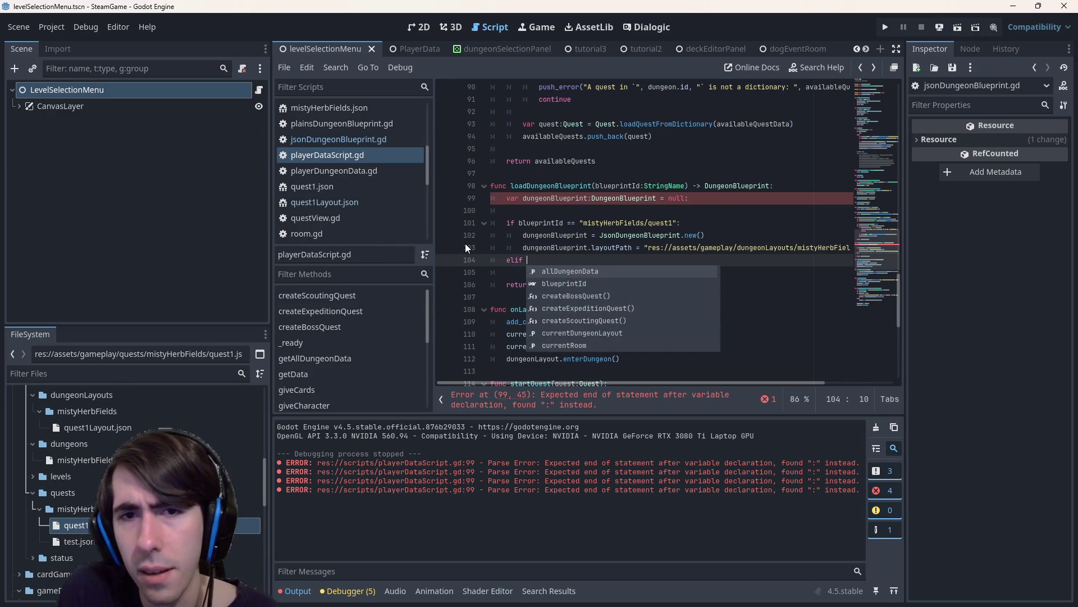
key(Escape)
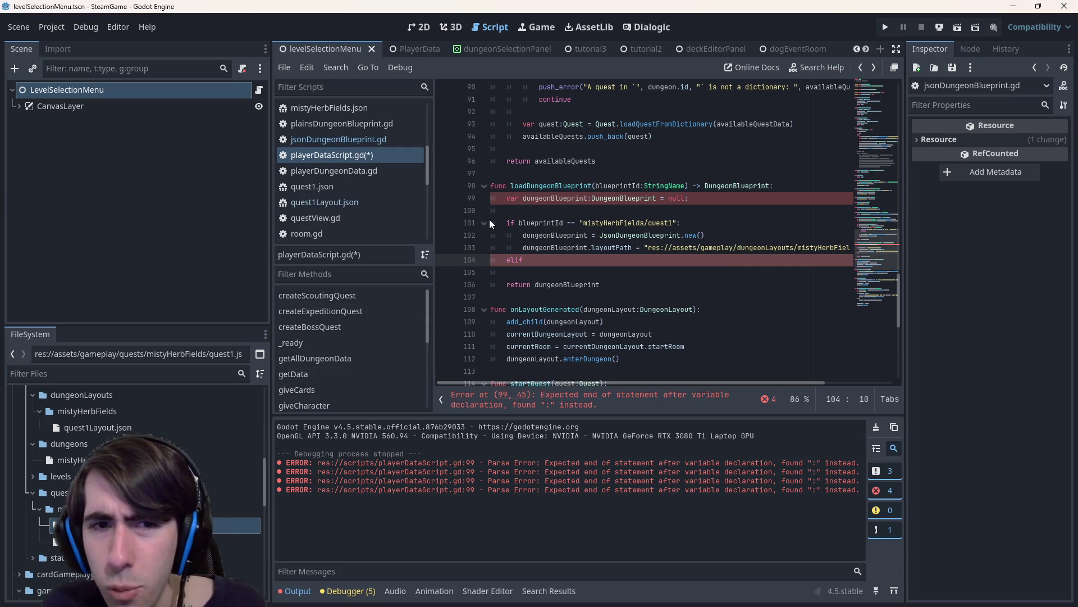
drag(490, 220, 490, 263)
key(ctrl+c)
click(489, 264)
key(shift+End)
key(ctrl+v)
click(506, 258)
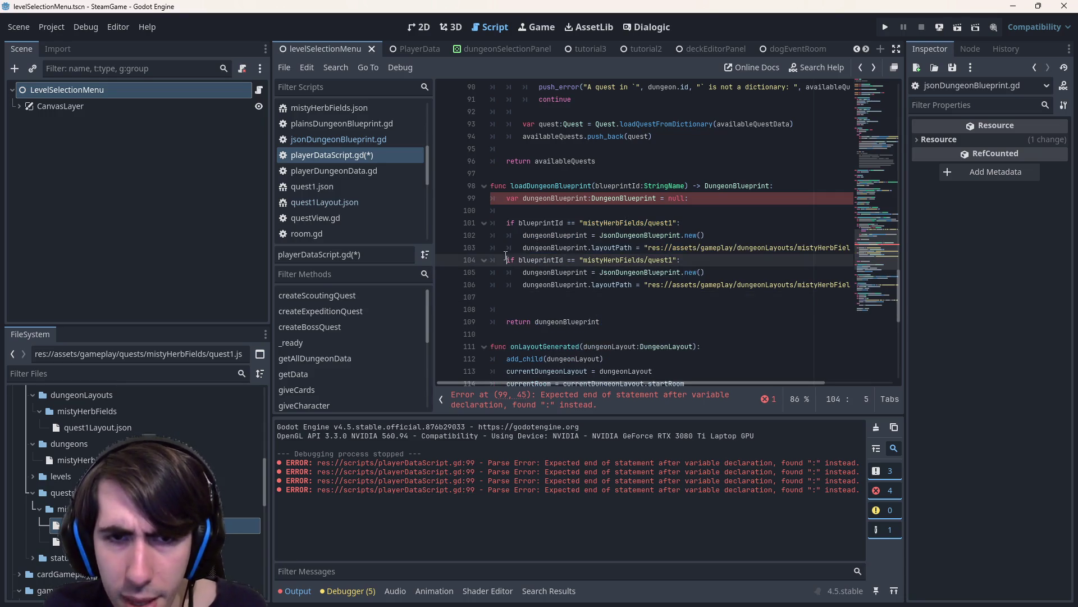
text(el)
key(ctrl+s)
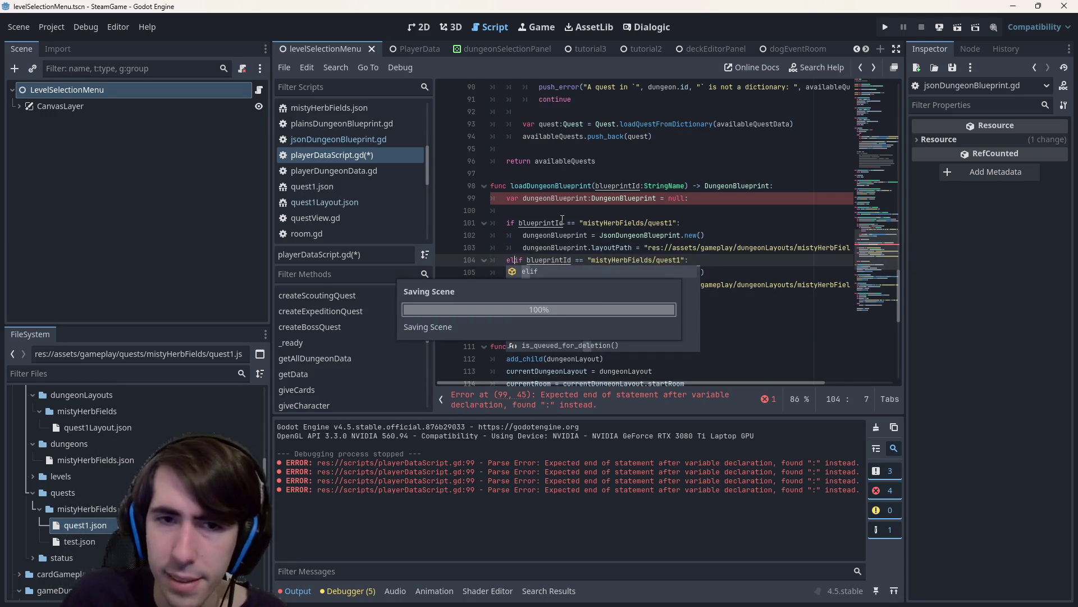
click(545, 311)
key(BackSpace)
key(BackSpace)
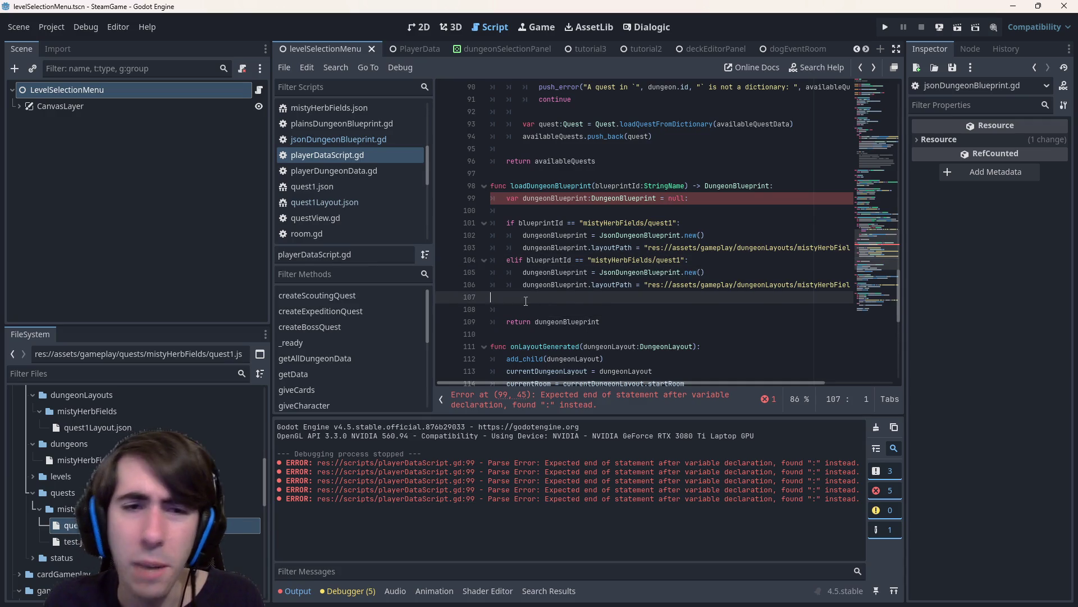
Insert a blank line above the if check on line 100 and save.
drag(509, 210, 394, 226)
click(551, 211)
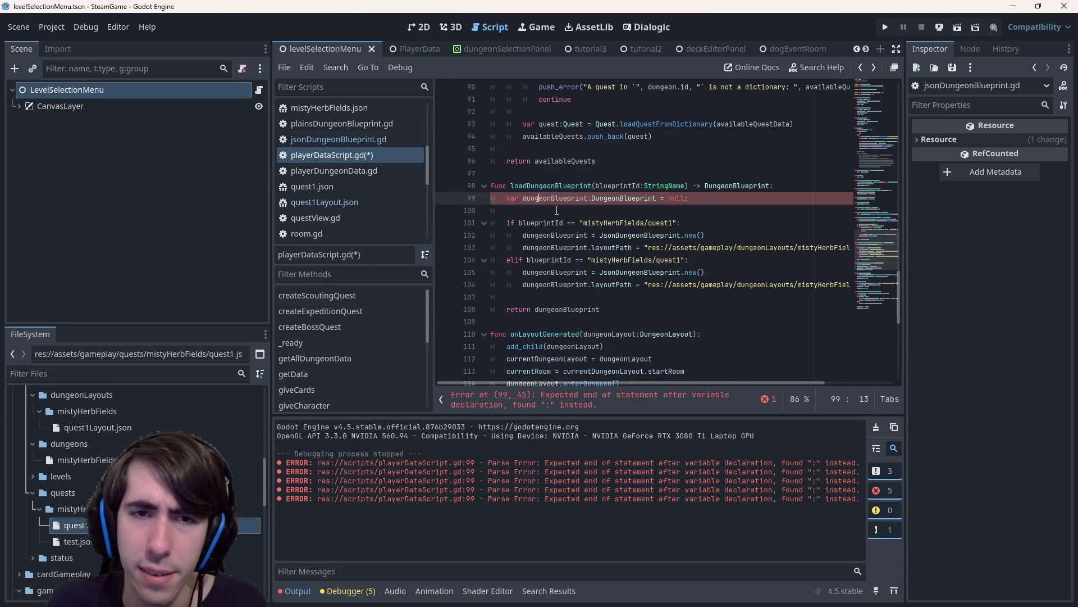
key(Return)
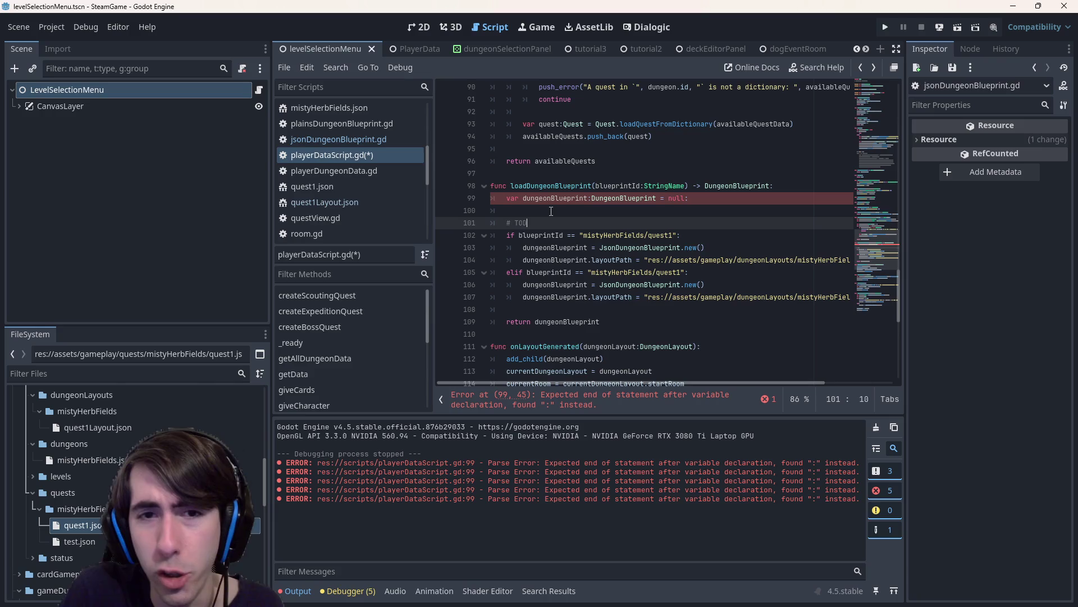
text(DO : Clean)
key(ctrl+s)
Change the elif's id check and layout file from quest1 to test (testLayout.json).
scroll(474, 258, down, 1)
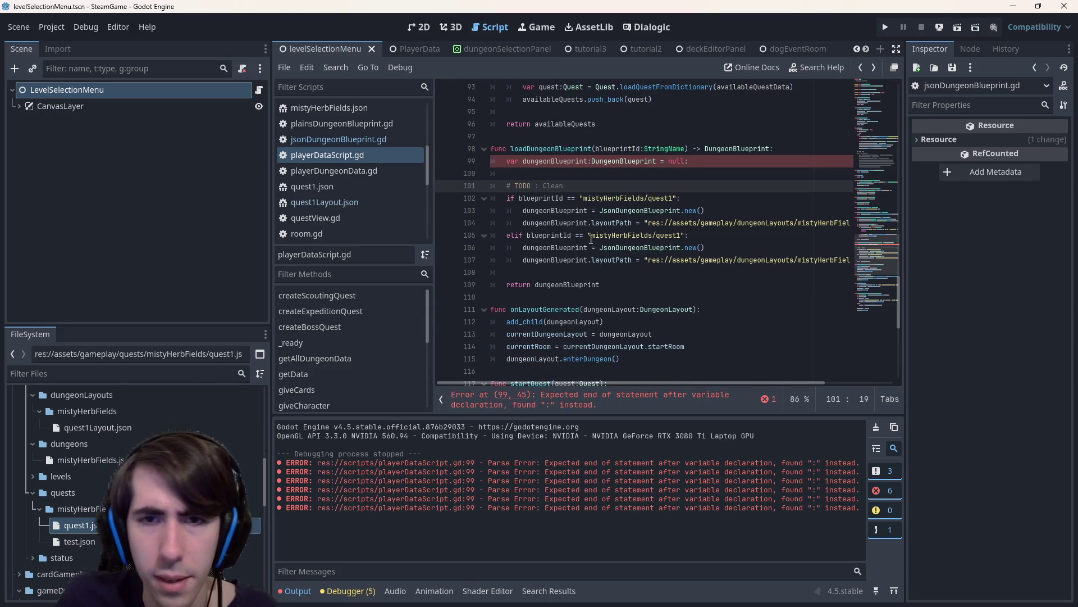
click(669, 235)
double_click(668, 235)
text(test)
key(ctrl+s)
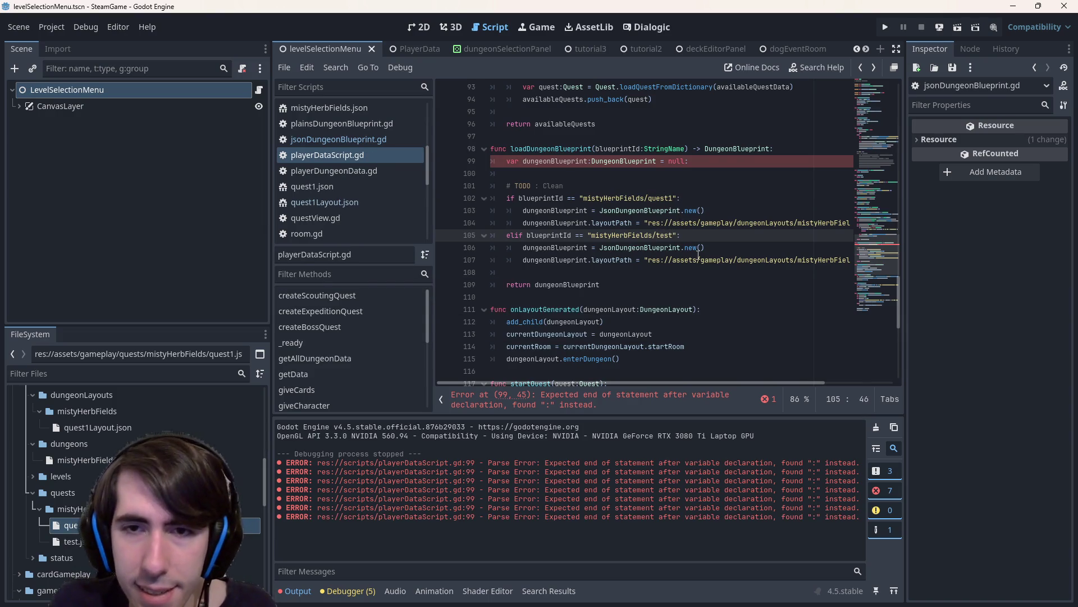
drag(713, 384, 820, 382)
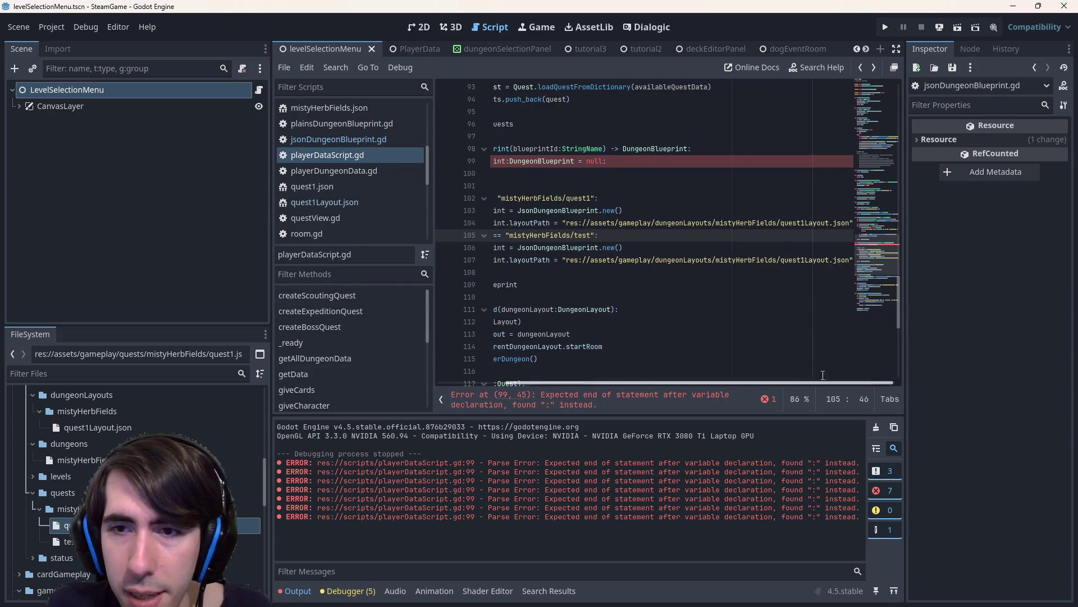
click(807, 260)
key(BackSpace)
key(BackSpace)
key(BackSpace)
text(test)
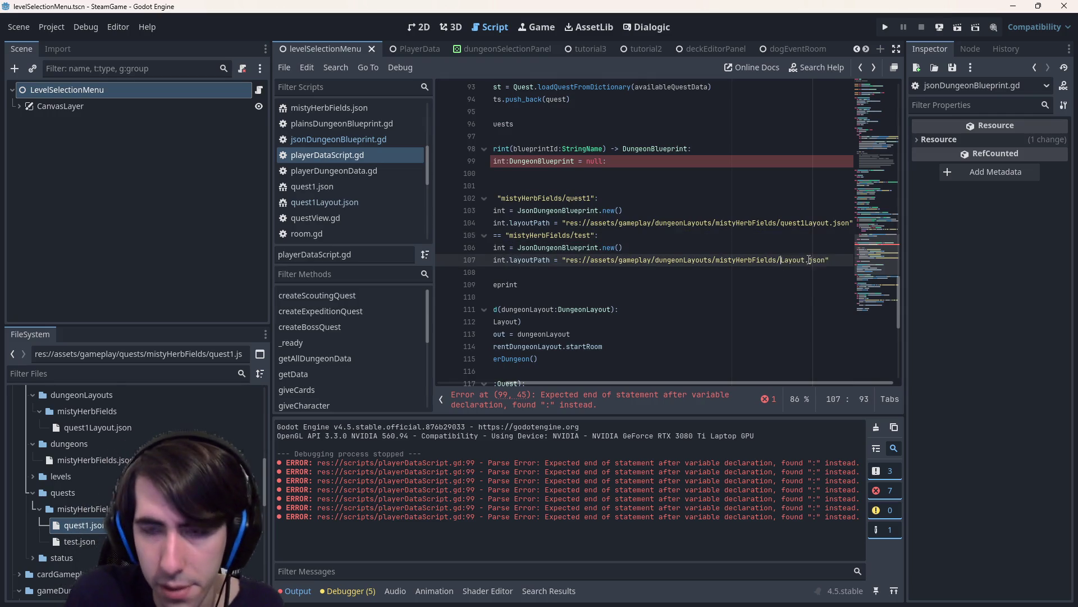
key(ctrl+s)
Remove the stray colon ending line 99 and save the script.
drag(743, 381, 615, 369)
scroll(655, 180, up, 1)
scroll(655, 180, up, 1)
click(709, 224)
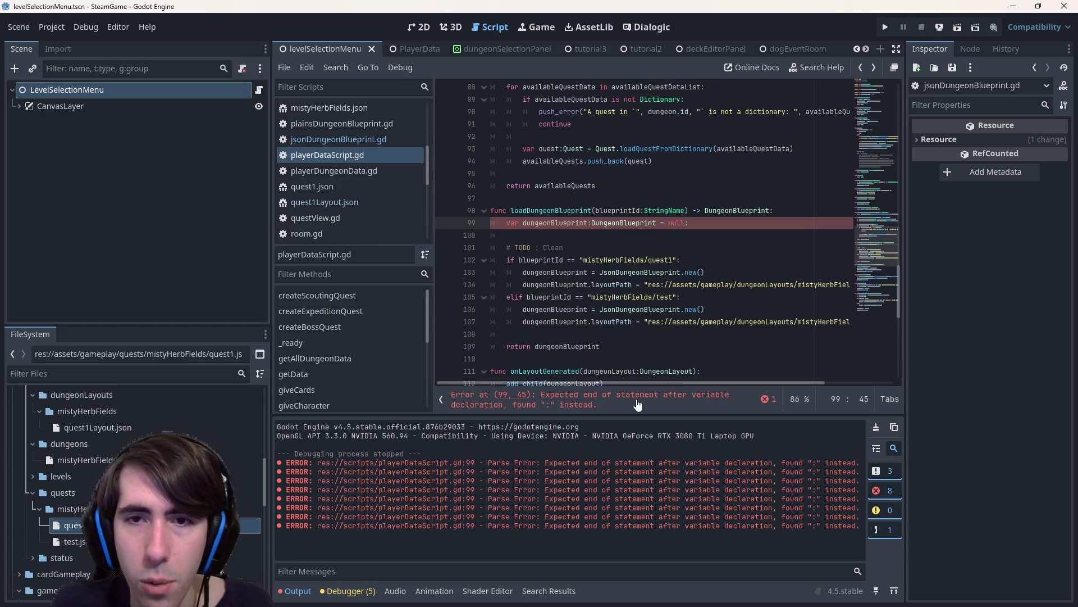
key(BackSpace)
key(ctrl+s)
Open test.json, quest1.json and quest1Layout.json from the FileSystem.
key(Down)
key(Down)
key(Down)
double_click(78, 541)
double_click(76, 525)
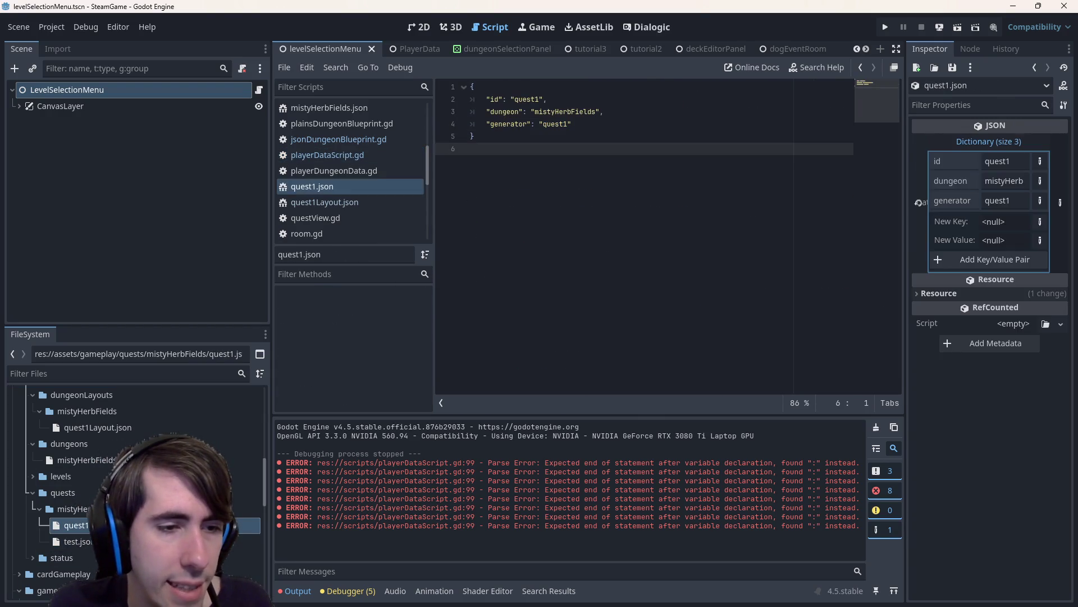
click(145, 426)
double_click(145, 426)
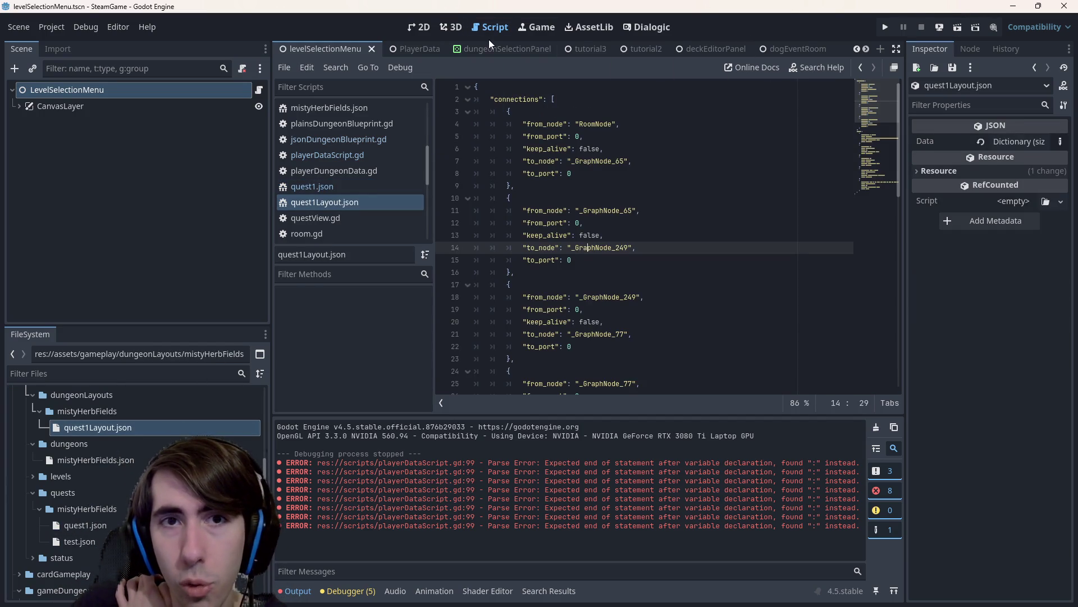
Run the dungeonGraph scene to show the Room node with Load/Save Layout buttons.
scroll(521, 48, down, 4)
scroll(522, 45, down, 3)
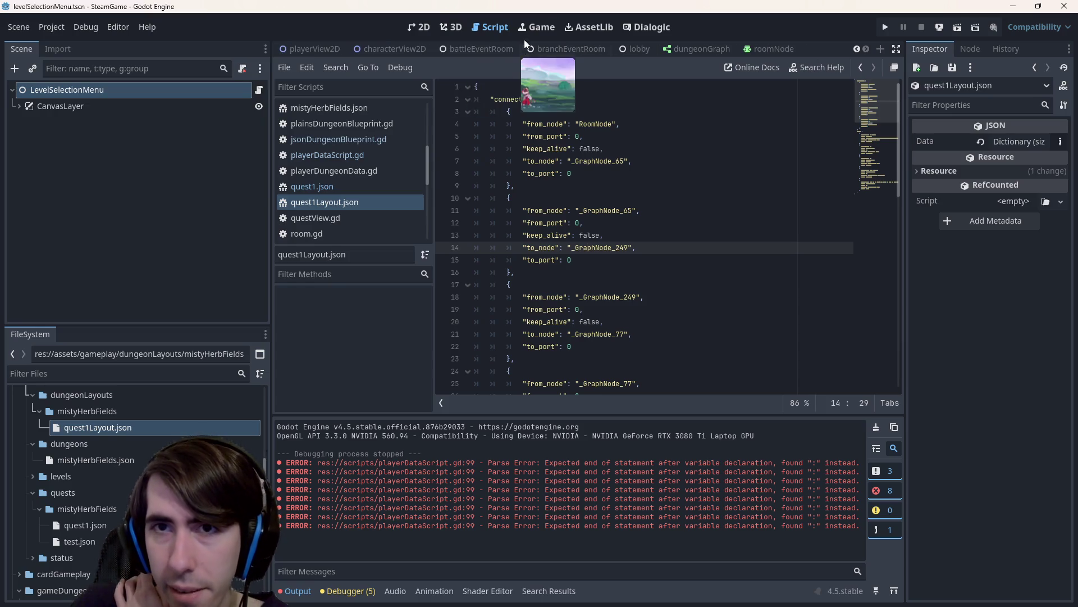
click(720, 45)
click(958, 29)
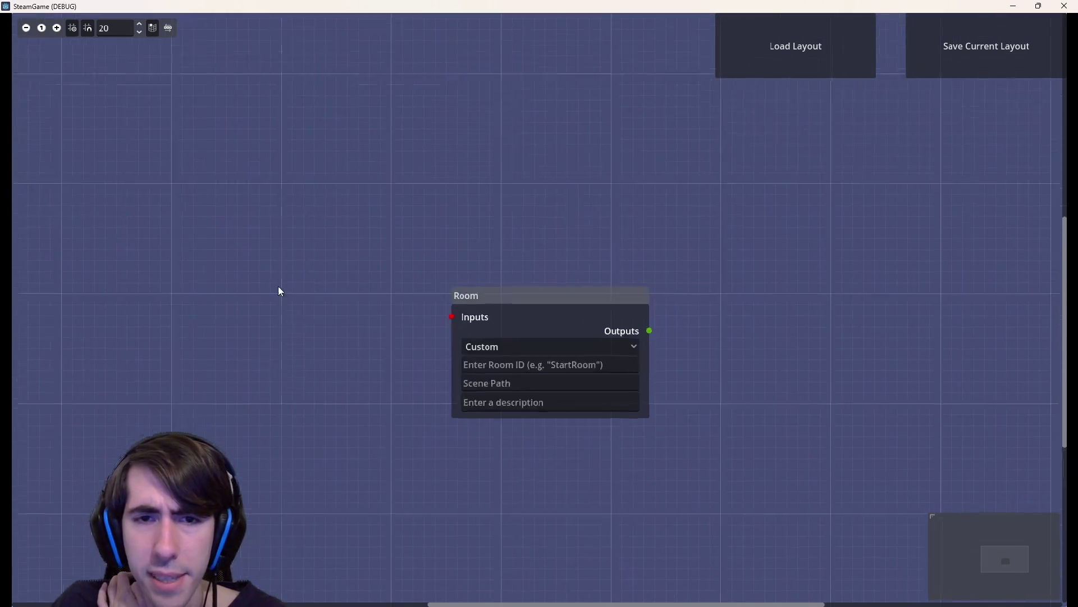
Load the layout JSON from the mistyHerbFields folder into the room graph.
click(769, 61)
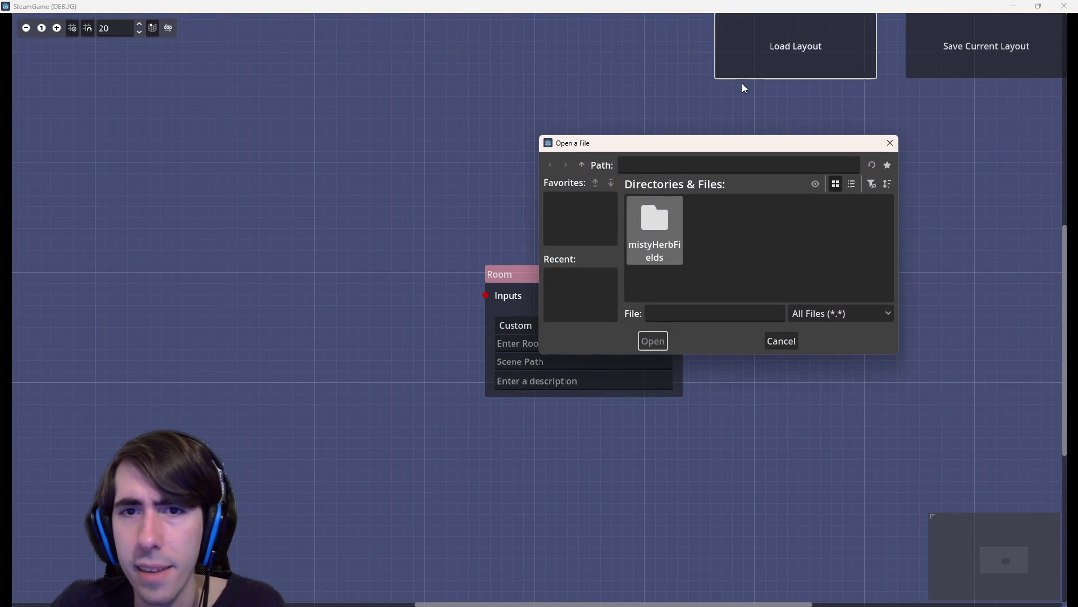
double_click(663, 250)
double_click(661, 240)
scroll(528, 360, down, 4)
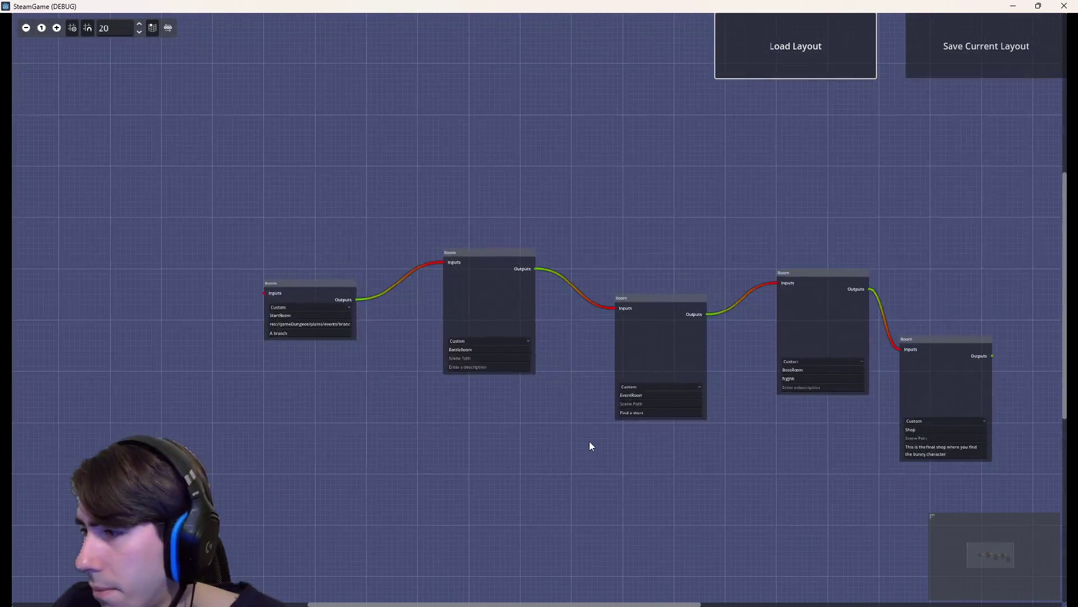
scroll(588, 440, up, 2)
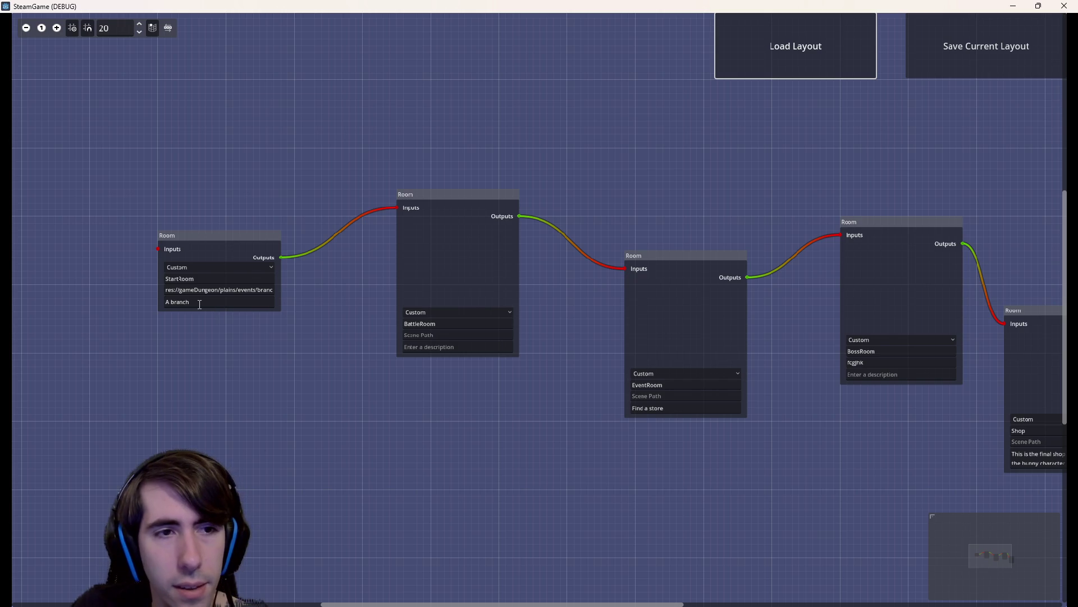
scroll(446, 418, right, 3)
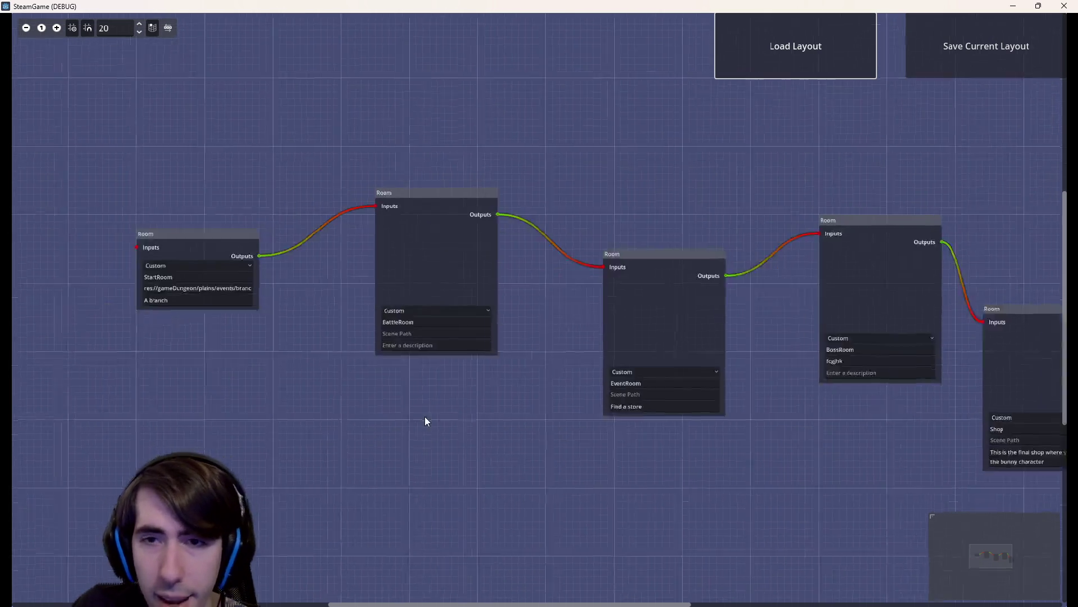
mouse_move(122, 101)
mouse_down()
mouse_move(223, 157)
mouse_move(1002, 453)
mouse_up()
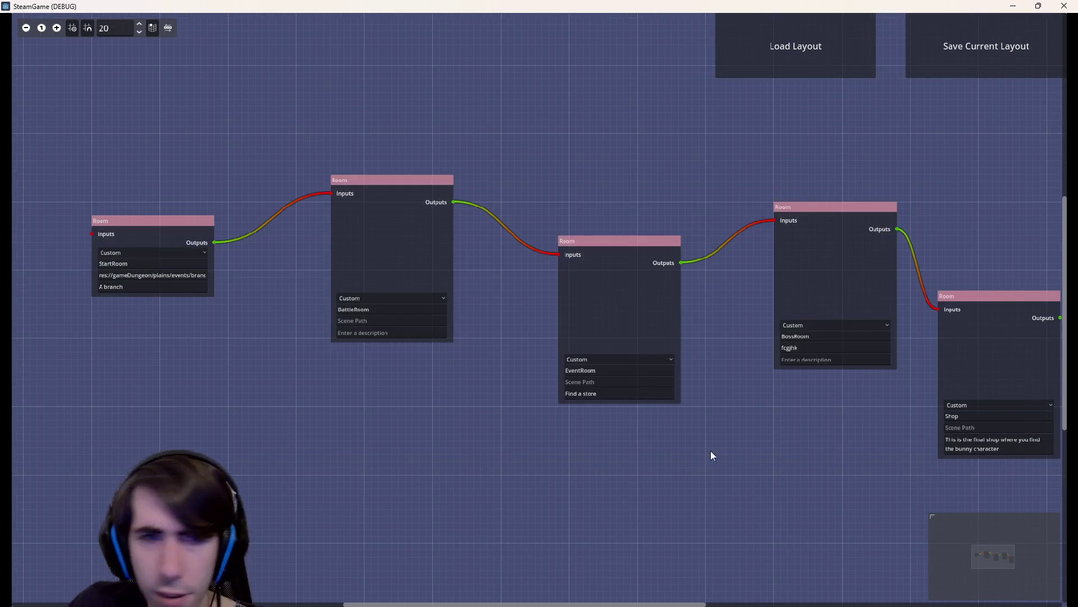
click(178, 307)
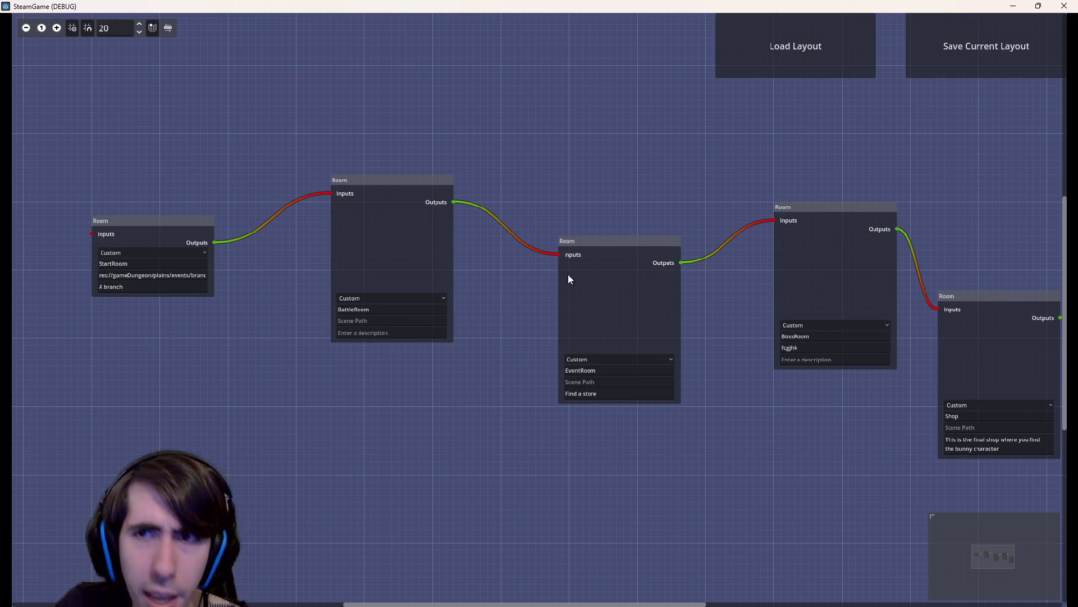
Reload the saved layout and inspect StartRoom's branchEventRoom.tscn scene path.
click(830, 54)
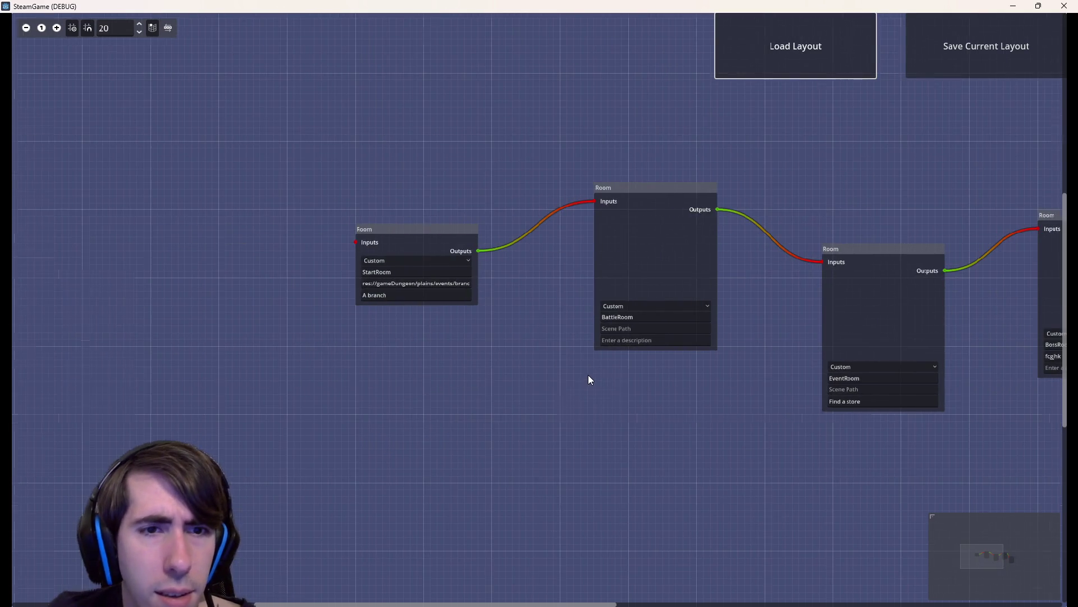
scroll(590, 378, up, 3)
drag(390, 329, 635, 389)
scroll(636, 389, up, 1)
click(615, 318)
drag(615, 318, 709, 321)
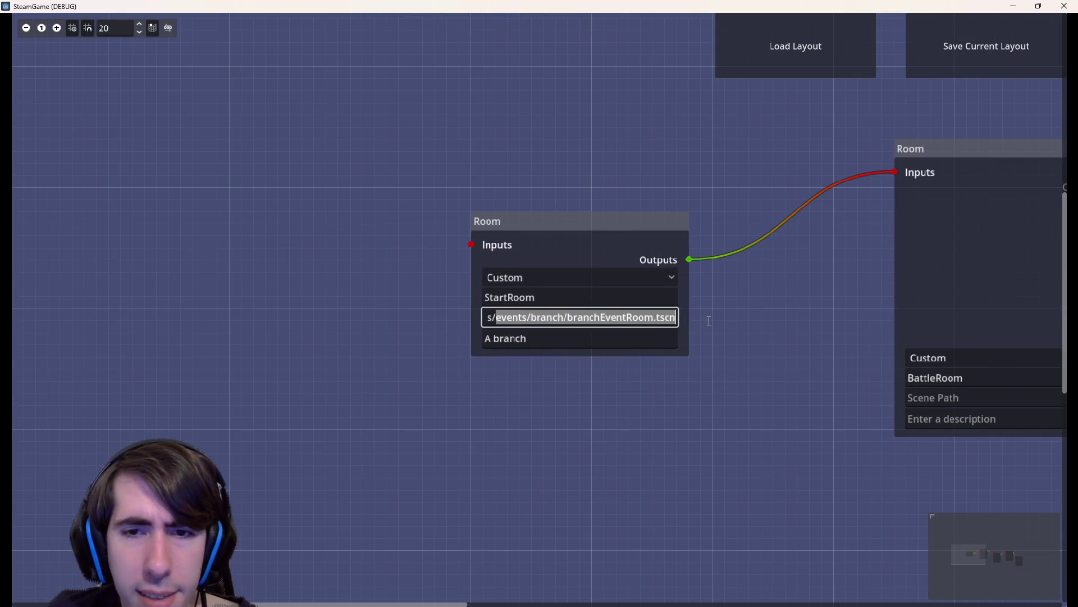
drag(543, 319, 826, 310)
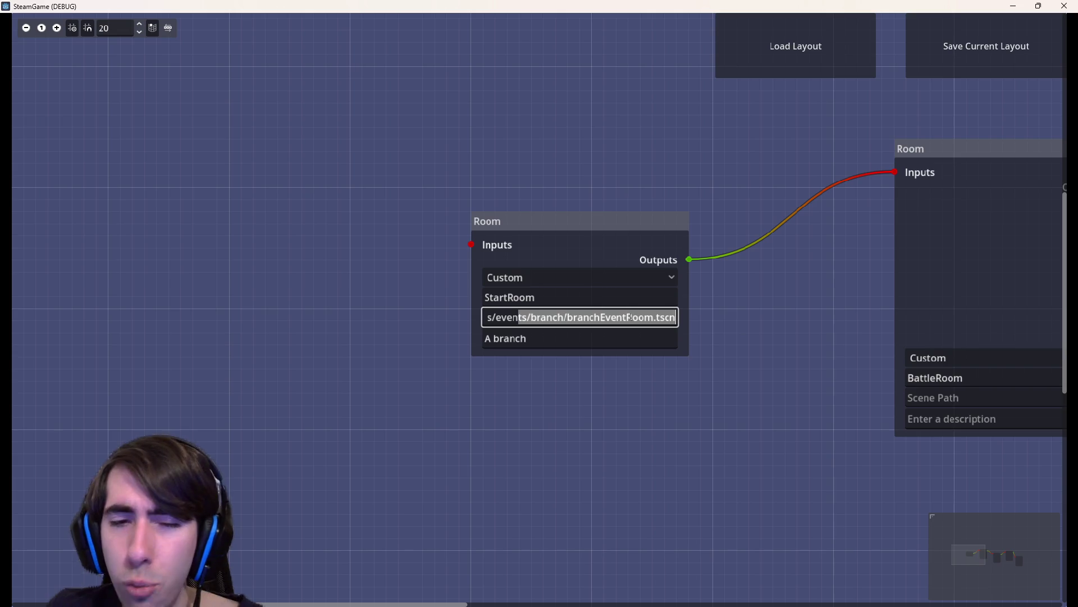
scroll(618, 399, right, 3)
scroll(539, 416, down, 1)
drag(526, 393, 400, 373)
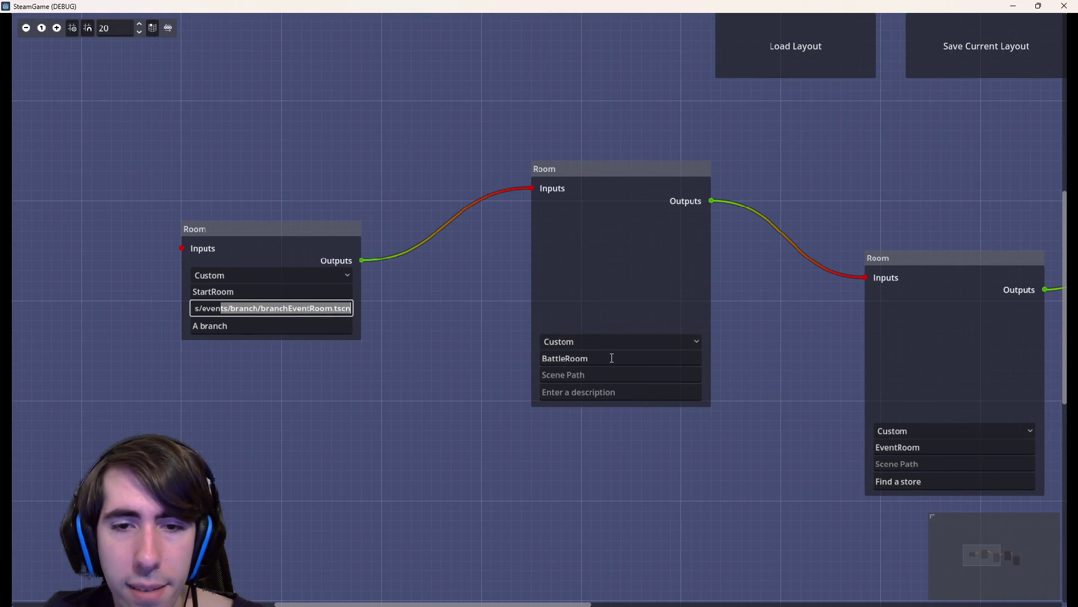
click(599, 344)
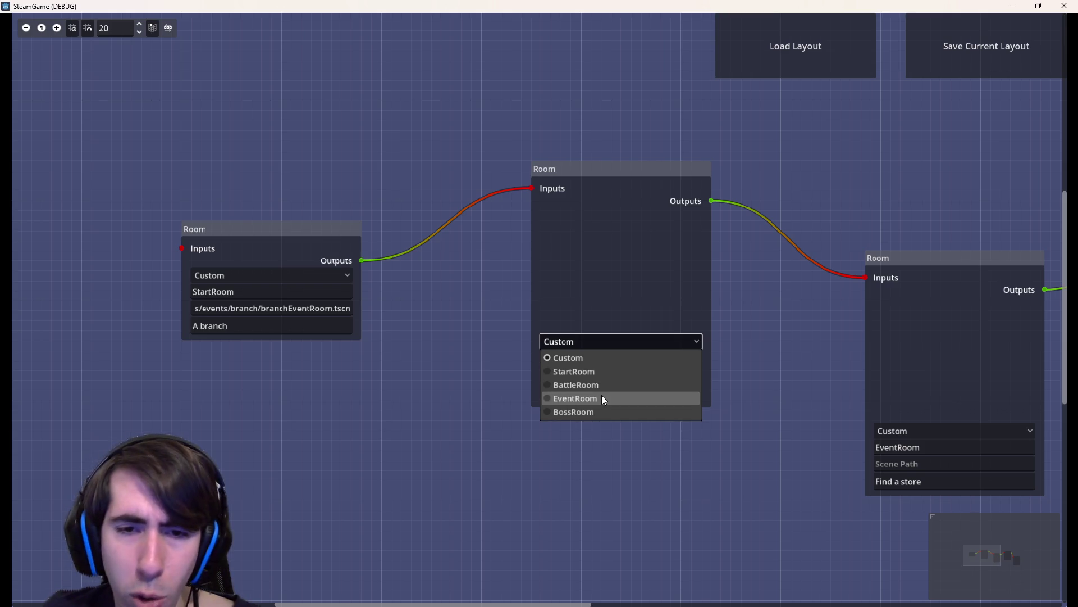
Make the second Room node an EventRoom with the description 'Dog Scene'.
click(601, 396)
click(603, 375)
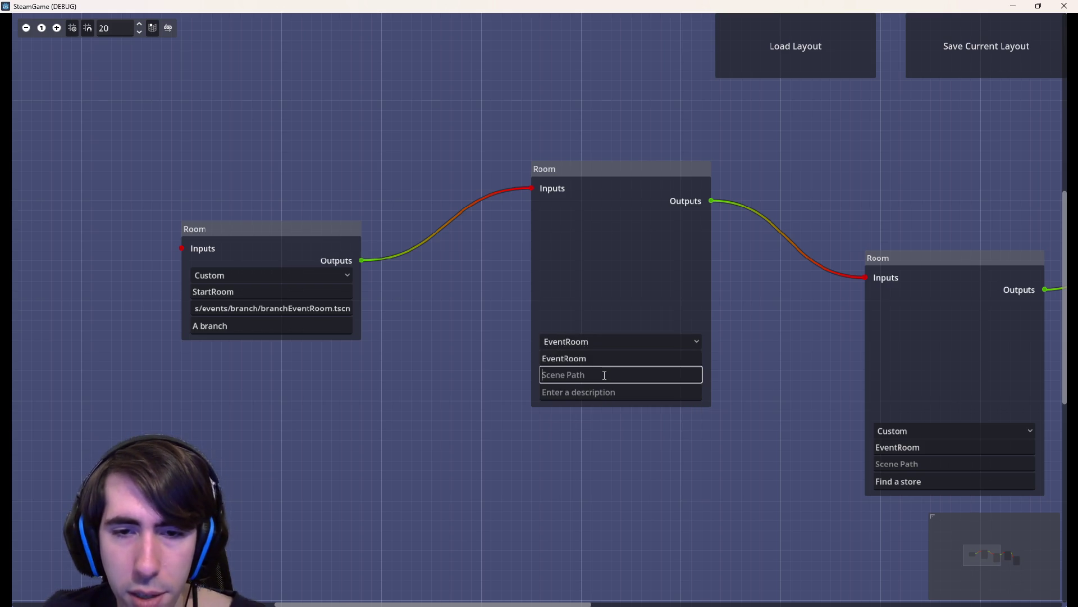
click(670, 395)
text(Dog Scene)
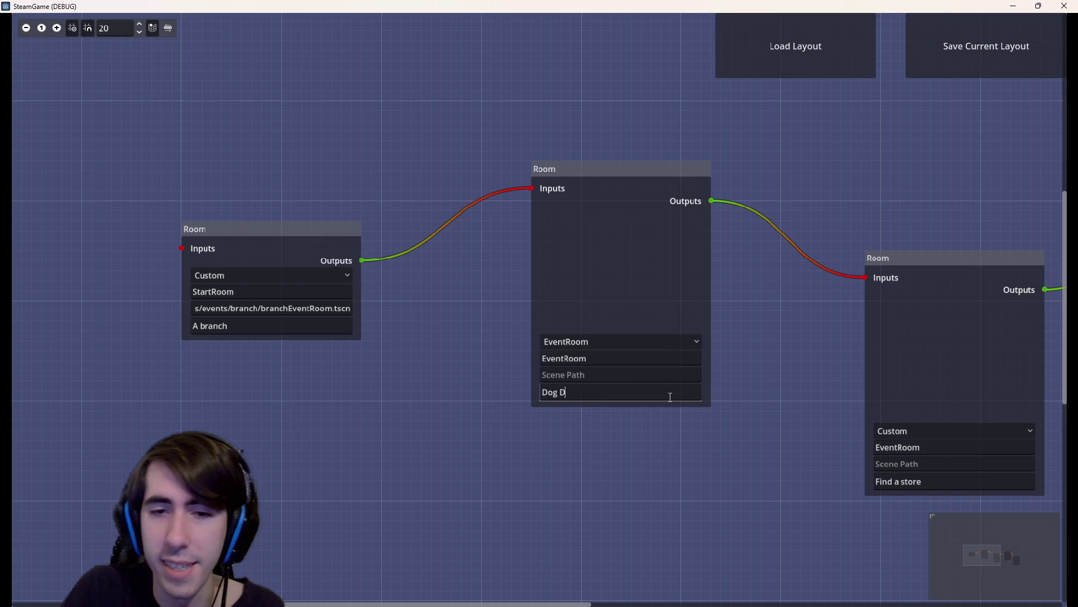
click(616, 374)
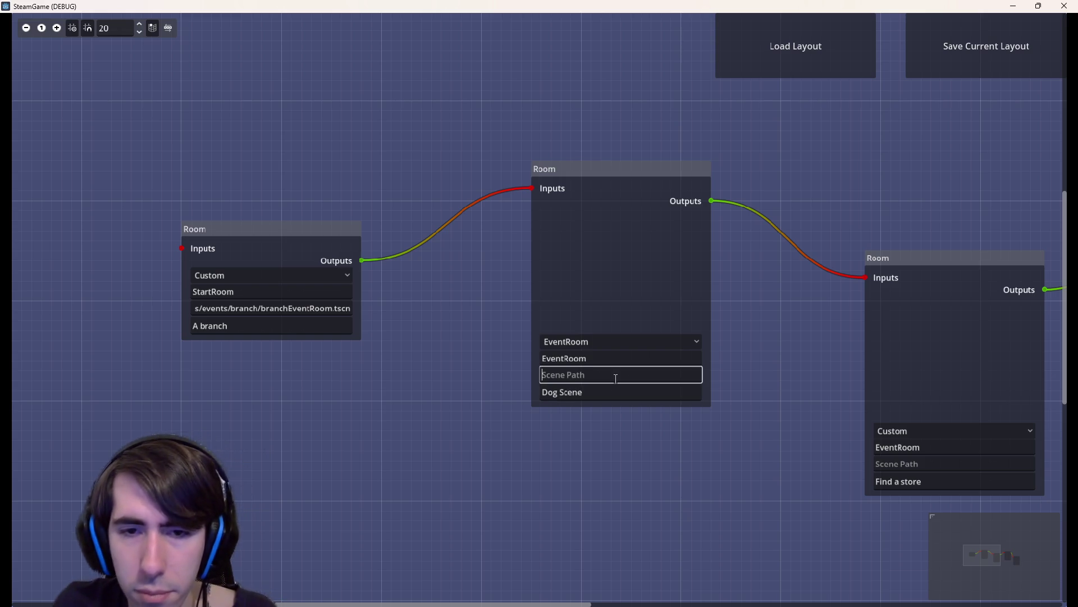
In the editor, filter the FileSystem by 'dog' and copy dogEventRoom.tscn's path.
drag(573, 6, 617, 46)
click(617, 26)
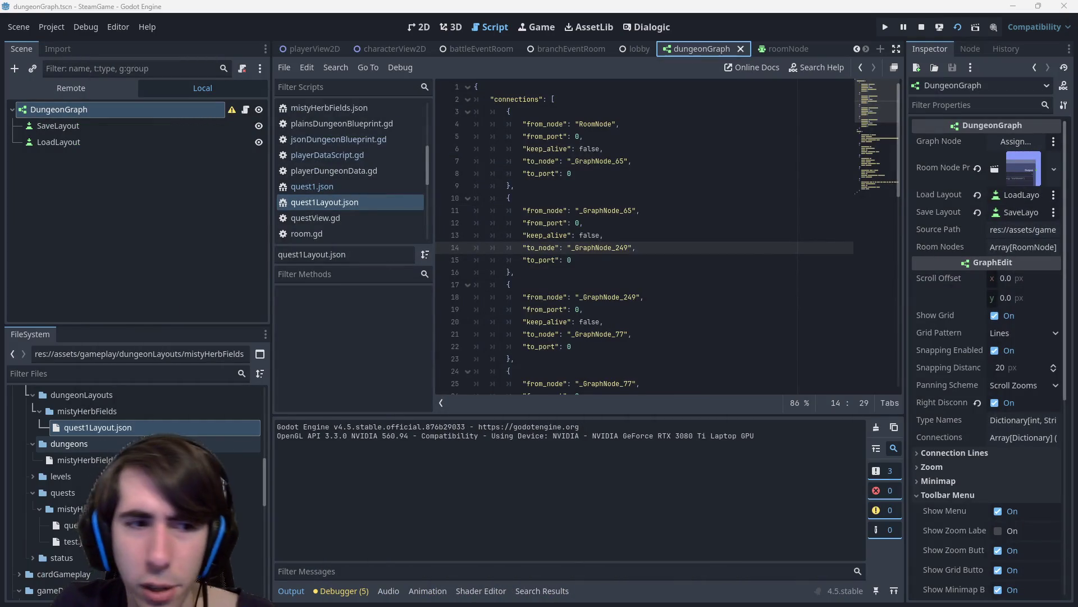
scroll(158, 411, up, 3)
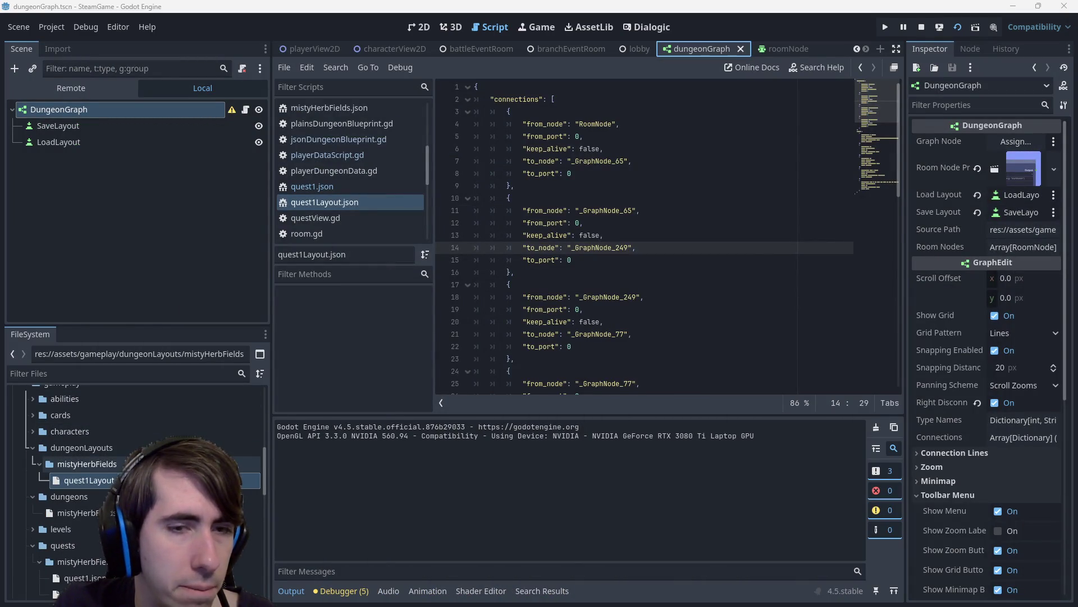
scroll(146, 408, up, 2)
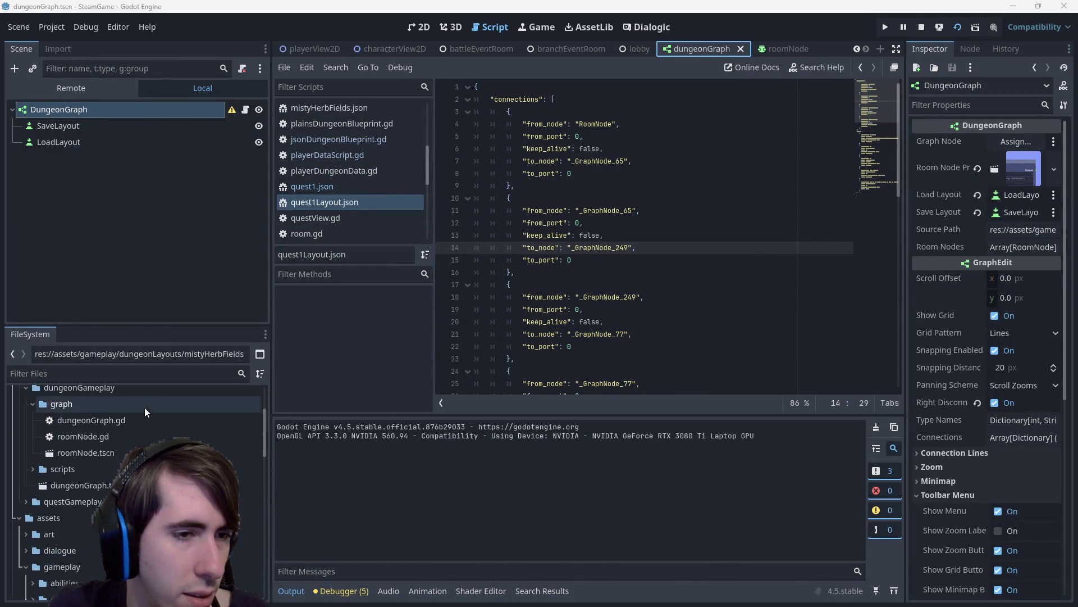
click(113, 374)
text(dog)
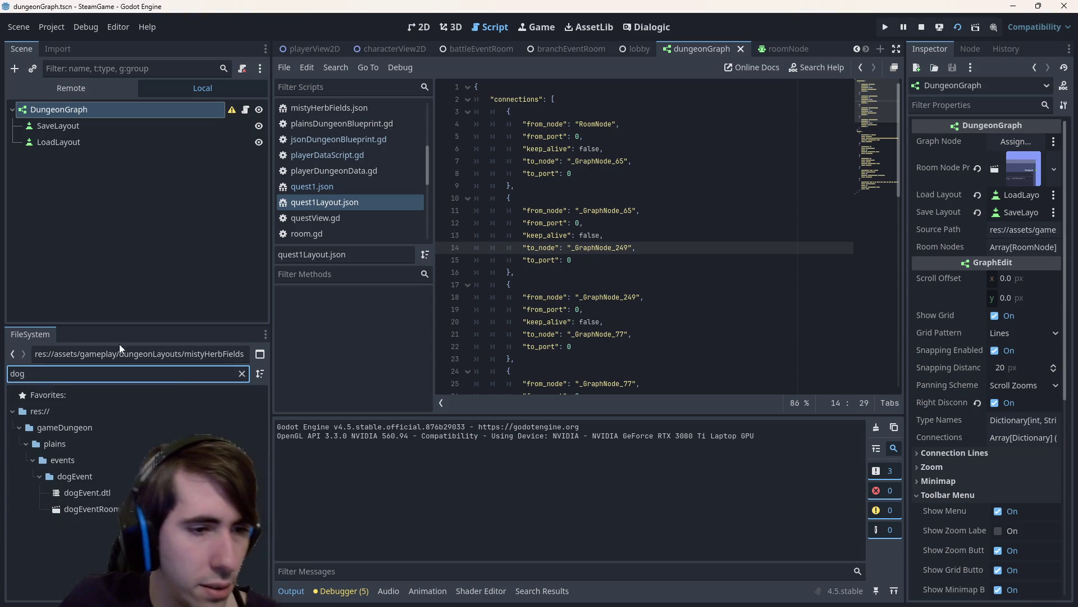
right_click(112, 508)
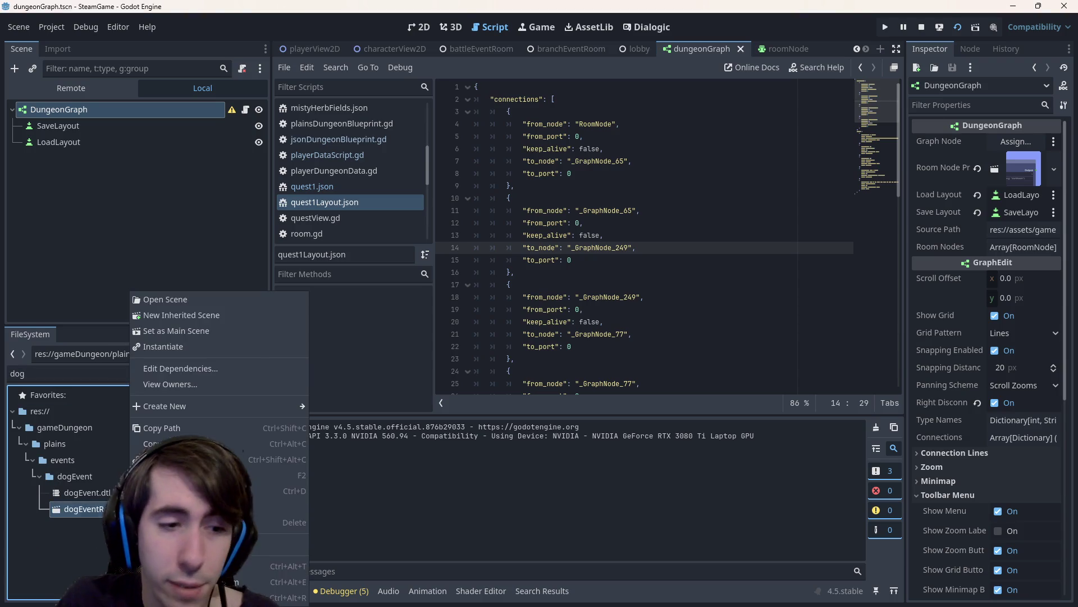
click(208, 426)
Paste the dogEventRoom.tscn path into the second node's Scene Path in the game.
key(F6)
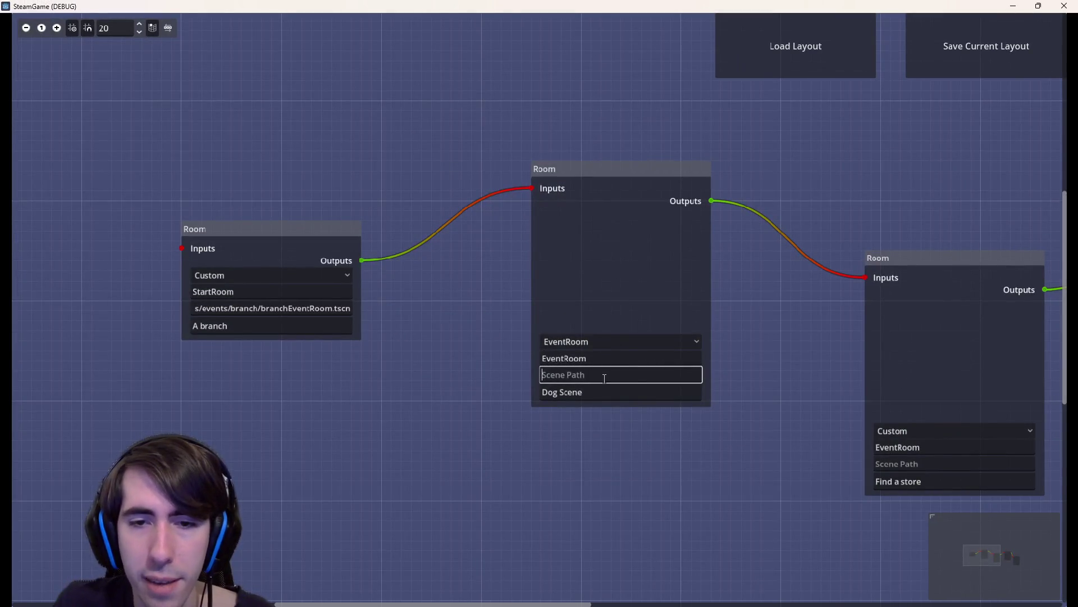
key(ctrl+v)
mouse_move(603, 375)
mouse_down()
mouse_move(567, 375)
mouse_move(769, 377)
mouse_up()
mouse_move(753, 455)
mouse_down()
mouse_move(623, 481)
mouse_move(407, 442)
mouse_up()
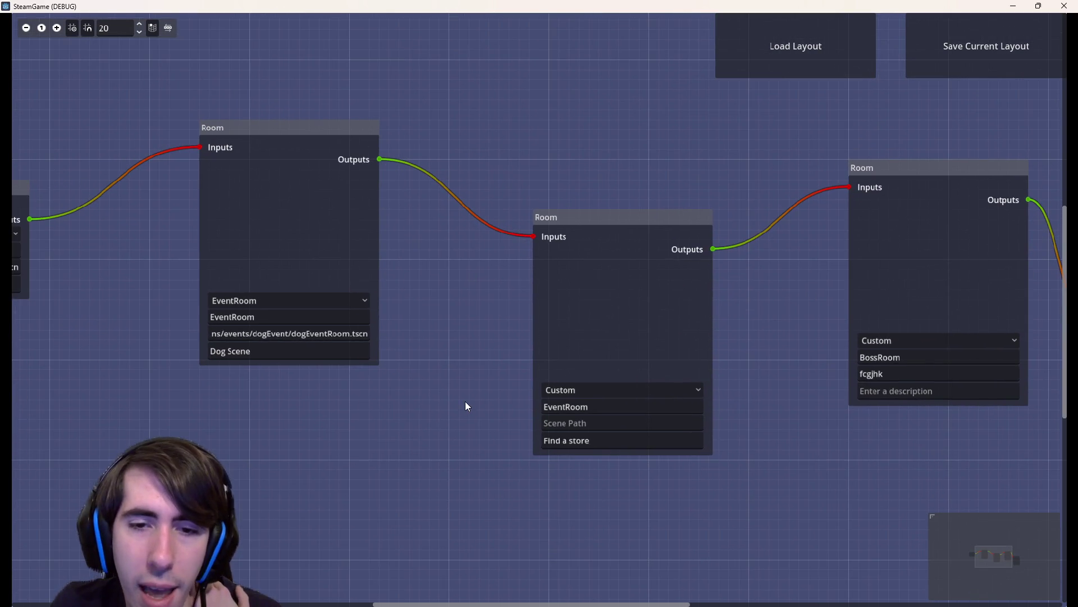
key(alt+Tab)
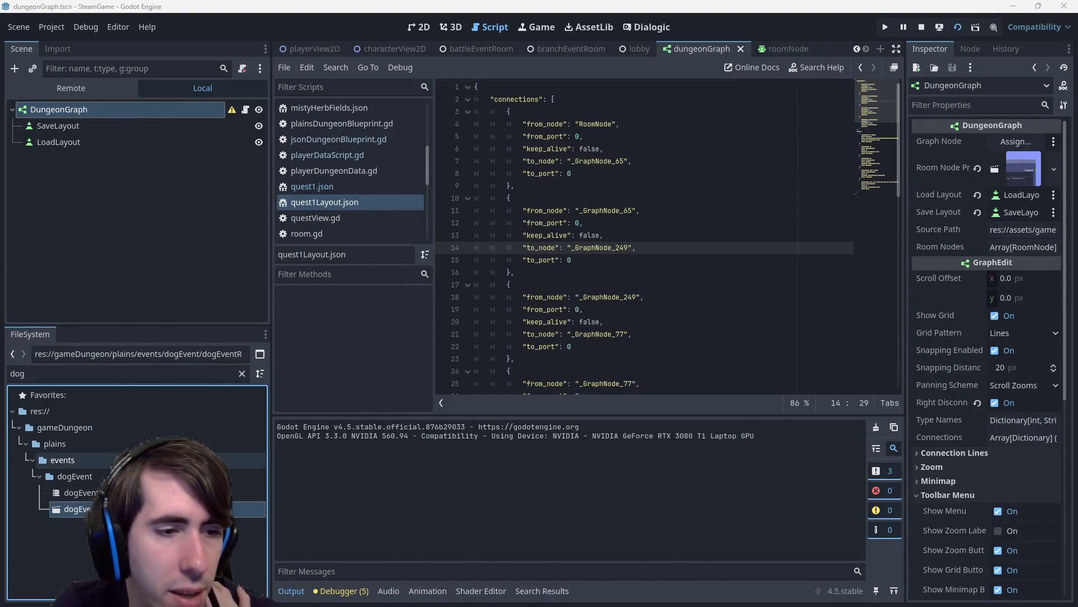
Inspect the DogEventRoom root's dialogue settings in the scene tree and Inspector.
click(97, 114)
click(102, 119)
click(103, 114)
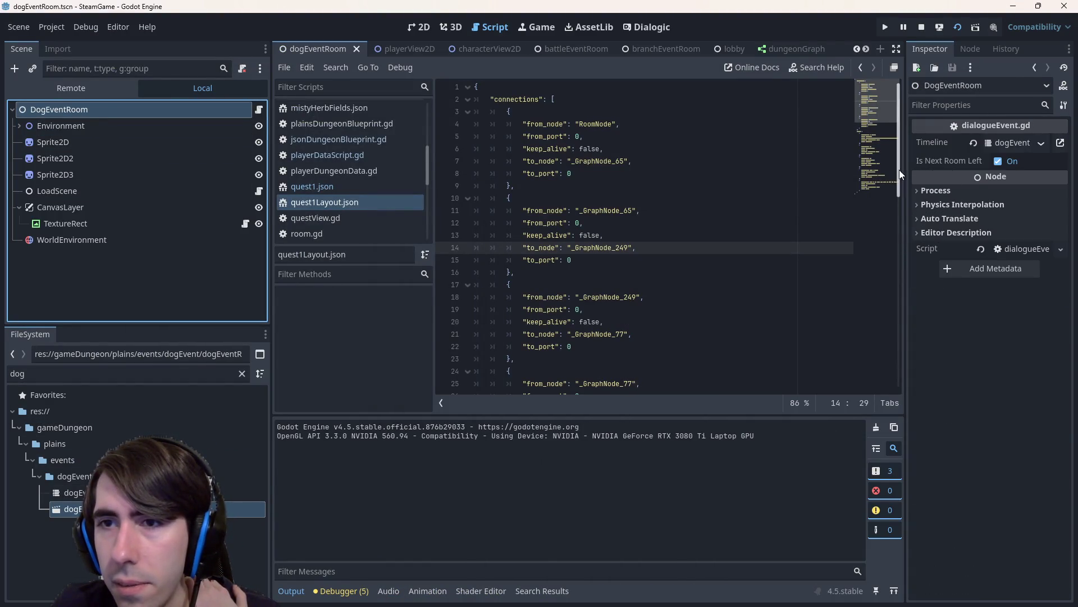
drag(904, 170, 778, 178)
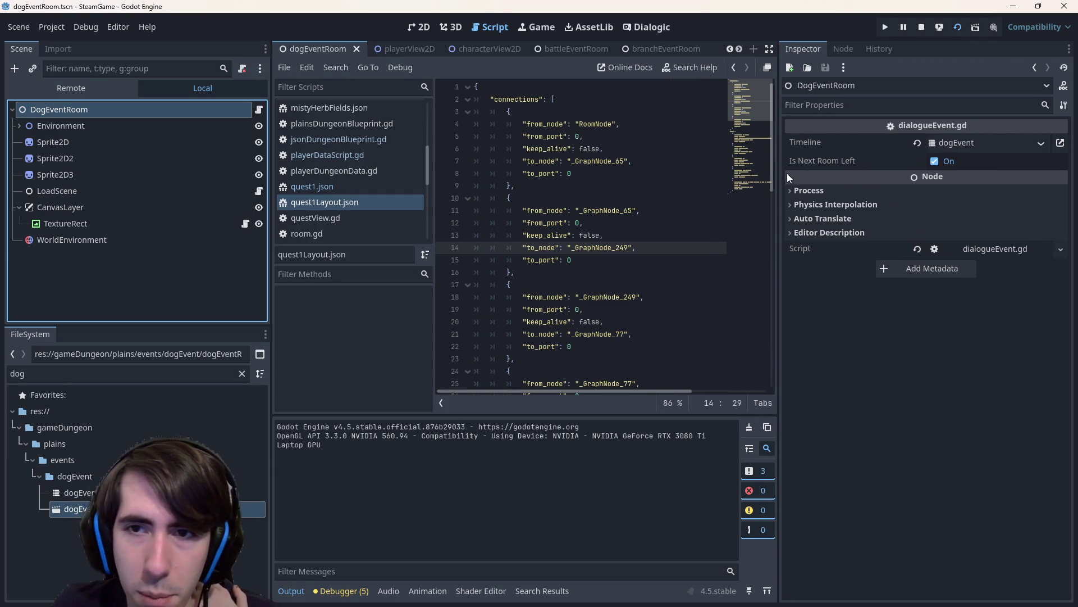
drag(779, 173, 902, 173)
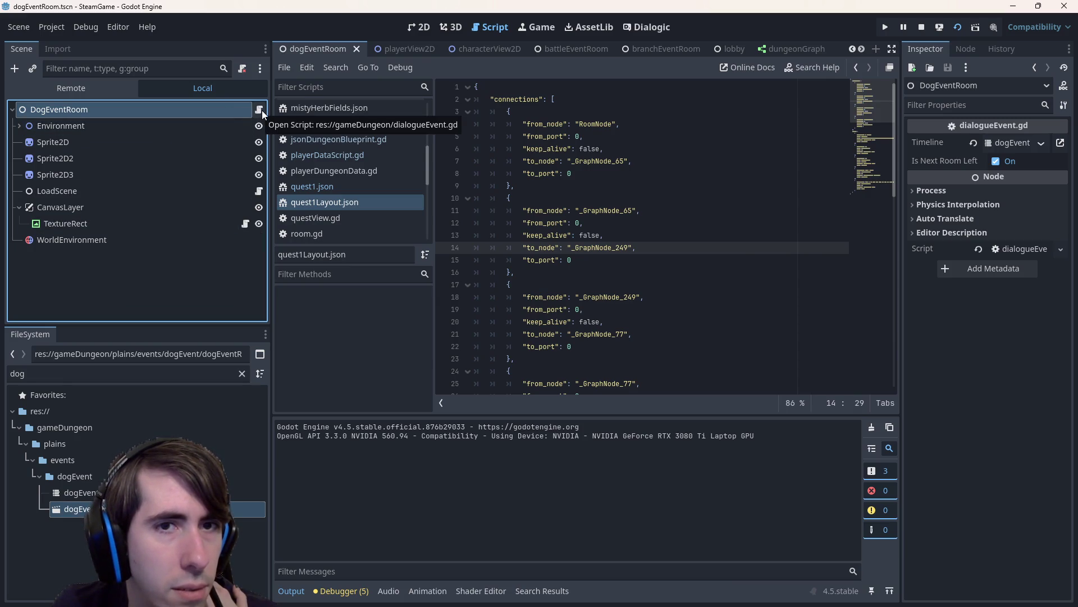
Open LoadScene's loadScene.gd and check its New Scene value, res://scenes/lobby.tscn.
click(259, 192)
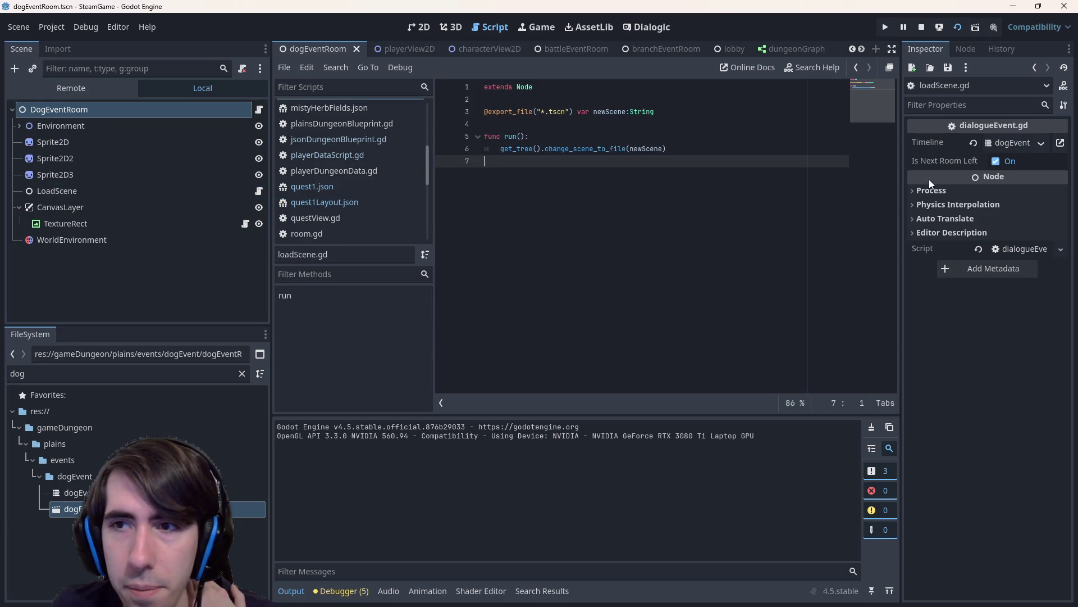
mouse_move(901, 180)
mouse_down()
mouse_move(796, 192)
mouse_move(869, 189)
mouse_up()
double_click(601, 149)
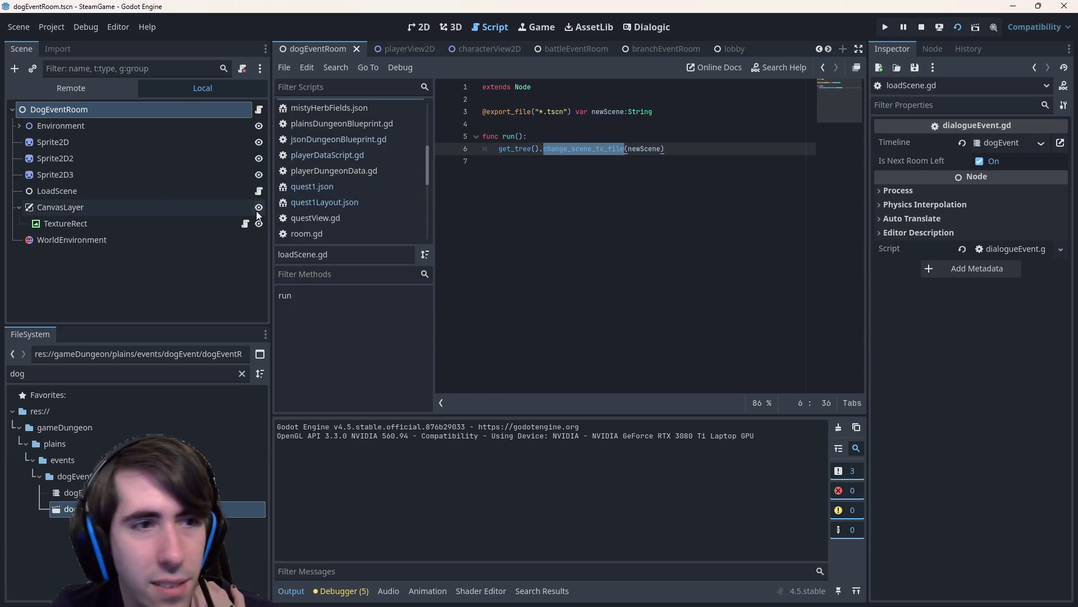
click(144, 191)
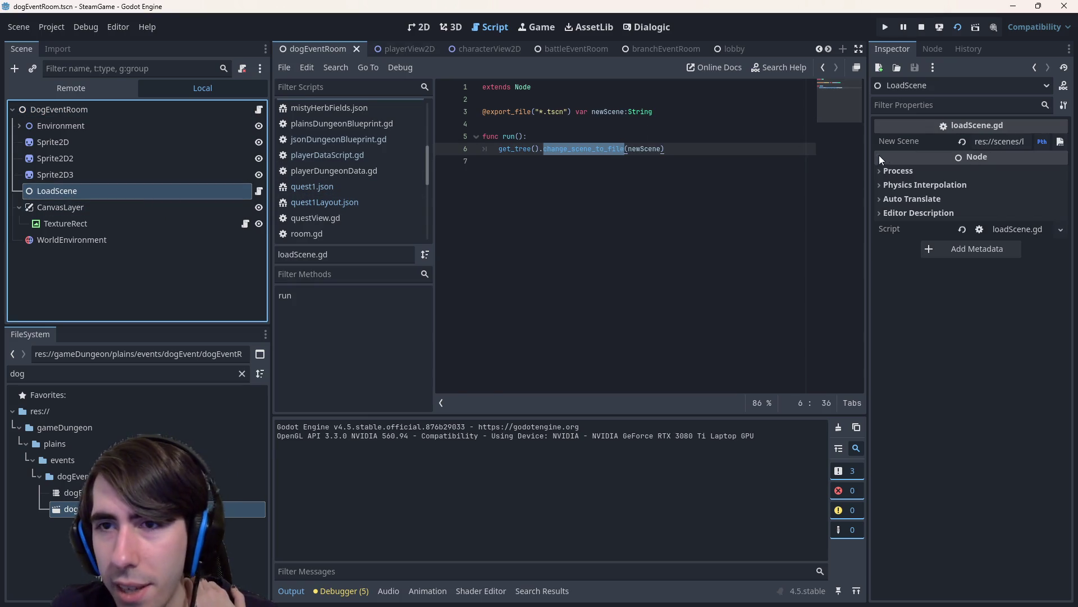
drag(868, 156, 603, 156)
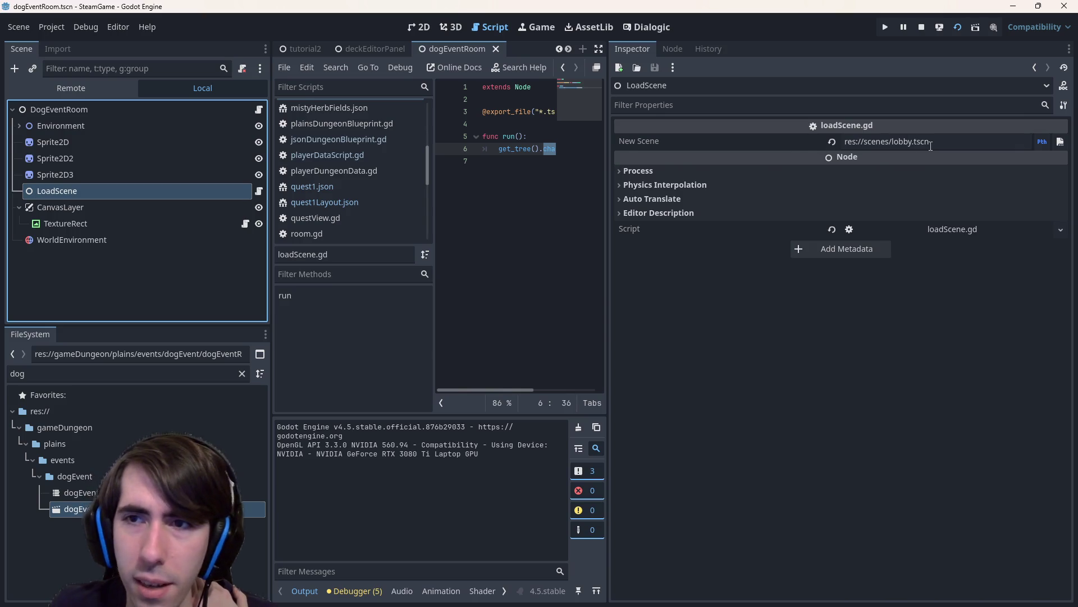
mouse_move(607, 168)
mouse_down()
mouse_move(801, 192)
mouse_move(783, 191)
mouse_up()
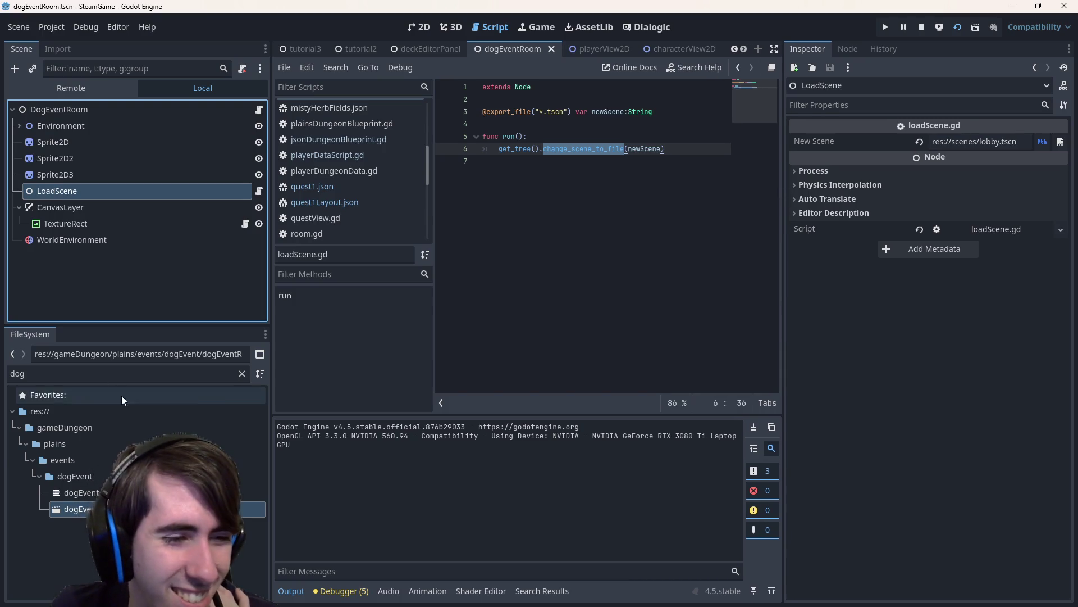
Clear the FileSystem filter and select battleEventRoom.tscn.
click(242, 374)
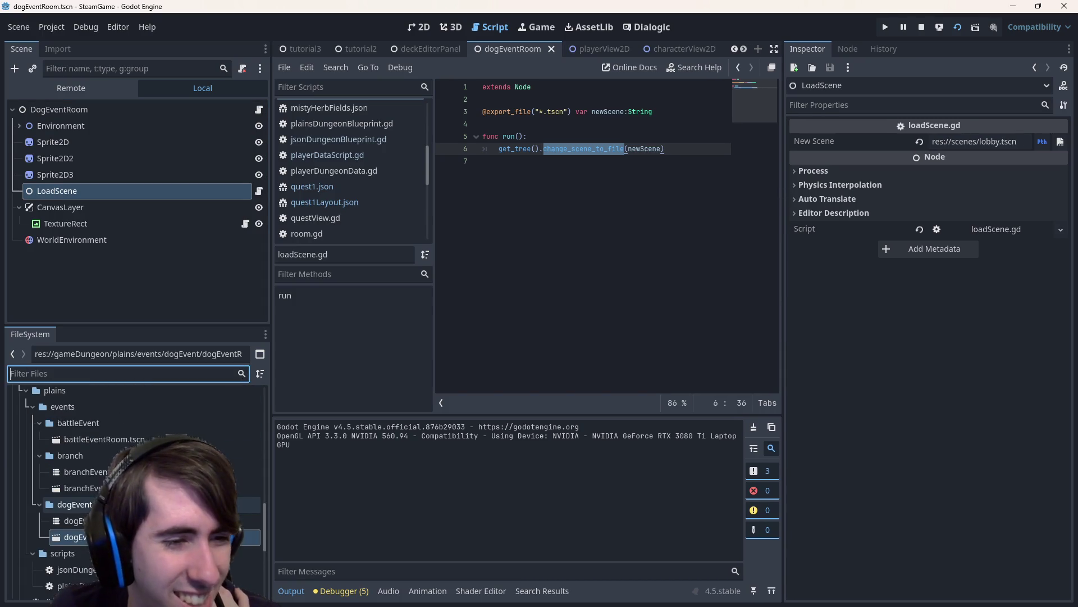
scroll(132, 435, up, 3)
click(132, 436)
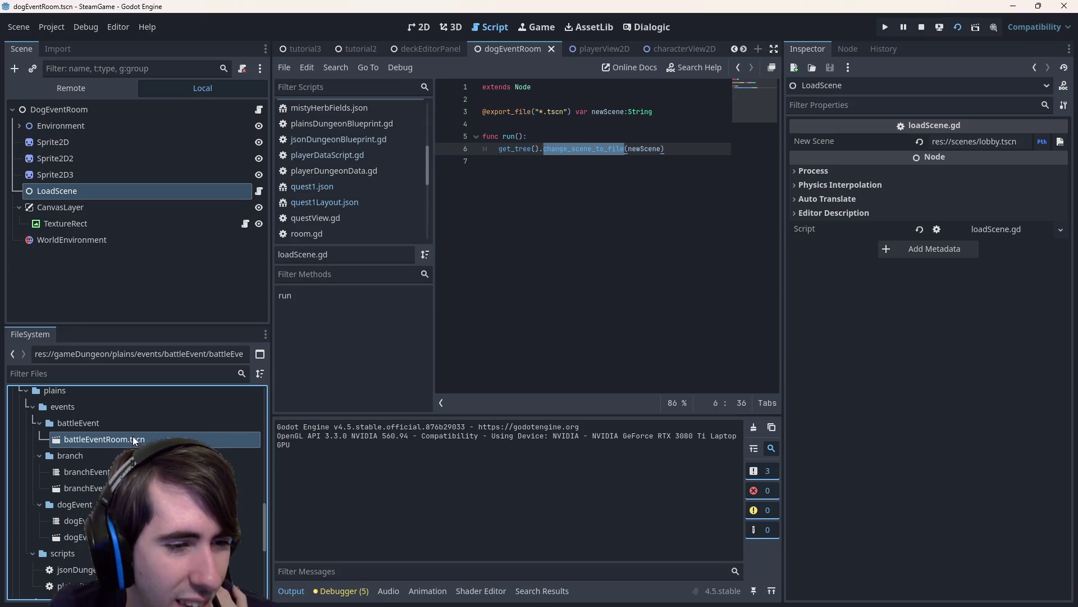
Make the middle room a BattleRoom and clear its 'Find a store' description.
click(84, 537)
scroll(84, 523, down, 2)
scroll(135, 489, down, 1)
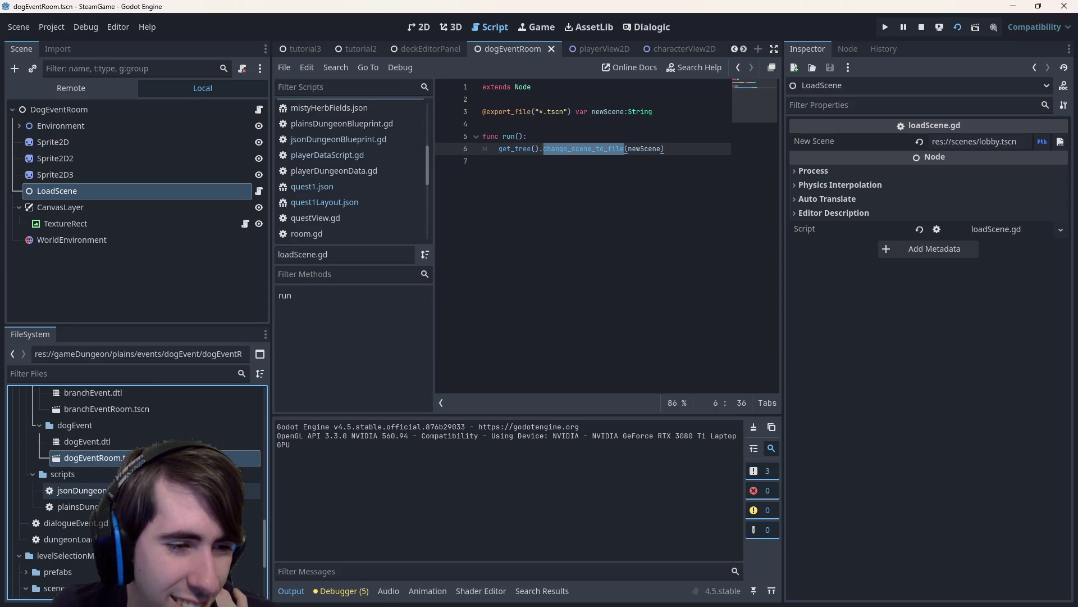
scroll(135, 489, up, 3)
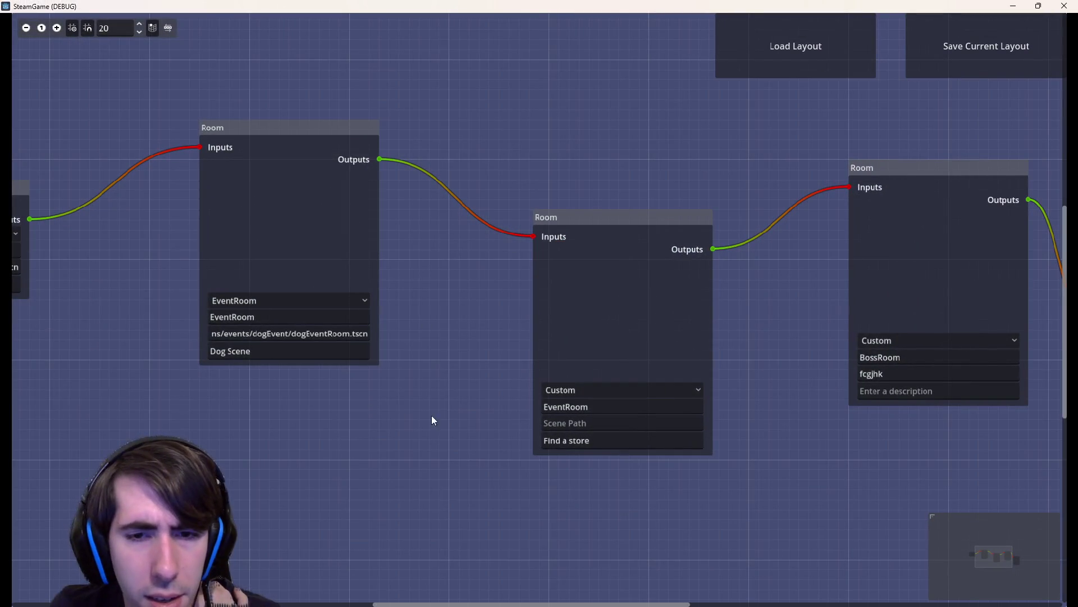
scroll(430, 416, left, 5)
scroll(450, 365, right, 2)
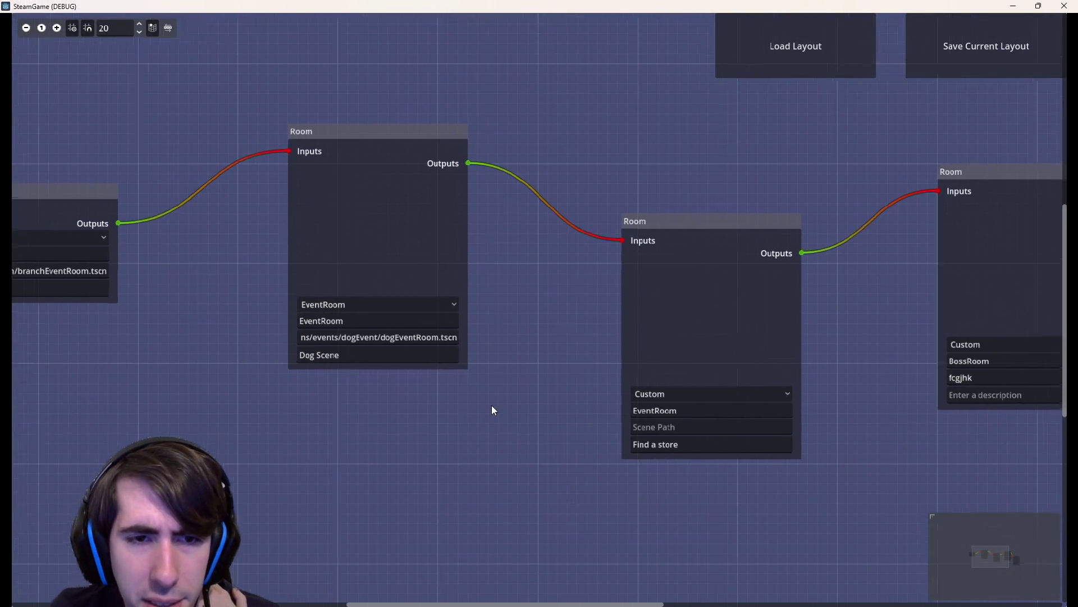
click(653, 400)
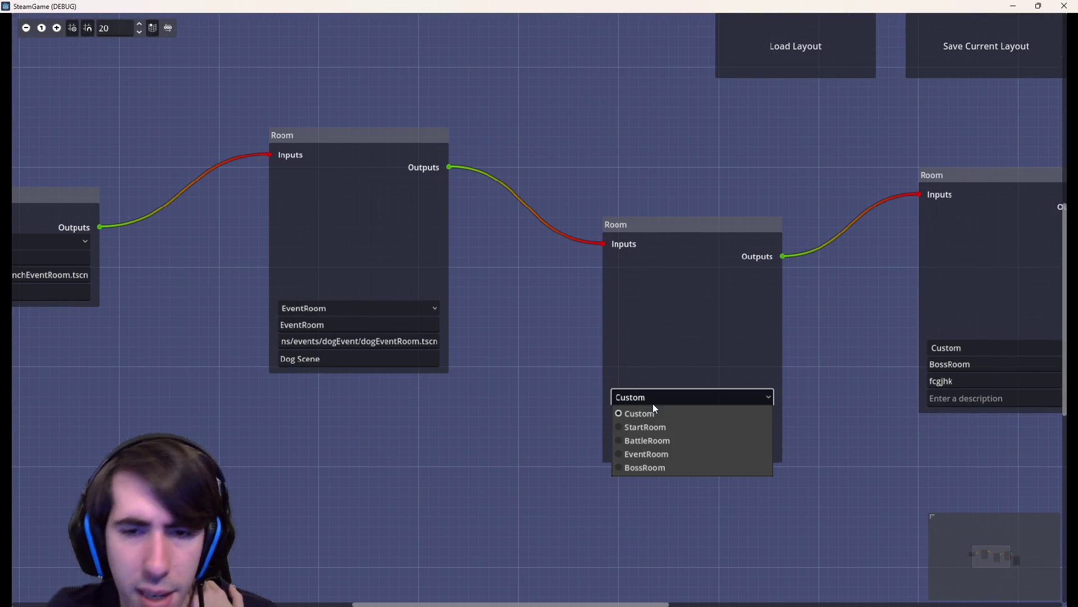
click(662, 439)
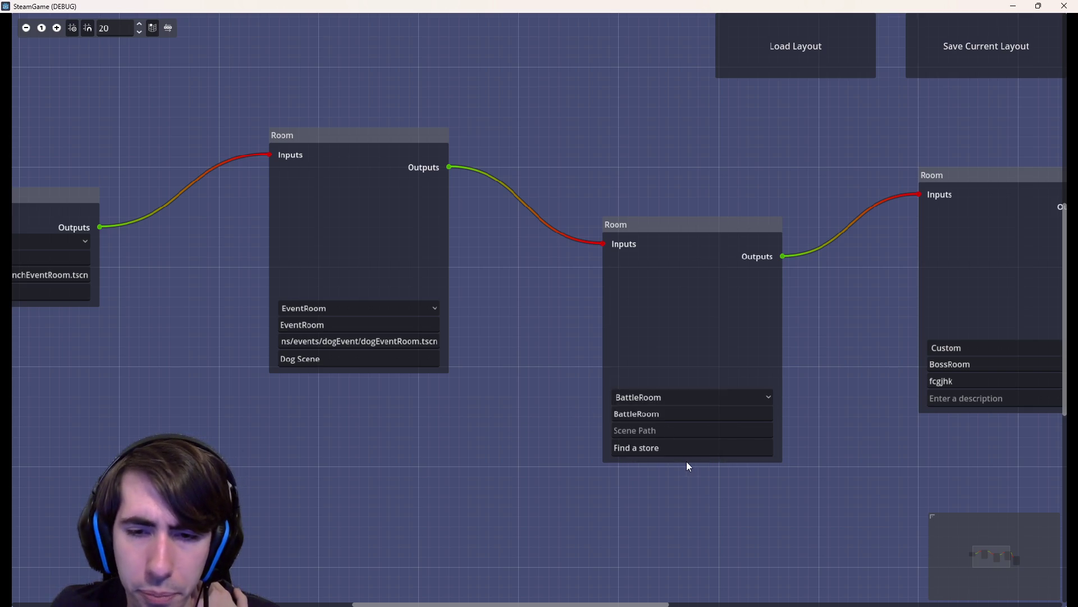
drag(682, 447, 545, 451)
key(BackSpace)
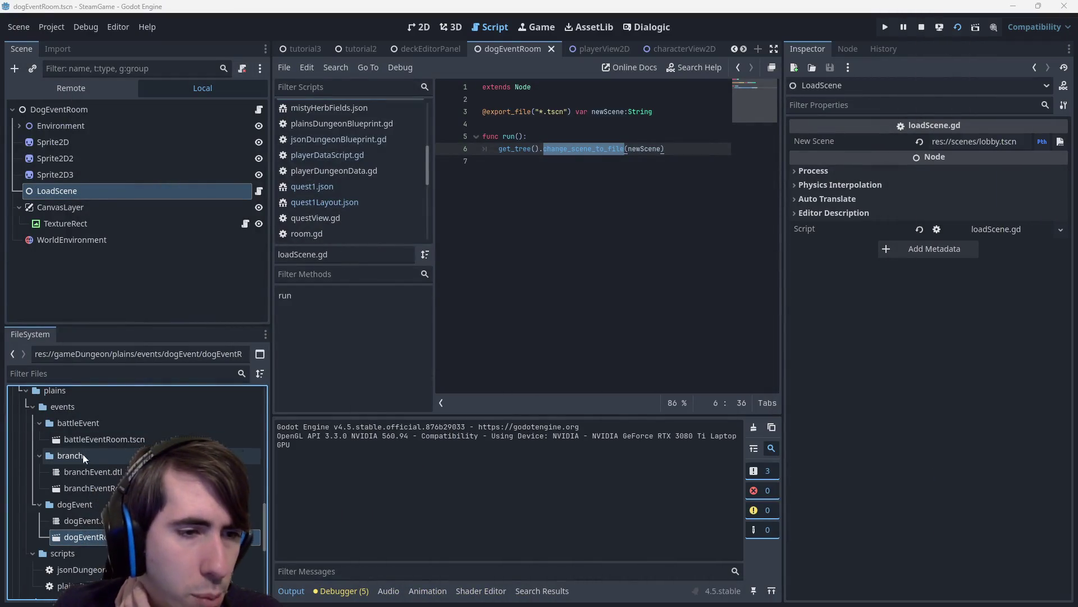
Copy battleEventRoom.tscn's path and paste it into the BattleRoom's Scene Path.
right_click(122, 438)
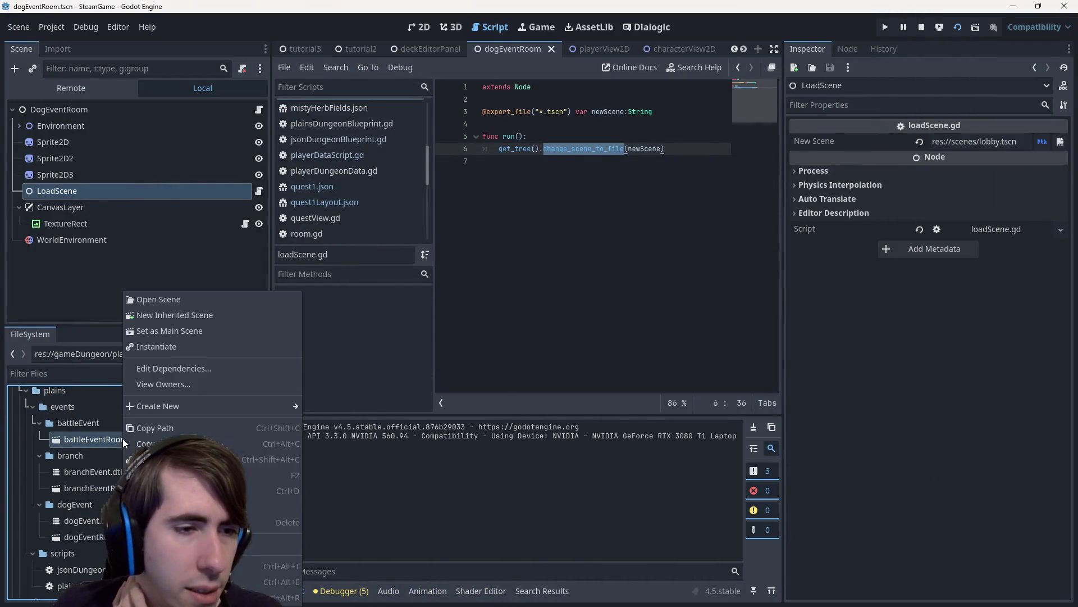
click(200, 429)
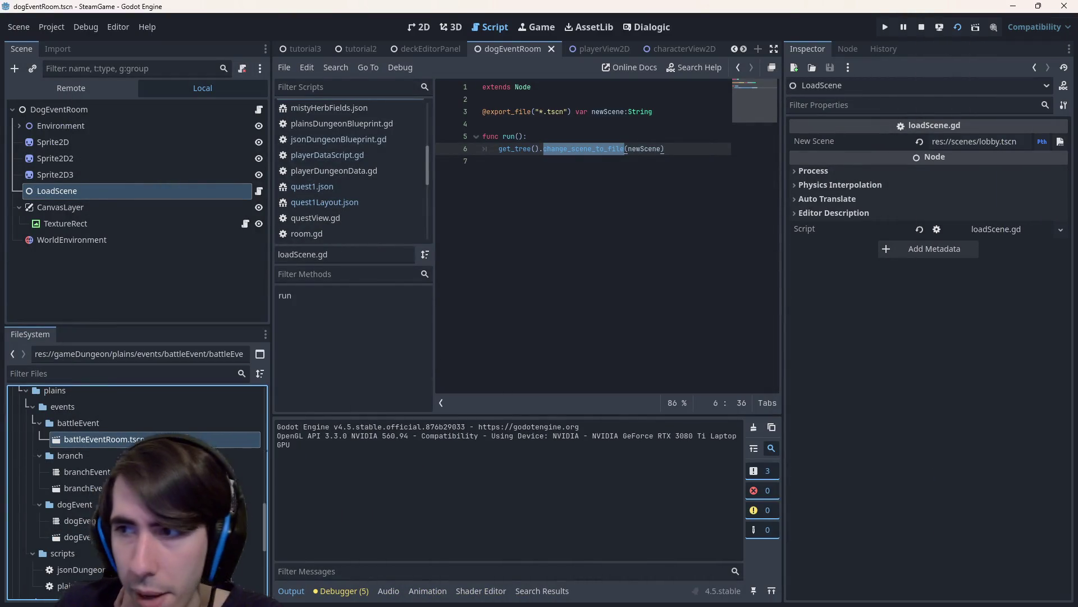
key(alt+Tab)
click(647, 427)
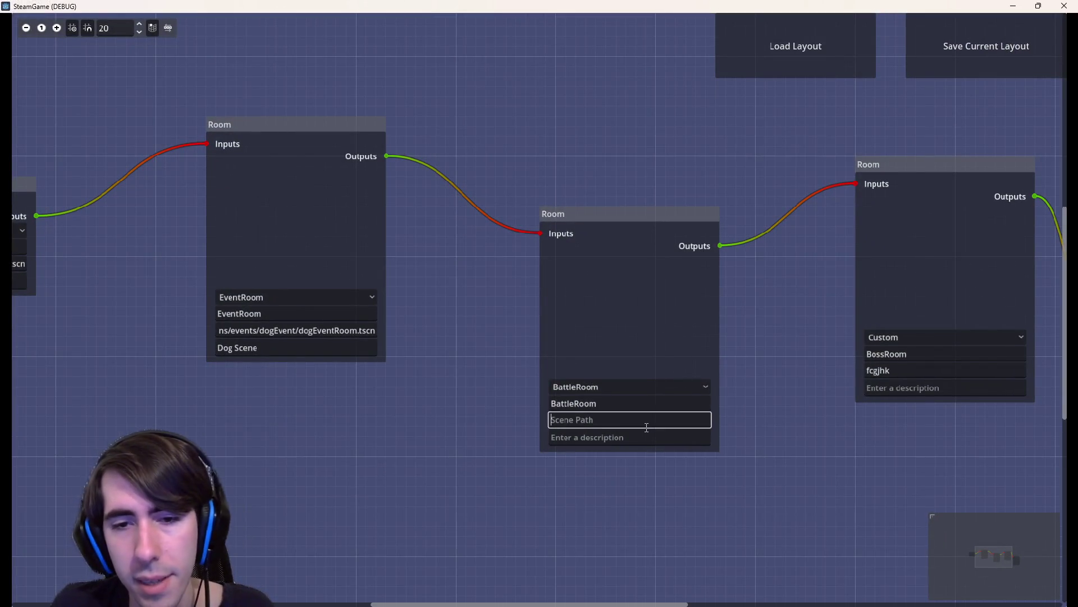
key(ctrl+v)
mouse_move(753, 513)
mouse_down()
mouse_move(464, 143)
mouse_move(765, 590)
mouse_move(754, 552)
mouse_up()
Delete the two rooms following the BattleRoom, then return to the editor.
scroll(645, 508, right, 5)
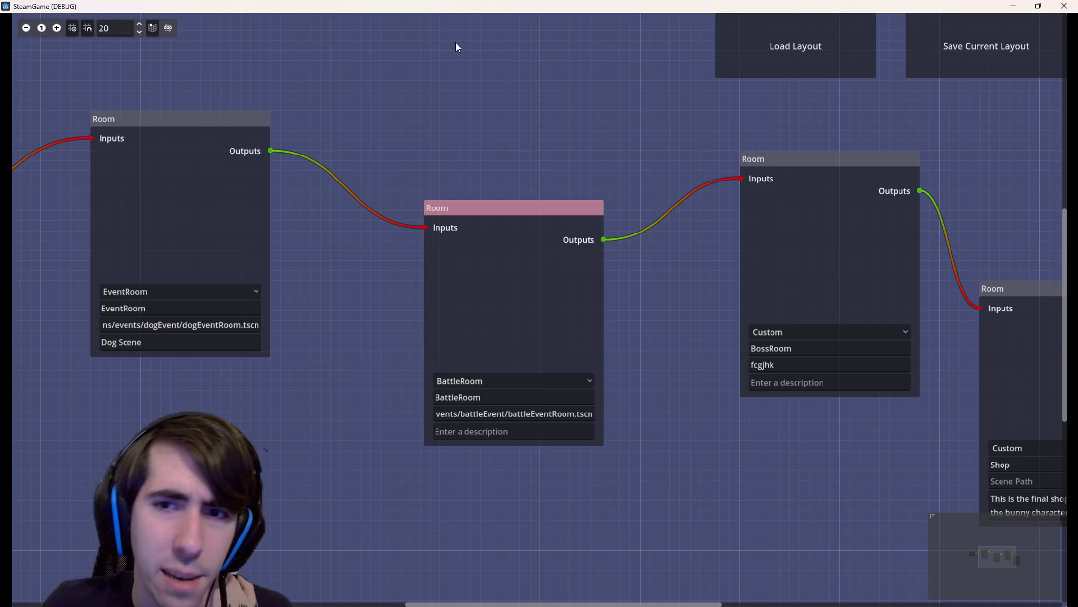
scroll(637, 153, right, 5)
mouse_move(547, 106)
mouse_down()
mouse_move(625, 163)
mouse_move(895, 417)
mouse_up()
key(Delete)
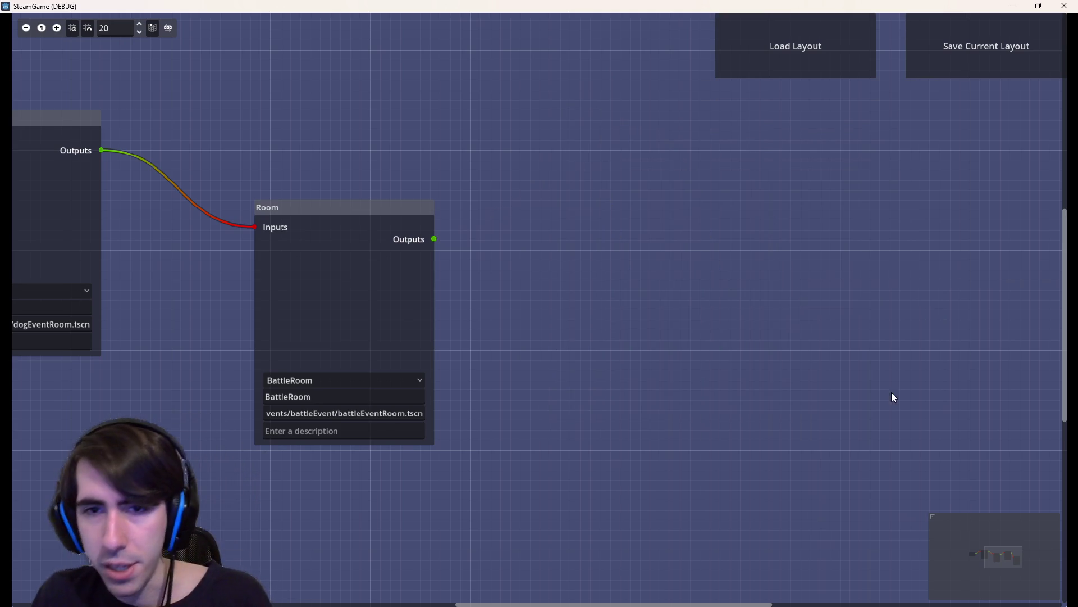
drag(595, 5, 781, 364)
click(390, 379)
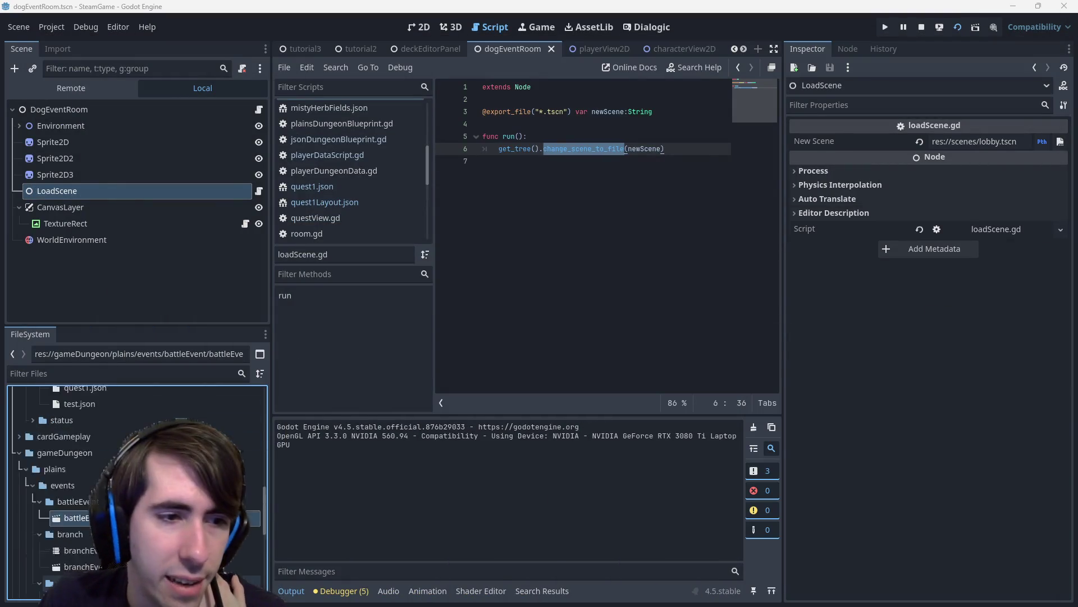
Open quest1Layout.json in the editor and read through its room data.
scroll(168, 519, up, 10)
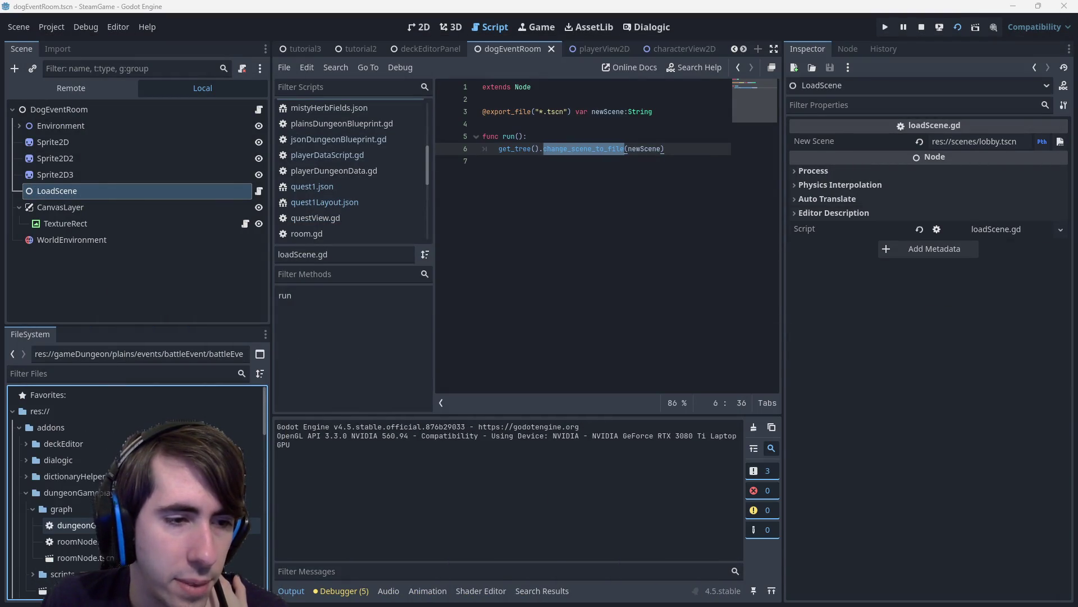
scroll(135, 489, down, 3)
scroll(119, 446, down, 4)
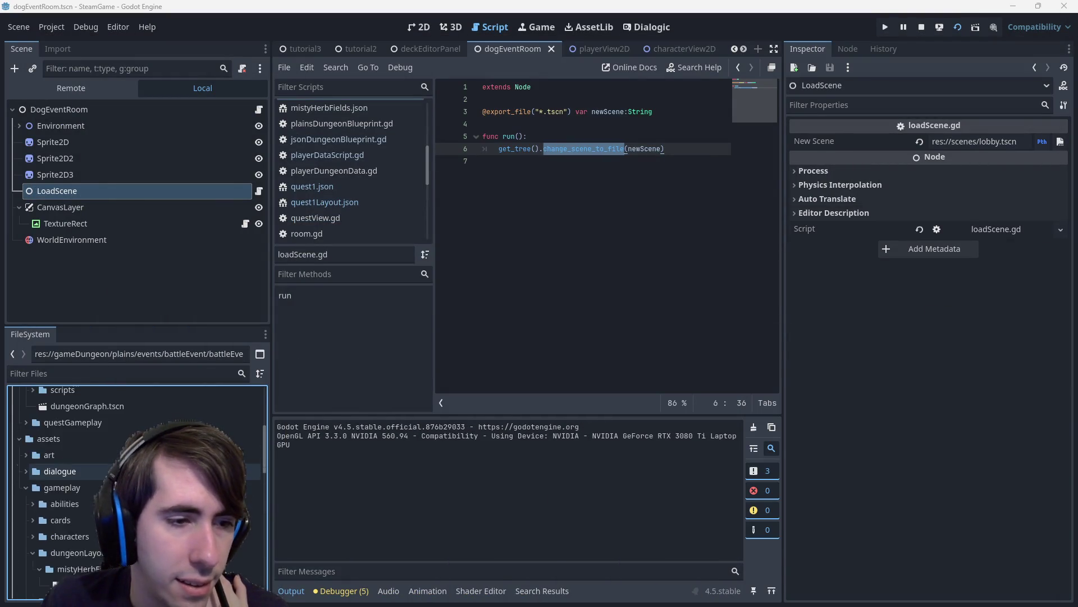
double_click(75, 532)
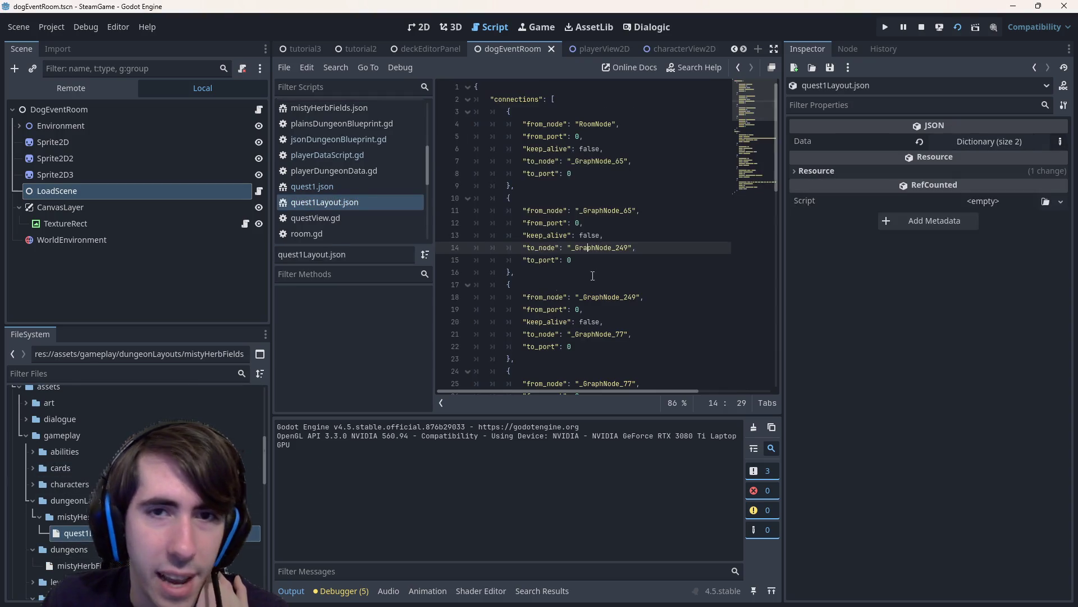
mouse_move(494, 99)
mouse_down()
mouse_move(640, 359)
mouse_move(645, 393)
mouse_up()
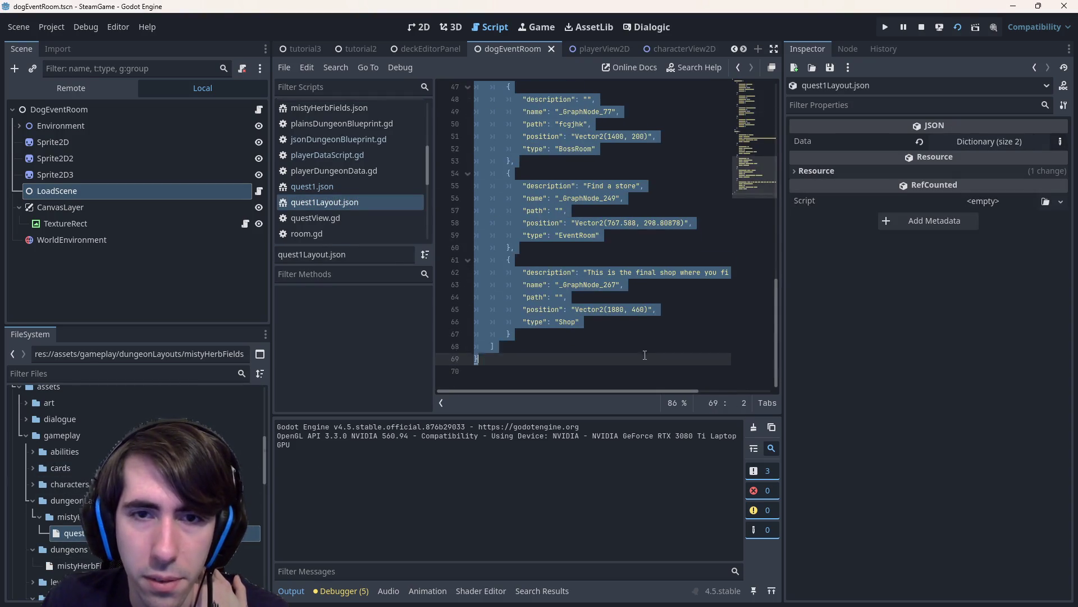
scroll(638, 380, up, 7)
scroll(637, 379, up, 4)
click(666, 371)
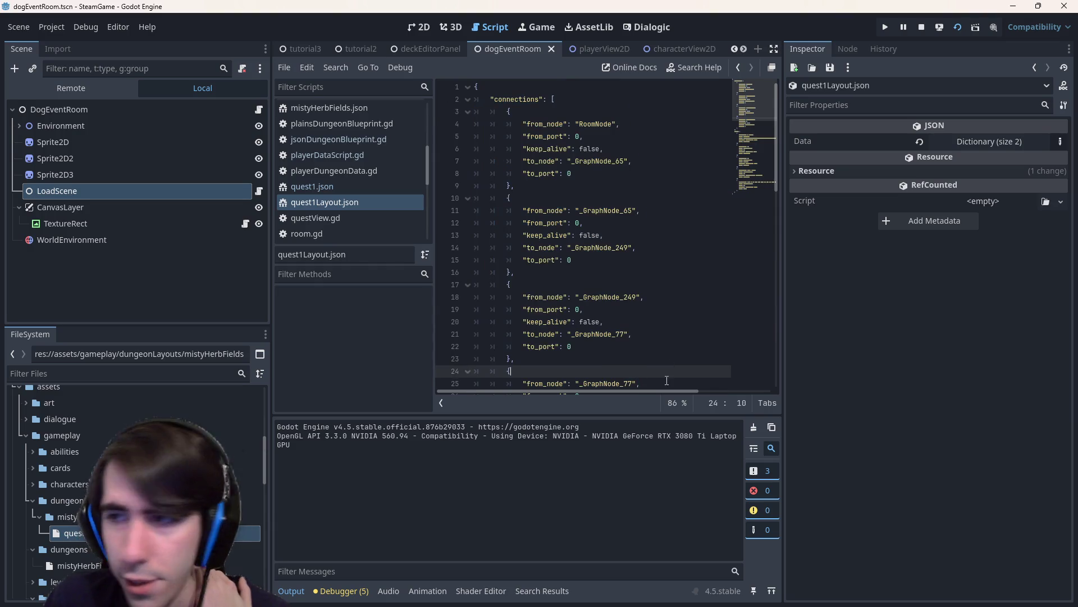
Back in the game, pan the graph across StartRoom, the dog event room and BattleRoom.
key(alt+Tab)
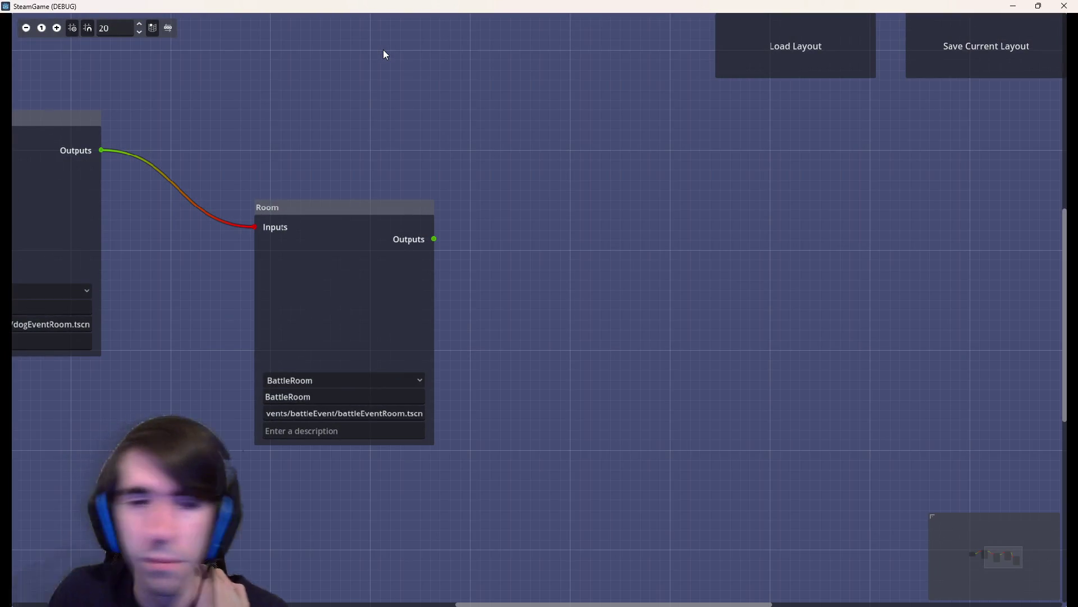
drag(319, 129, 628, 161)
scroll(628, 161, down, 3)
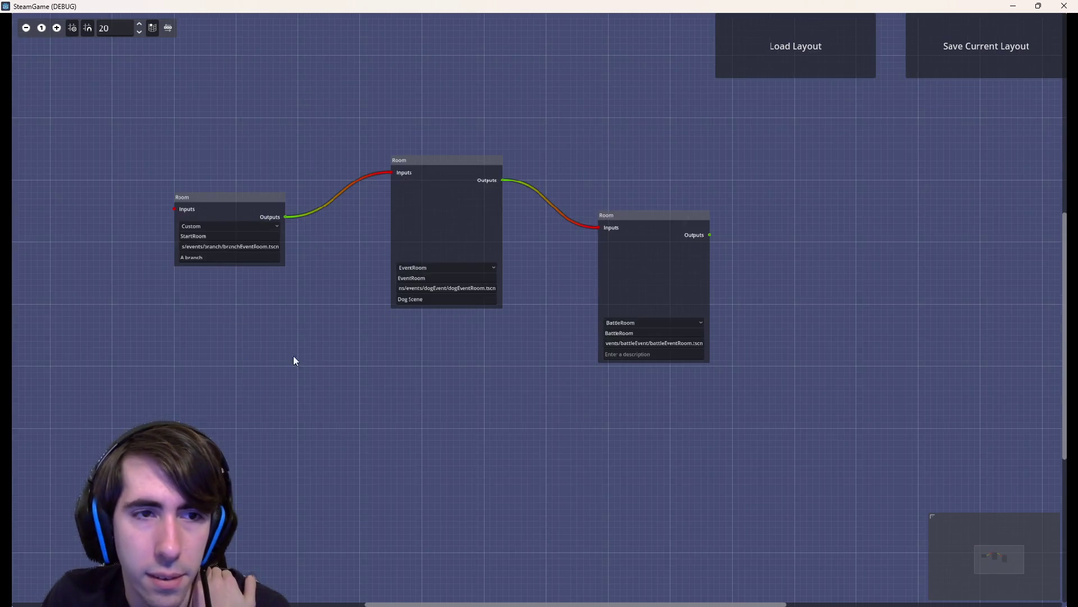
drag(280, 357, 364, 272)
scroll(364, 272, up, 3)
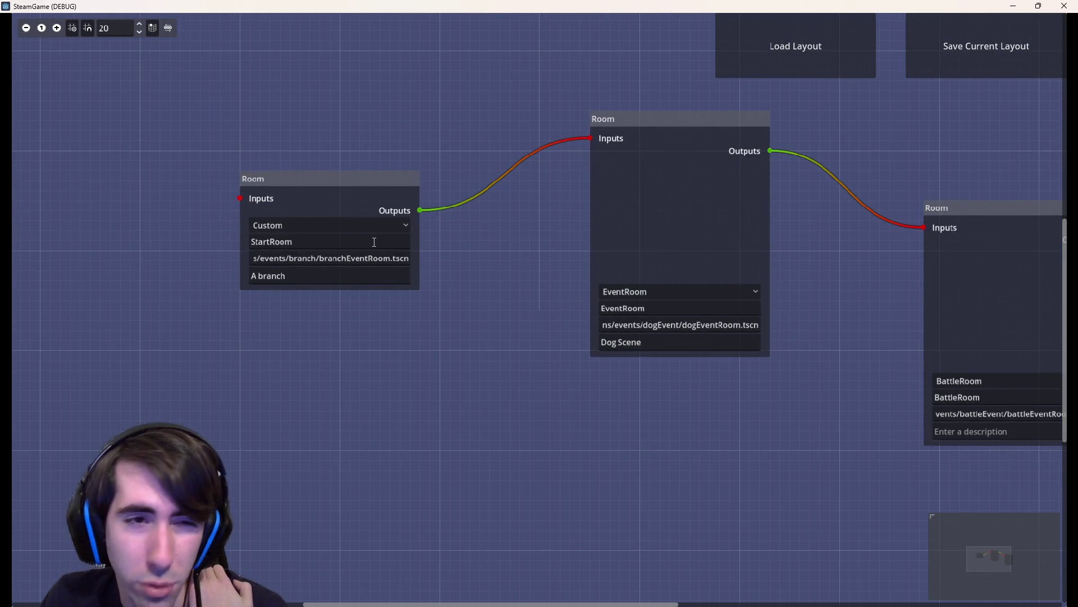
scroll(507, 344, right, 6)
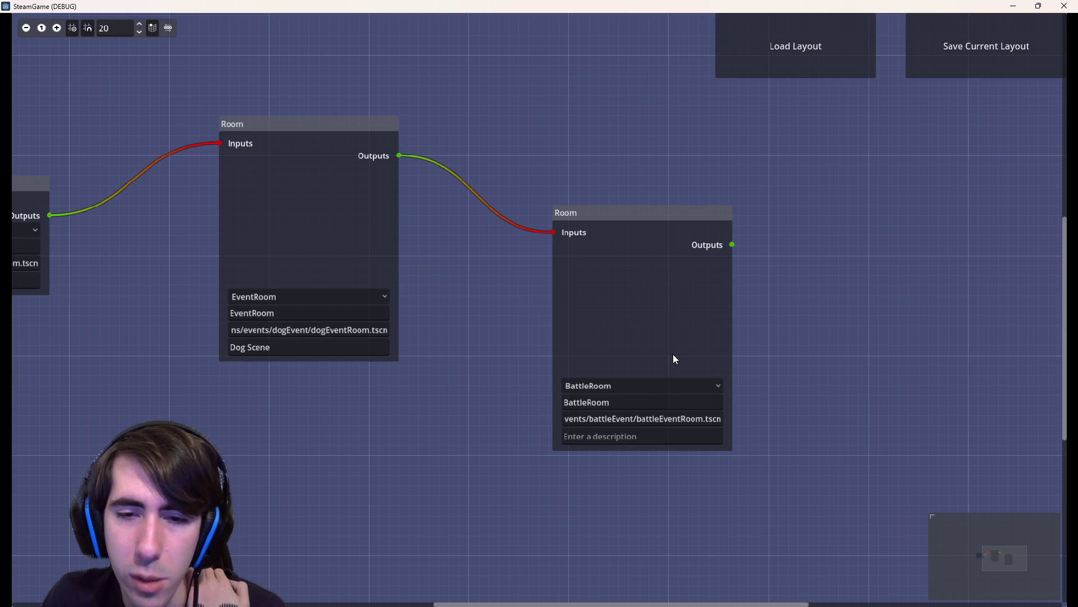
drag(485, 475, 557, 486)
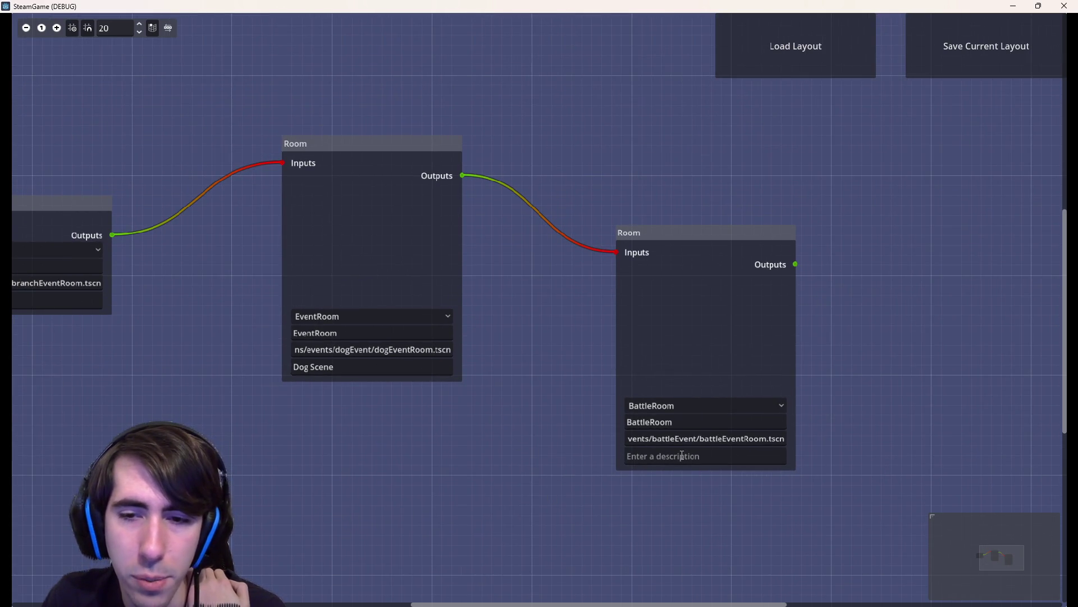
mouse_move(561, 187)
mouse_down()
mouse_move(679, 238)
mouse_move(604, 176)
mouse_up()
scroll(730, 213, down, 1)
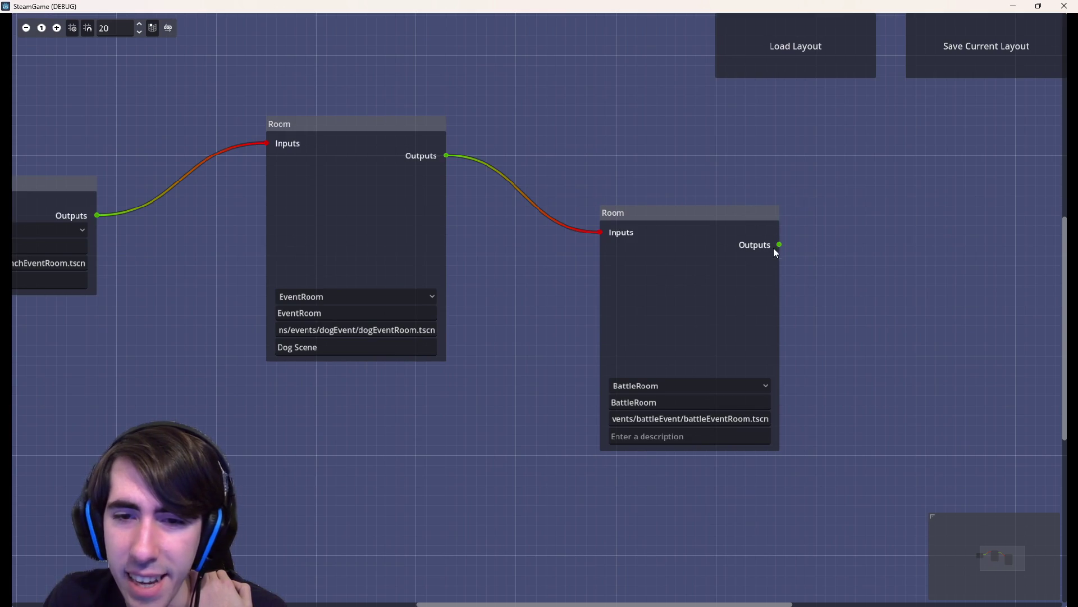
click(663, 387)
Keep the BattleRoom type and save the layout as testLayout.json.
click(655, 212)
drag(525, 166, 671, 199)
click(942, 71)
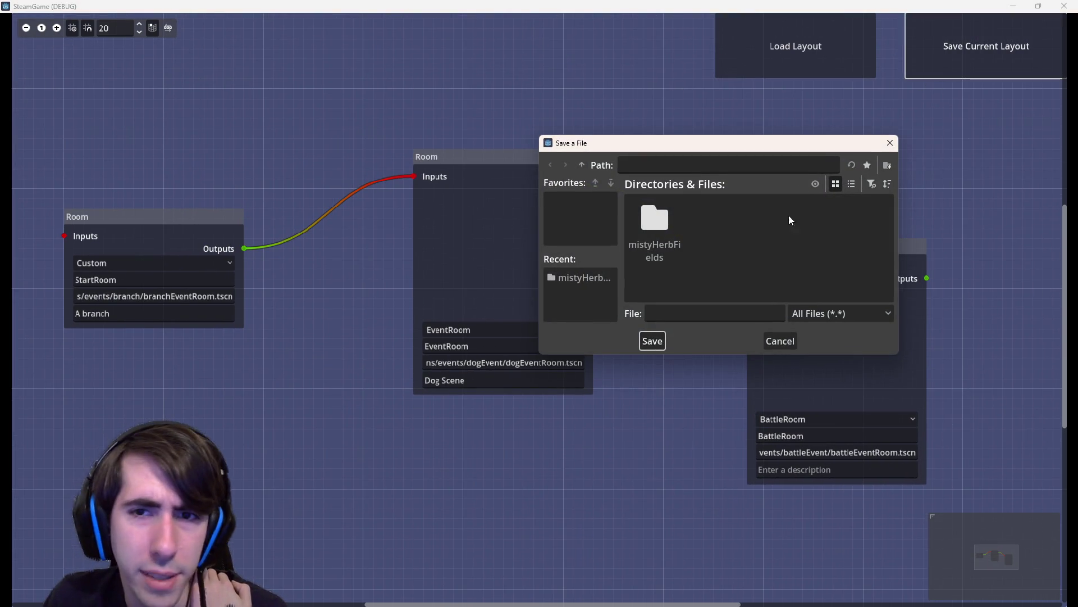
click(773, 248)
text(testLayout)
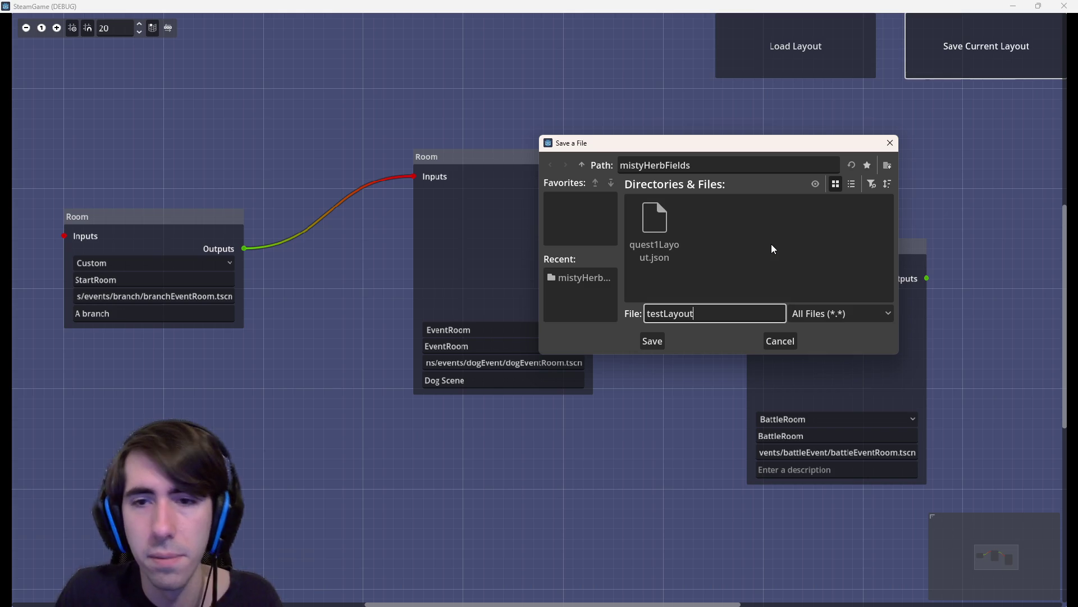
text(.json)
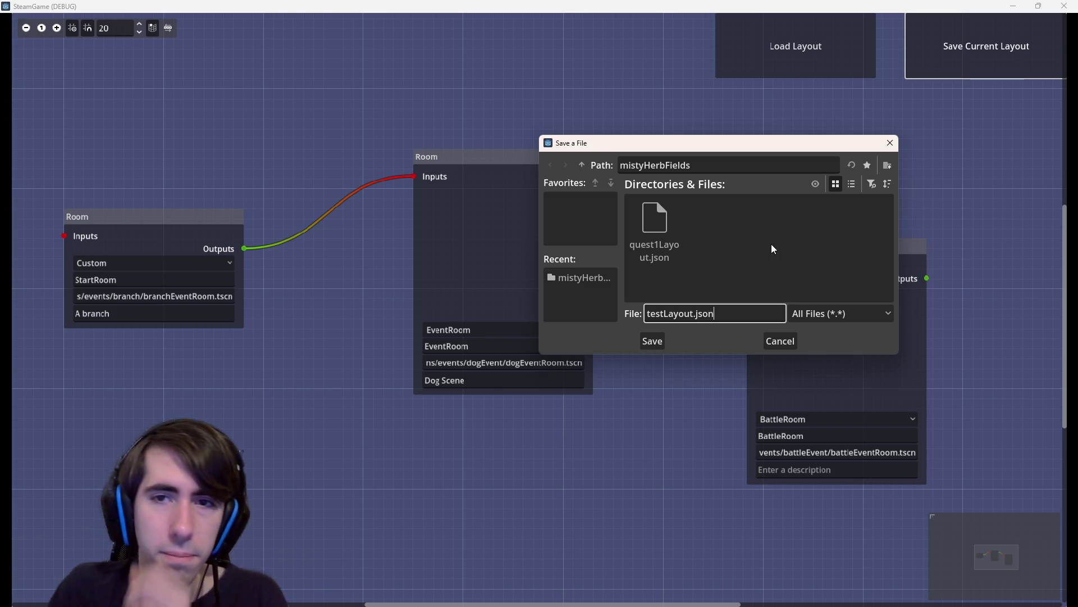
click(653, 340)
mouse_move(686, 5)
mouse_down()
mouse_move(837, 272)
mouse_move(961, 323)
mouse_move(1029, 1)
mouse_up()
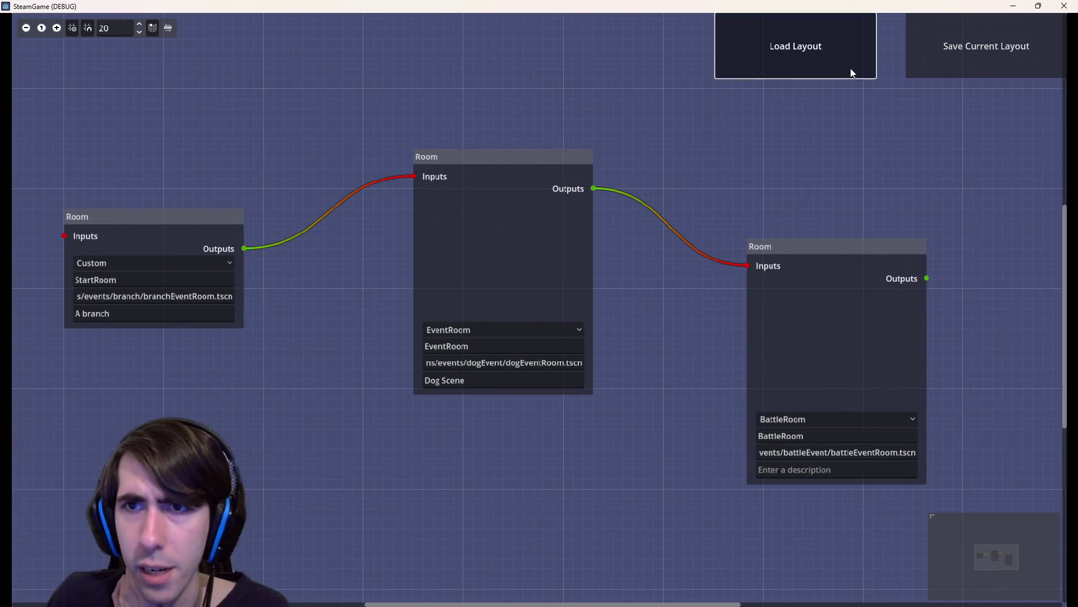
Load testLayout.json from mistyHerbFields to verify it, then delete its room nodes.
click(850, 71)
double_click(662, 228)
double_click(712, 234)
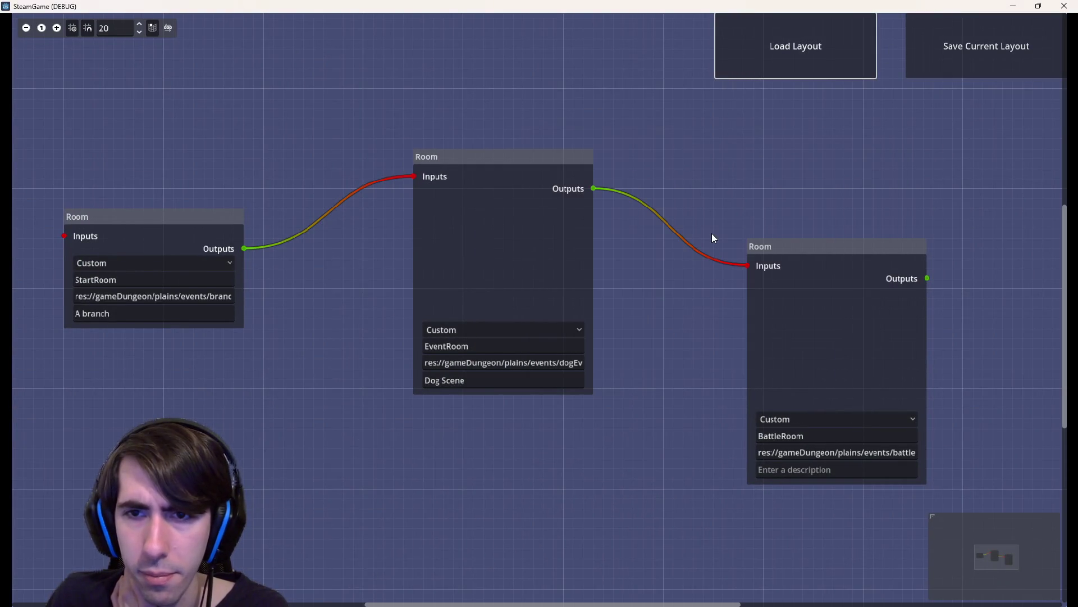
mouse_move(621, 294)
mouse_down()
mouse_move(894, 398)
mouse_move(441, 415)
mouse_up()
scroll(441, 414, down, 1)
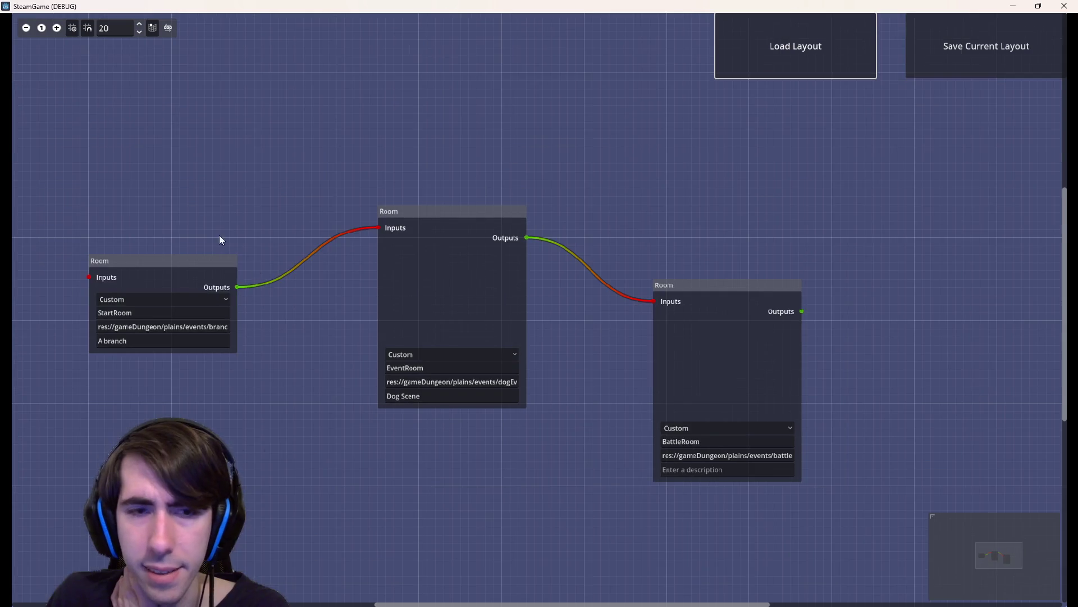
drag(115, 175, 742, 470)
key(Delete)
Load quest1Layout.json back into the graph and move the game window aside.
click(776, 46)
click(678, 246)
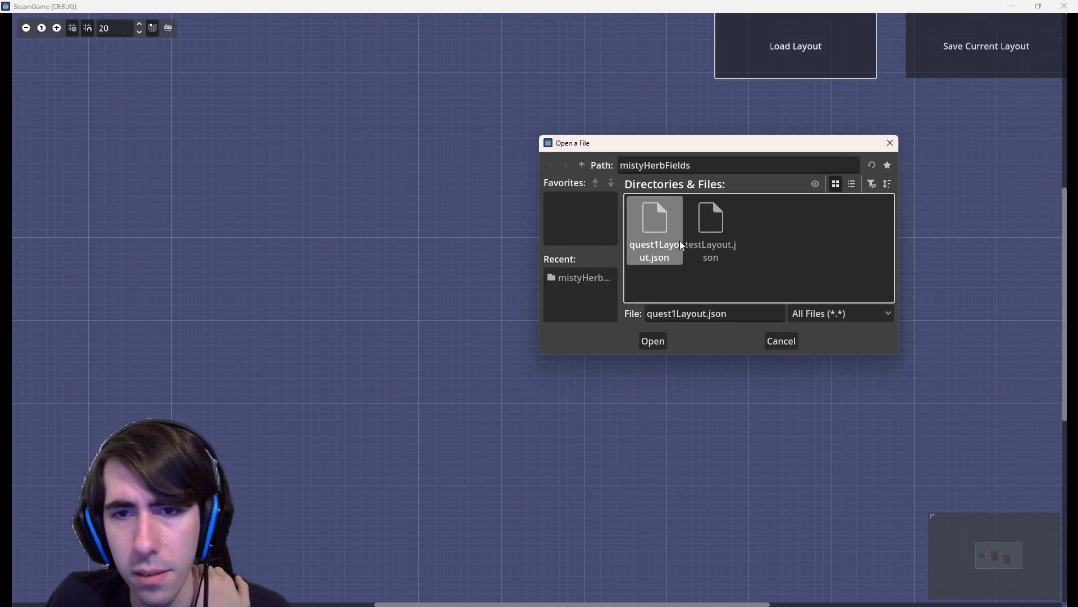
double_click(678, 245)
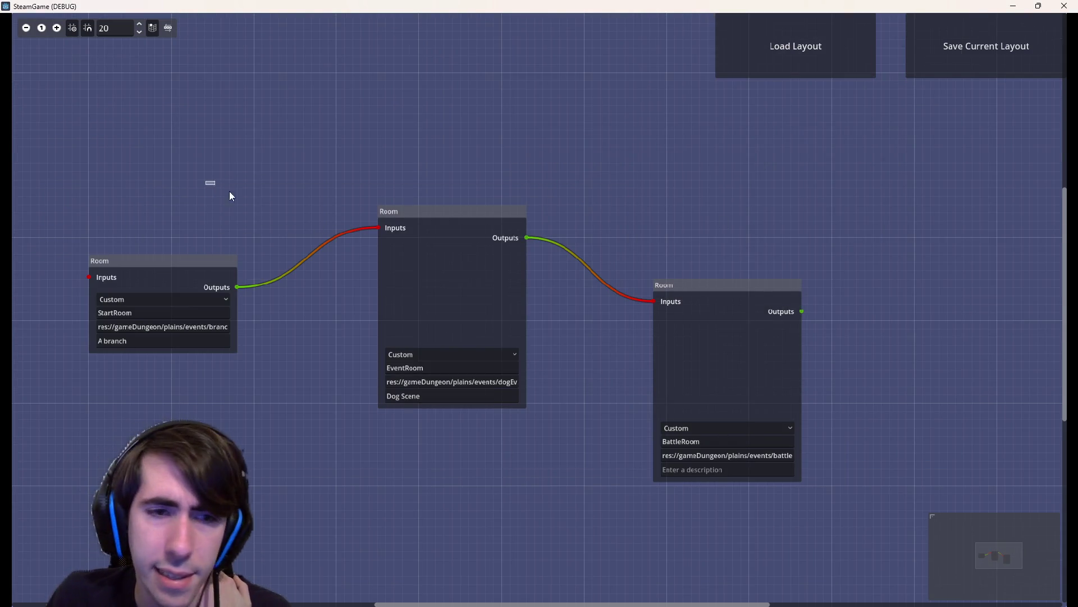
drag(215, 185, 744, 484)
click(520, 508)
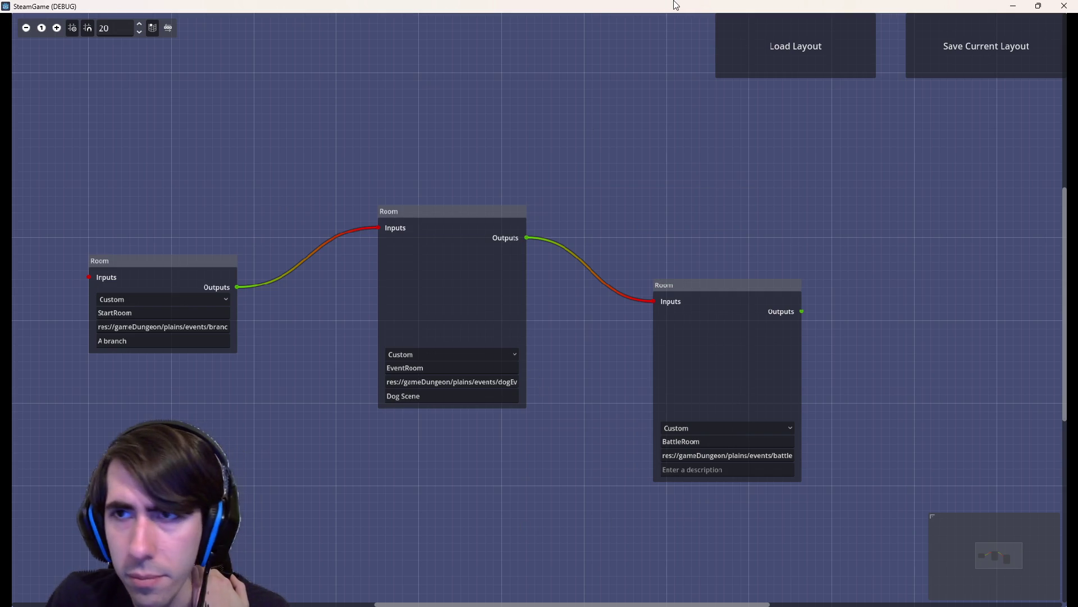
mouse_move(605, 6)
mouse_down()
mouse_move(733, 163)
mouse_move(971, 304)
mouse_move(1077, 450)
mouse_up()
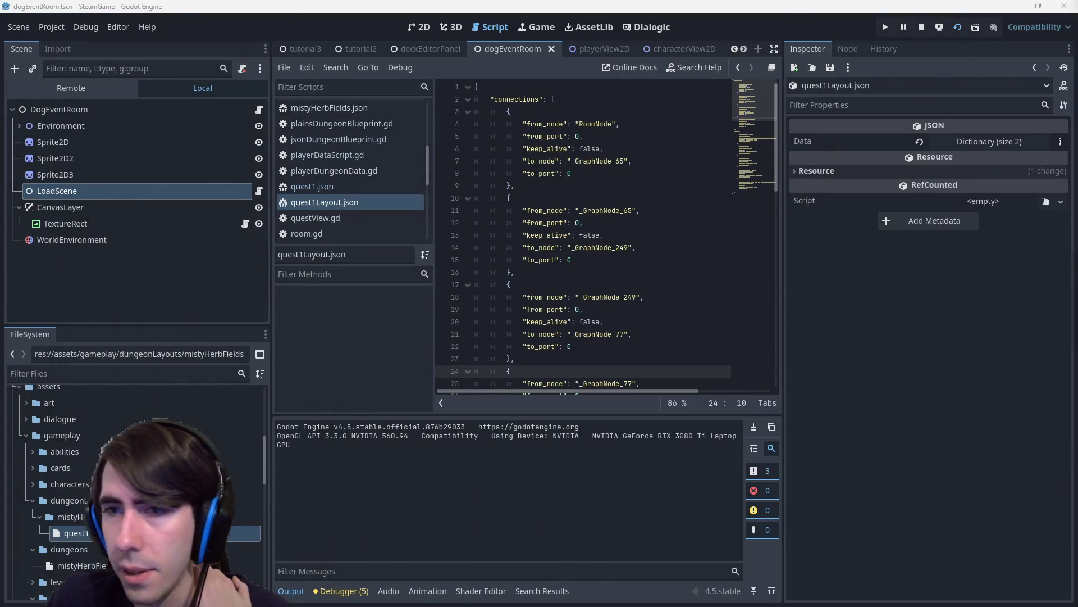
Open playerDataScript.gd and widen the code view around the test blueprint check.
click(641, 211)
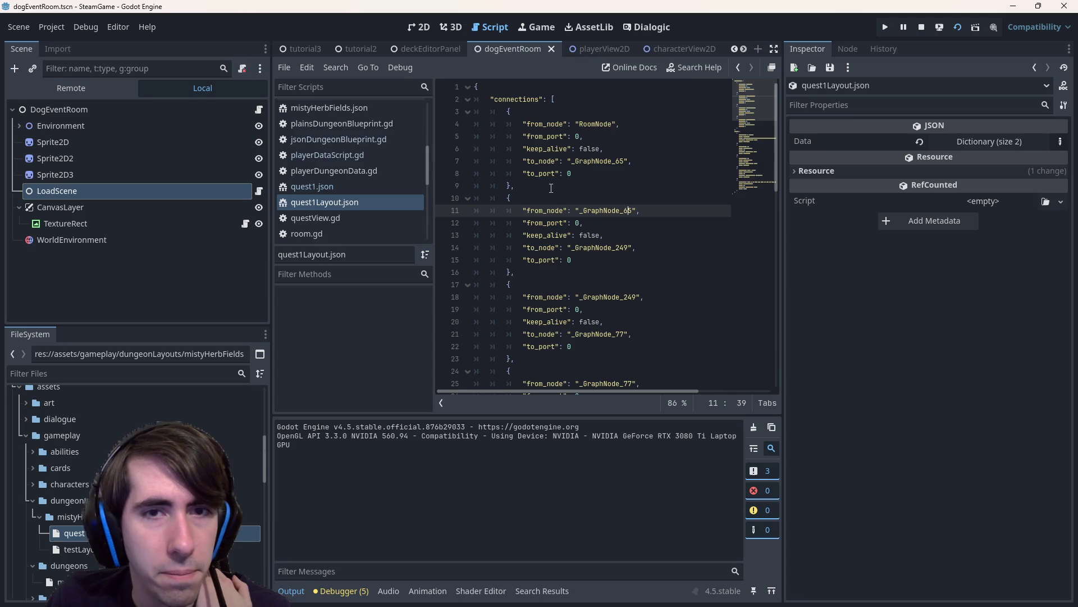
click(357, 159)
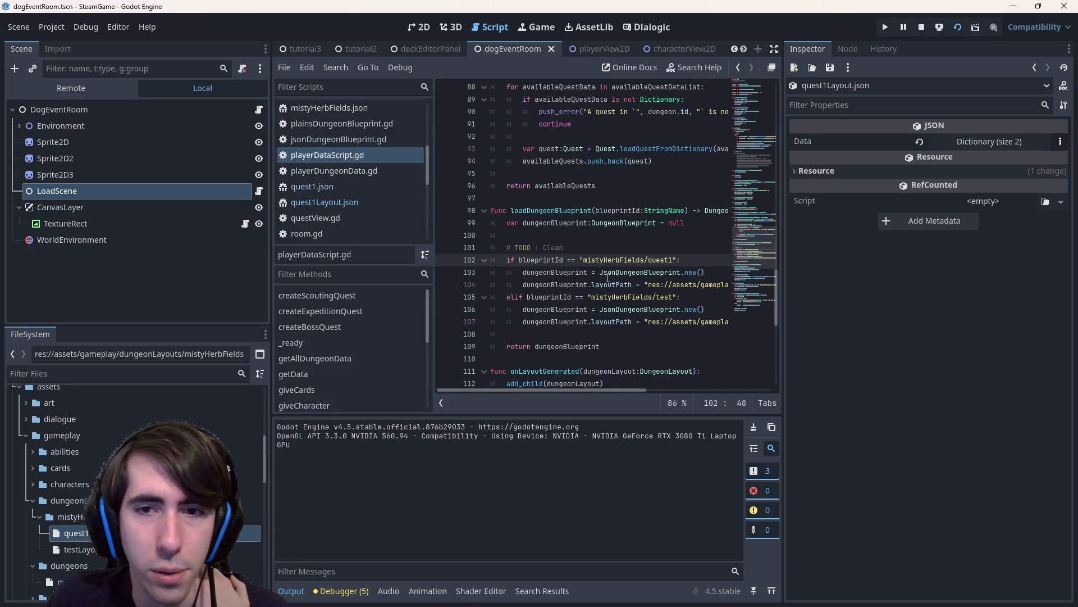
scroll(620, 272, down, 2)
drag(578, 388, 614, 385)
click(567, 260)
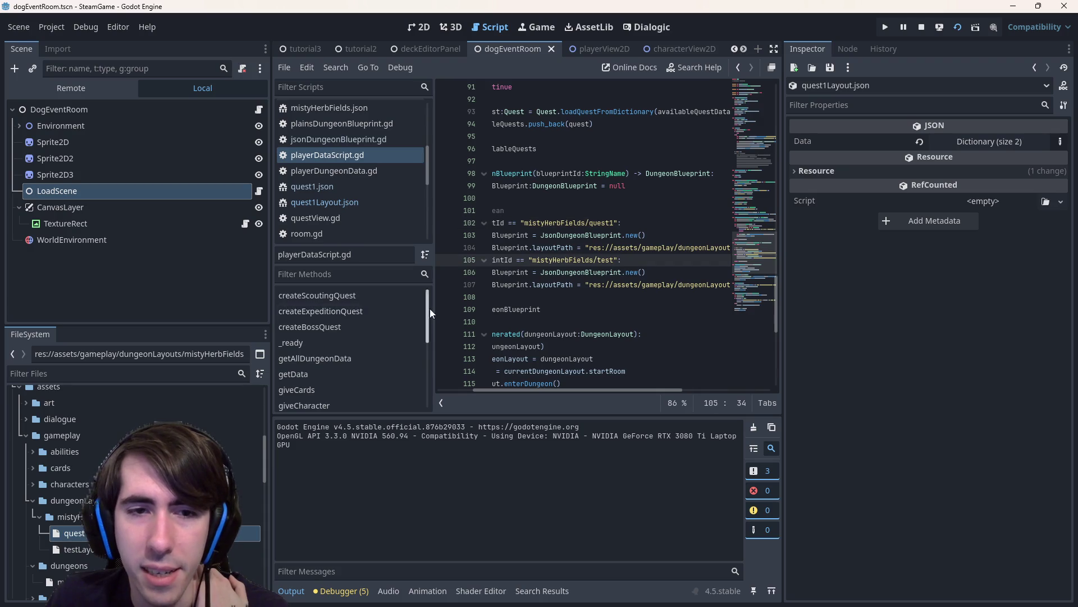
drag(435, 307, 372, 307)
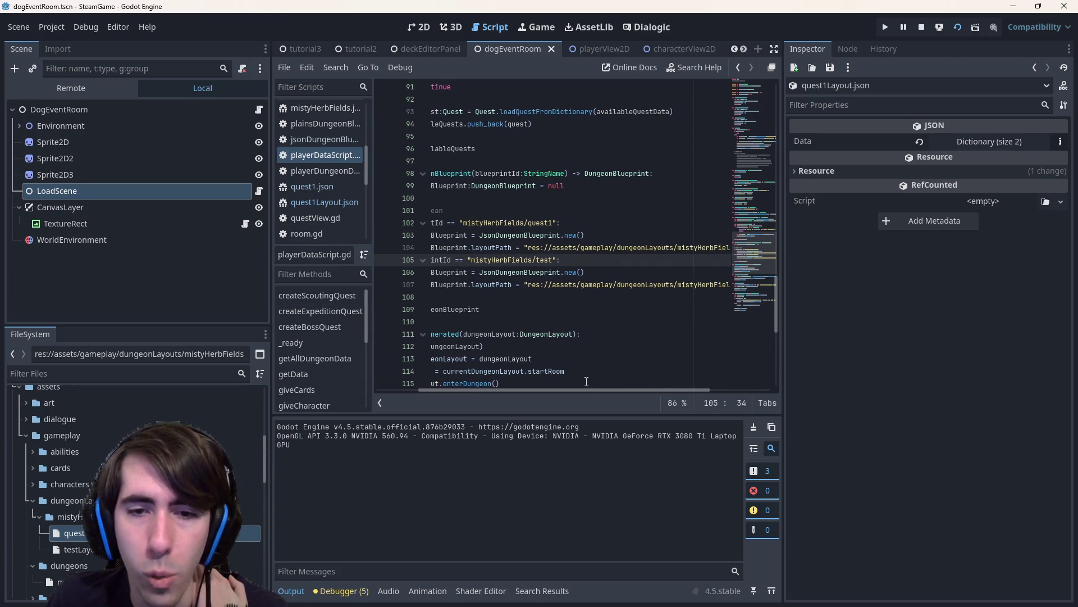
drag(595, 388, 527, 403)
Inspect dungeonBlueprint, blueprintId and the testLayout path on lines 105–107.
double_click(493, 272)
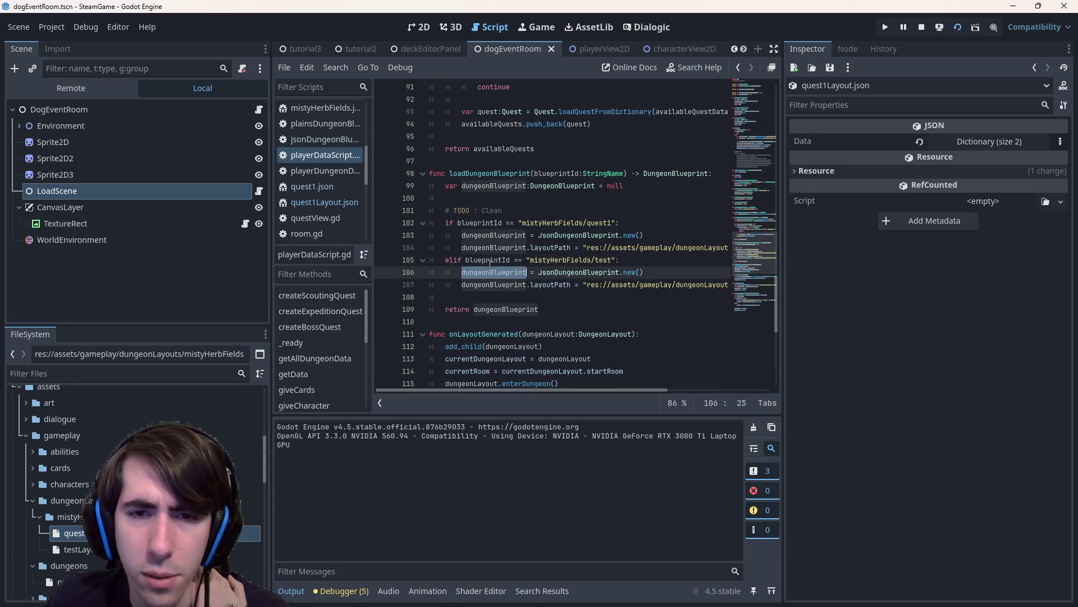
double_click(487, 260)
drag(522, 389, 541, 389)
drag(783, 260, 904, 260)
double_click(799, 285)
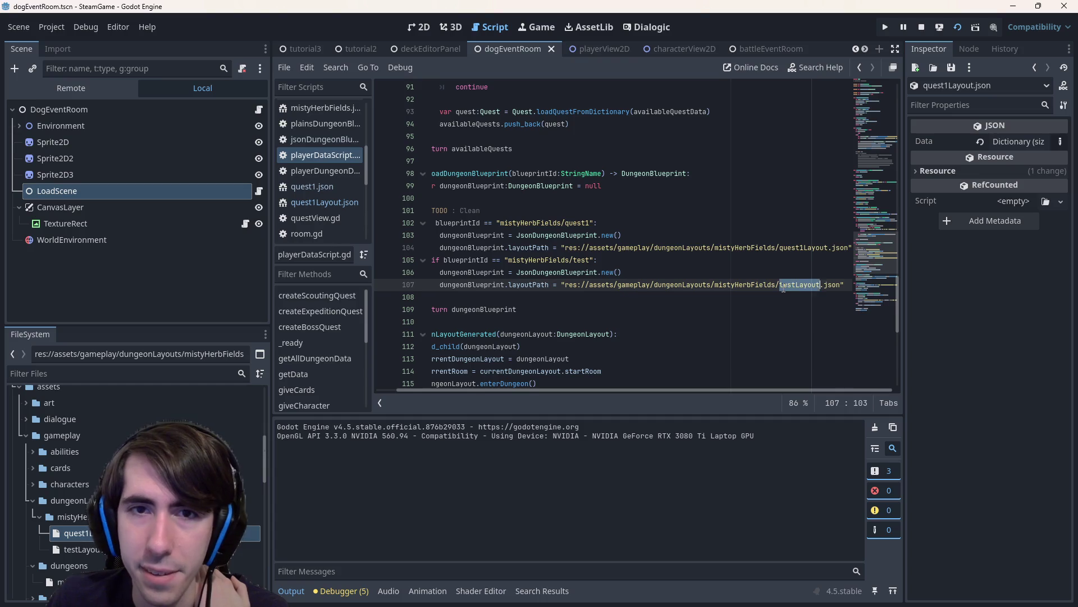
drag(685, 390, 511, 389)
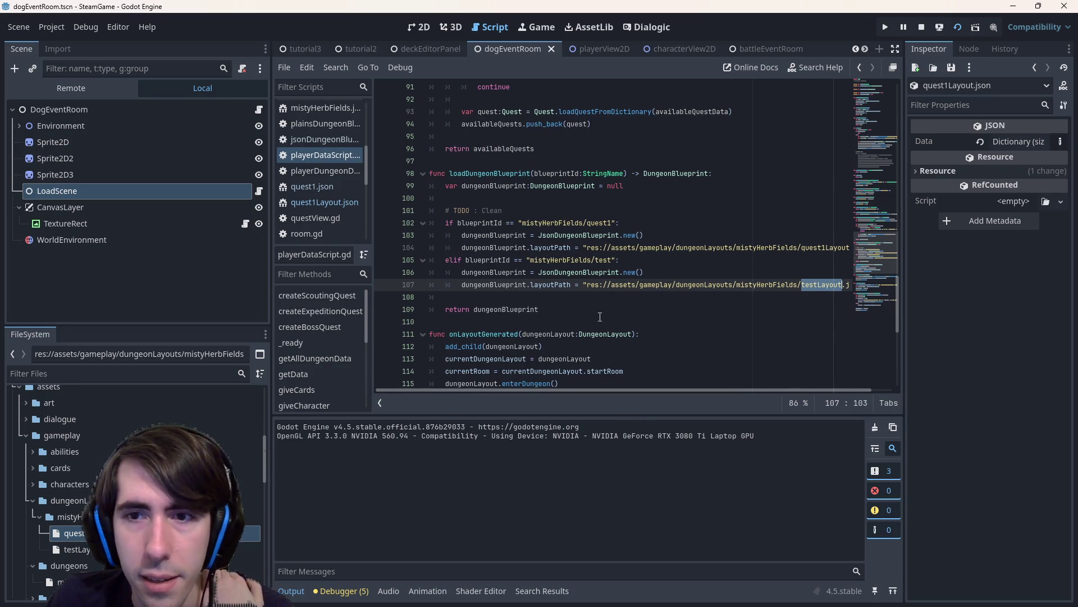
scroll(679, 382, right, 1)
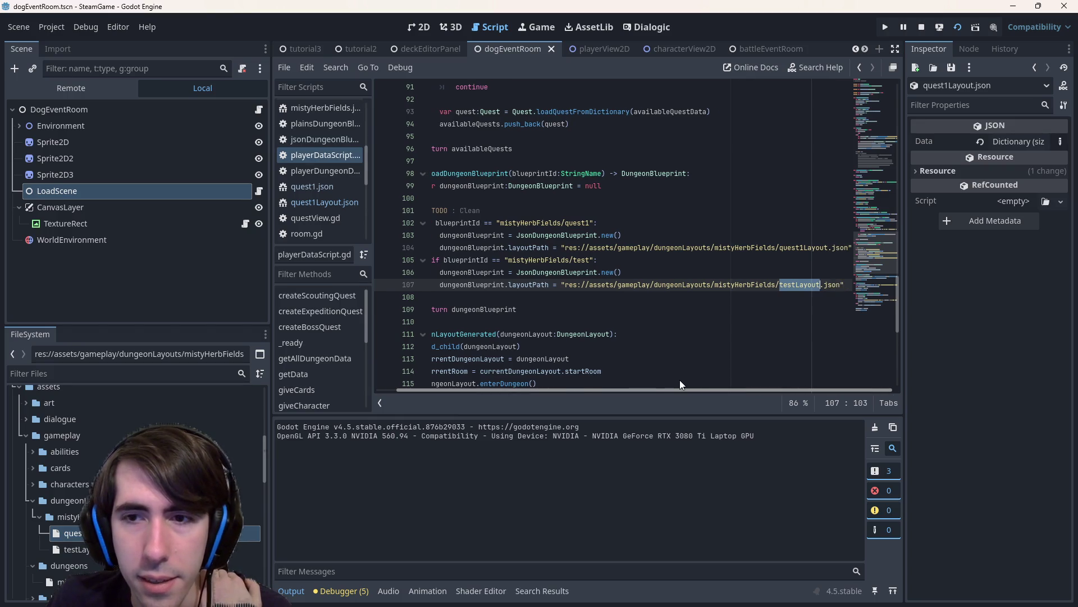
scroll(550, 384, left, 1)
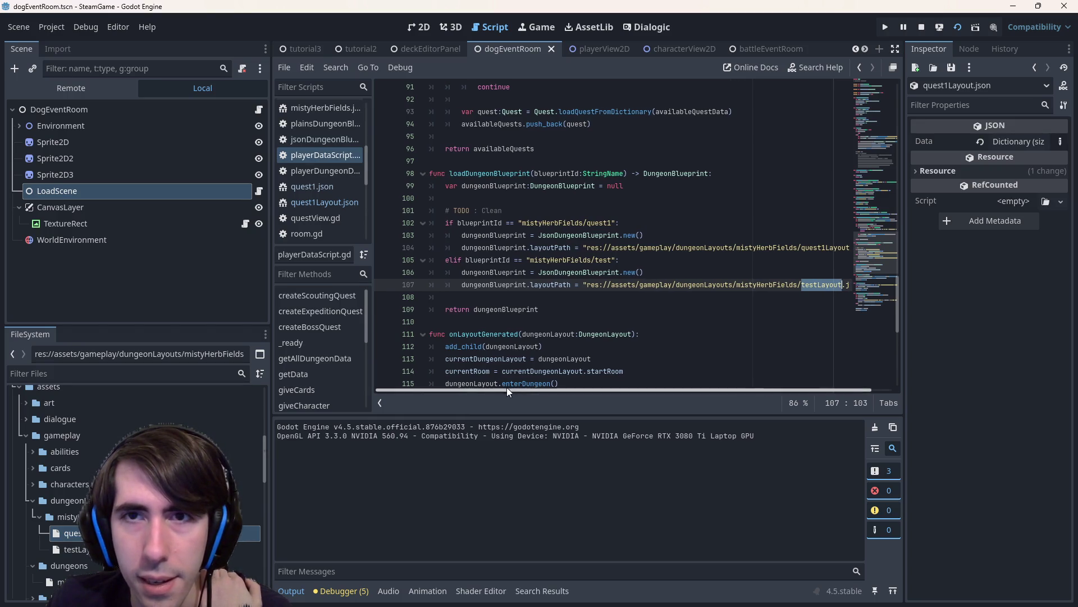
Stop the running game and open DogEventRoom's attached dialogueEvent.gd script.
click(922, 27)
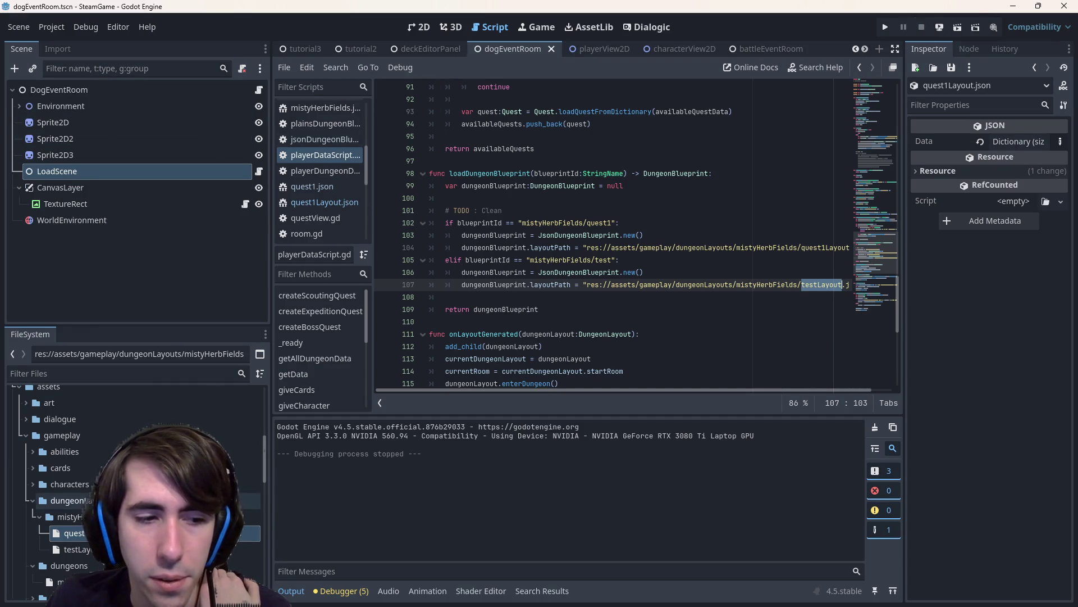
key(ctrl+z)
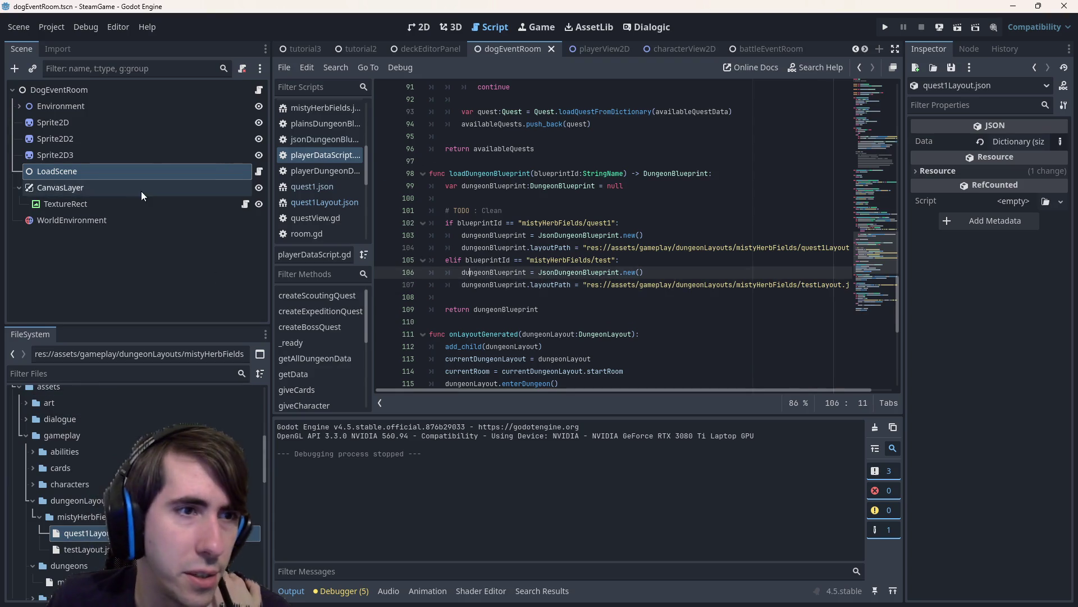
click(154, 155)
click(222, 94)
click(261, 90)
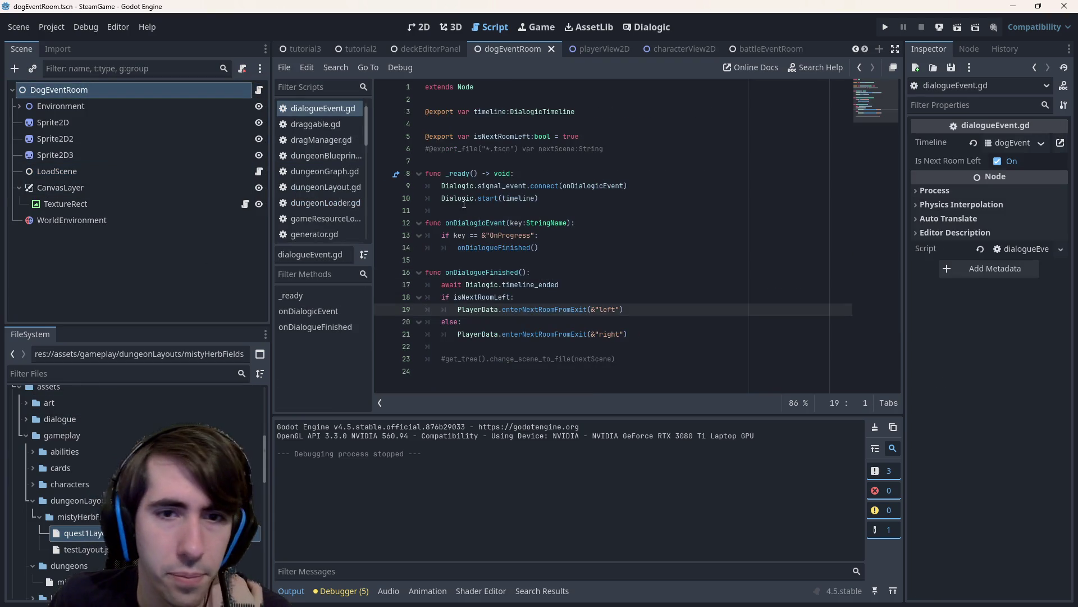
Review onDialogueFinished's exit calls and isNextRoomLeft, then open branchEventRoom.tscn.
mouse_move(629, 334)
mouse_down()
mouse_move(444, 321)
mouse_move(400, 273)
mouse_up()
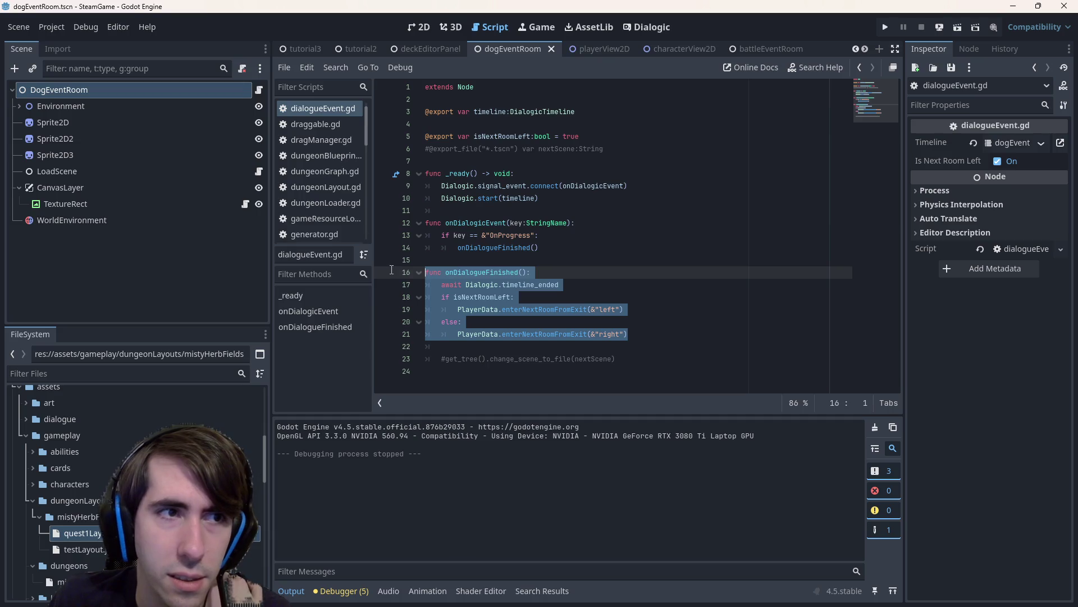
click(578, 258)
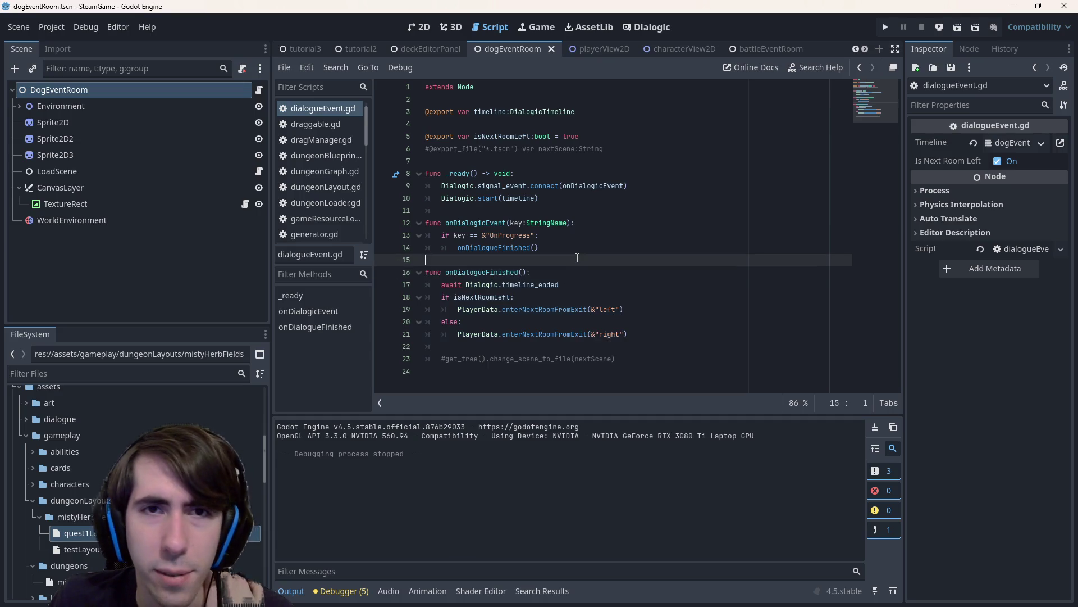
click(133, 376)
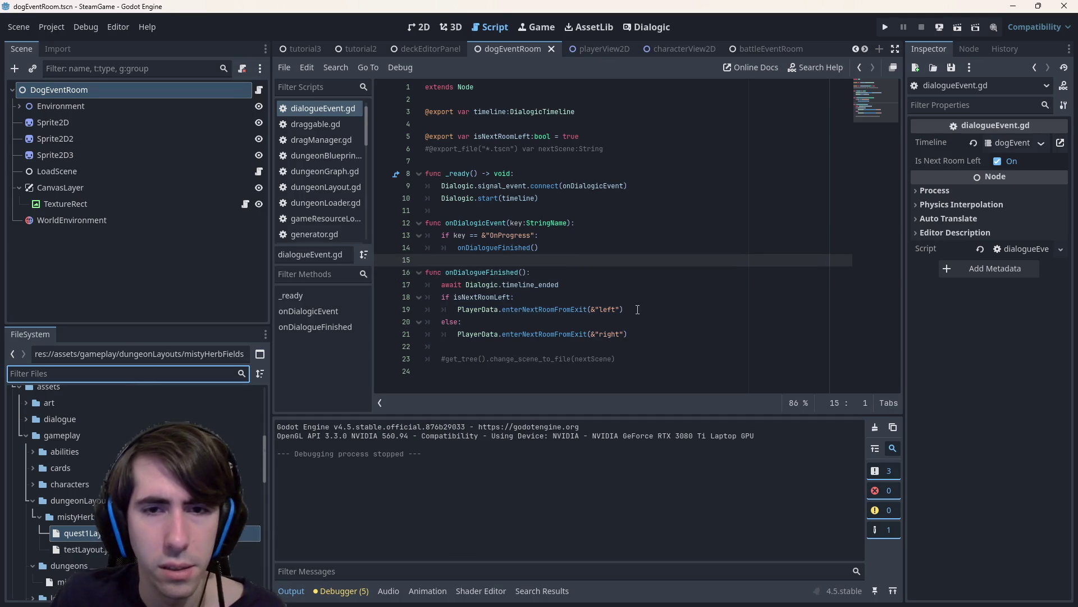
click(660, 332)
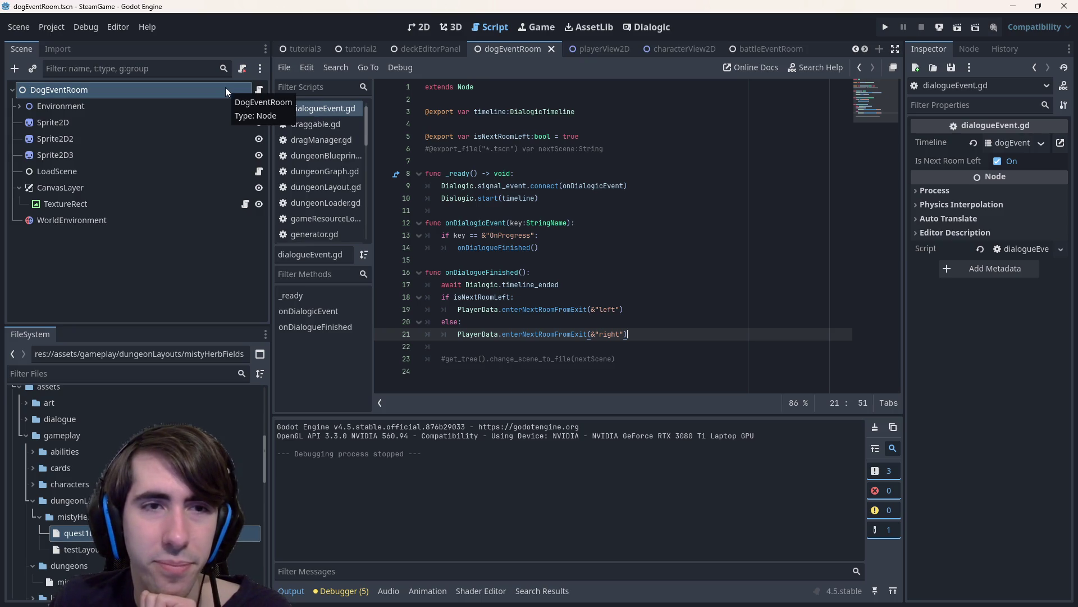
click(644, 358)
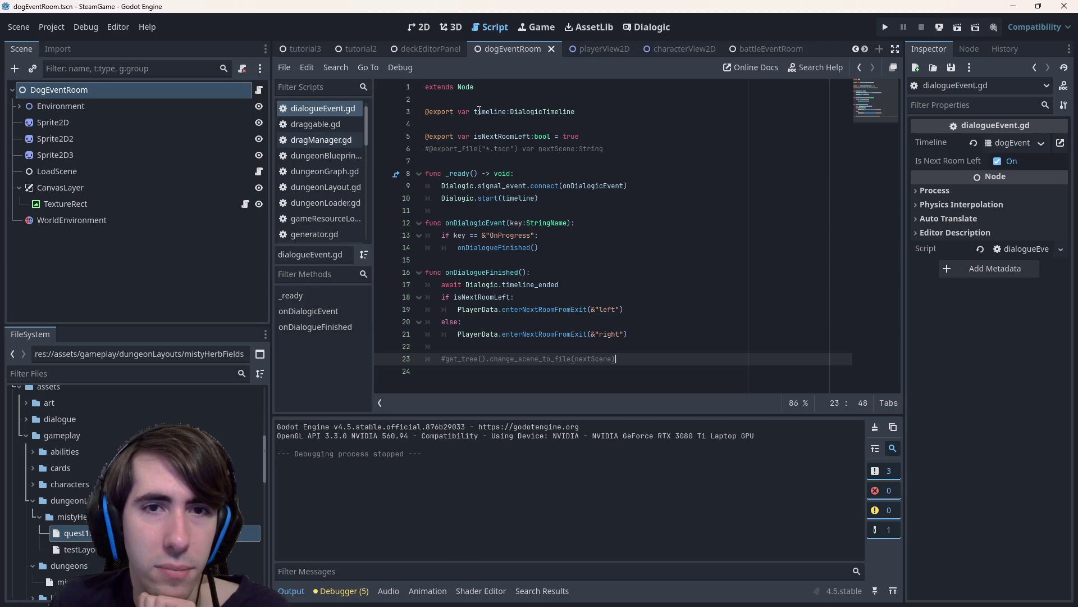
double_click(502, 136)
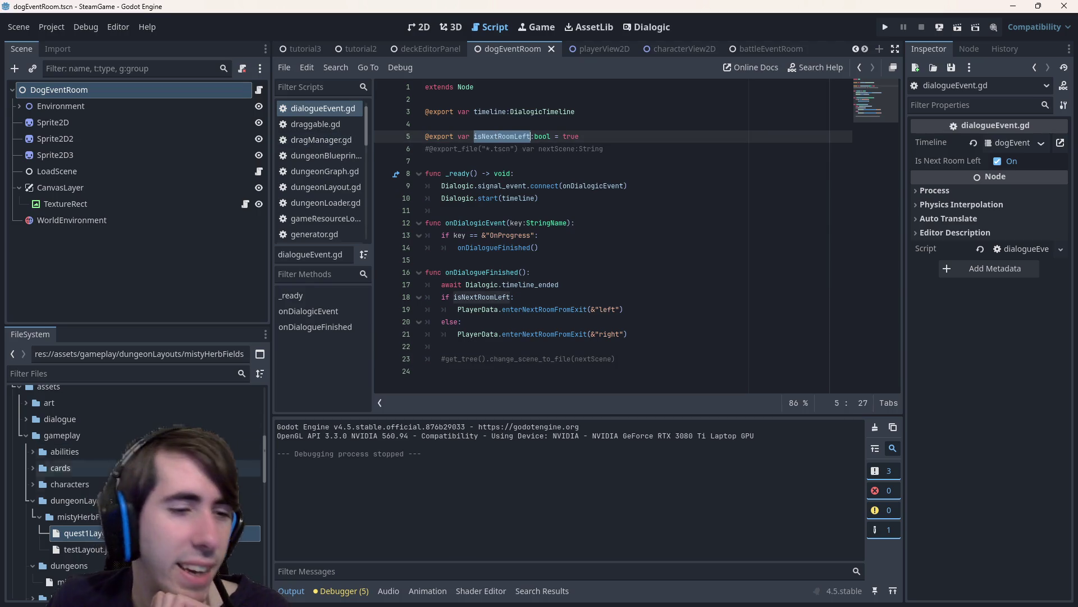
scroll(169, 478, down, 5)
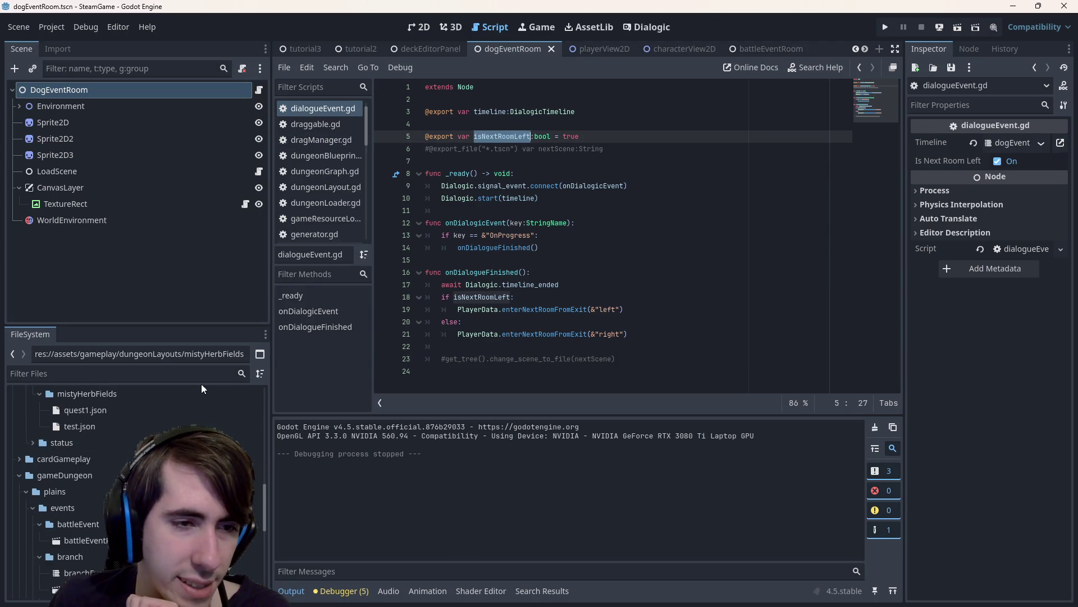
scroll(146, 478, down, 5)
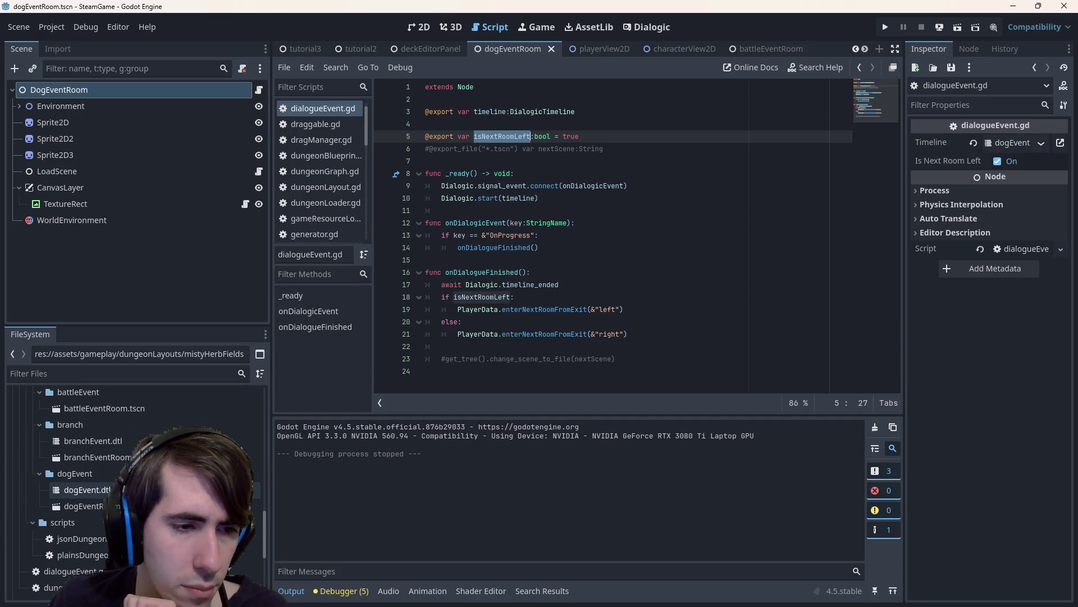
scroll(169, 477, up, 1)
click(90, 532)
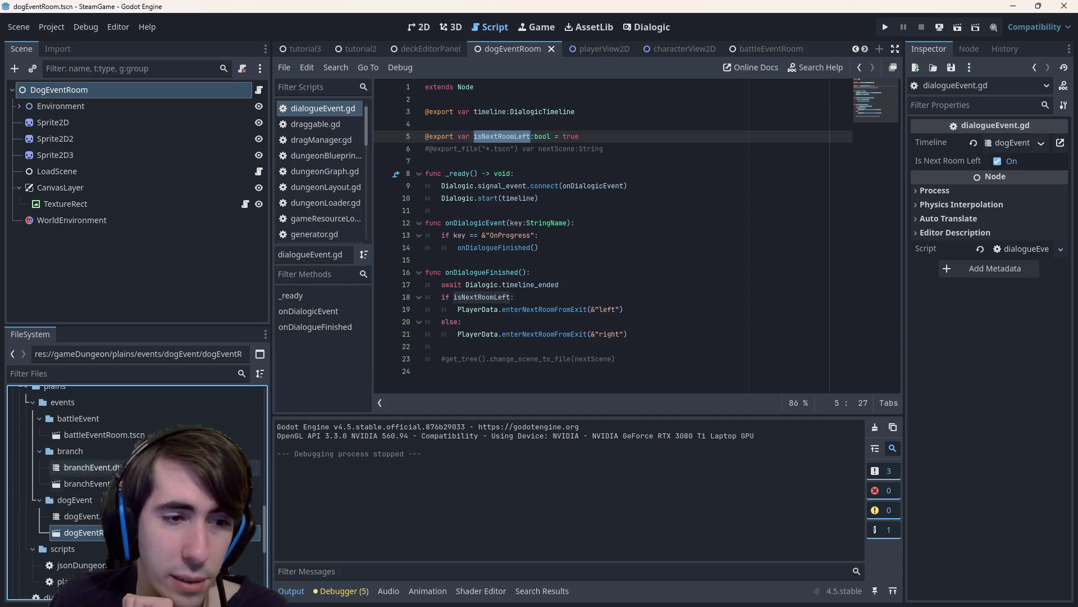
double_click(250, 483)
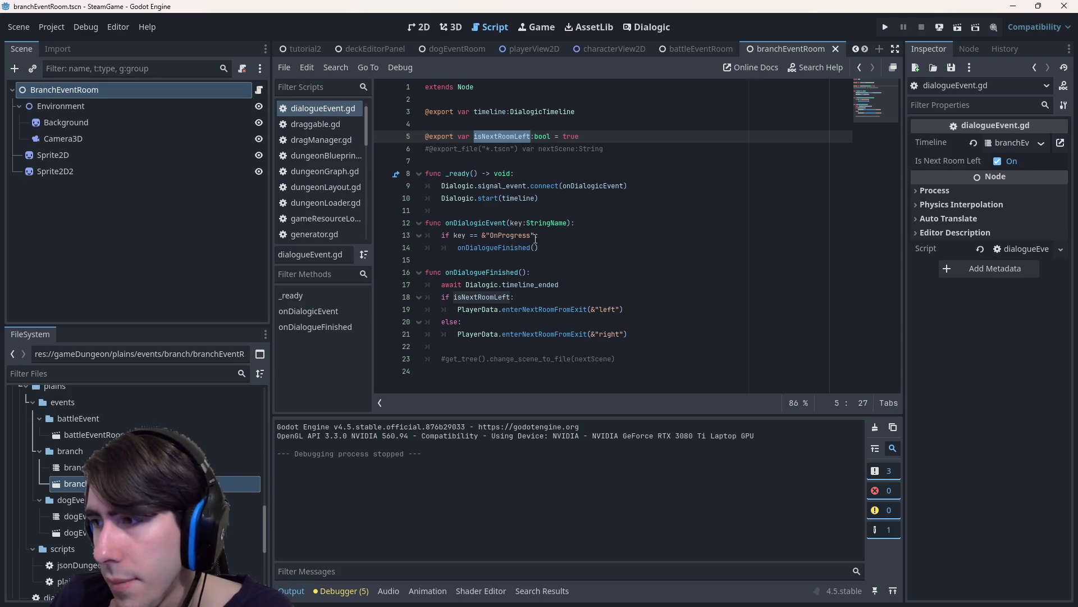
click(535, 236)
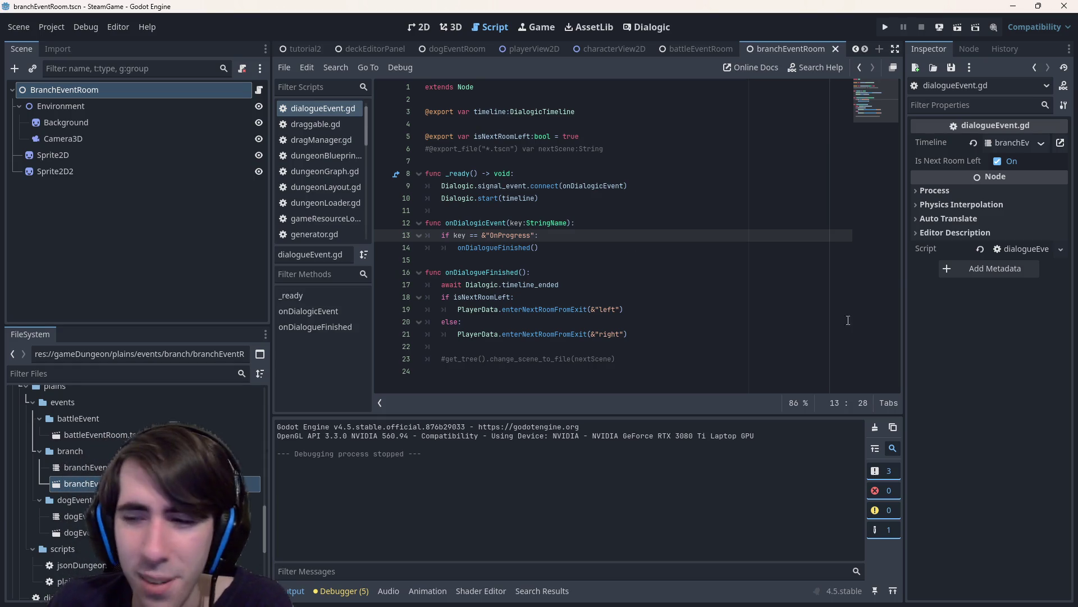
click(628, 148)
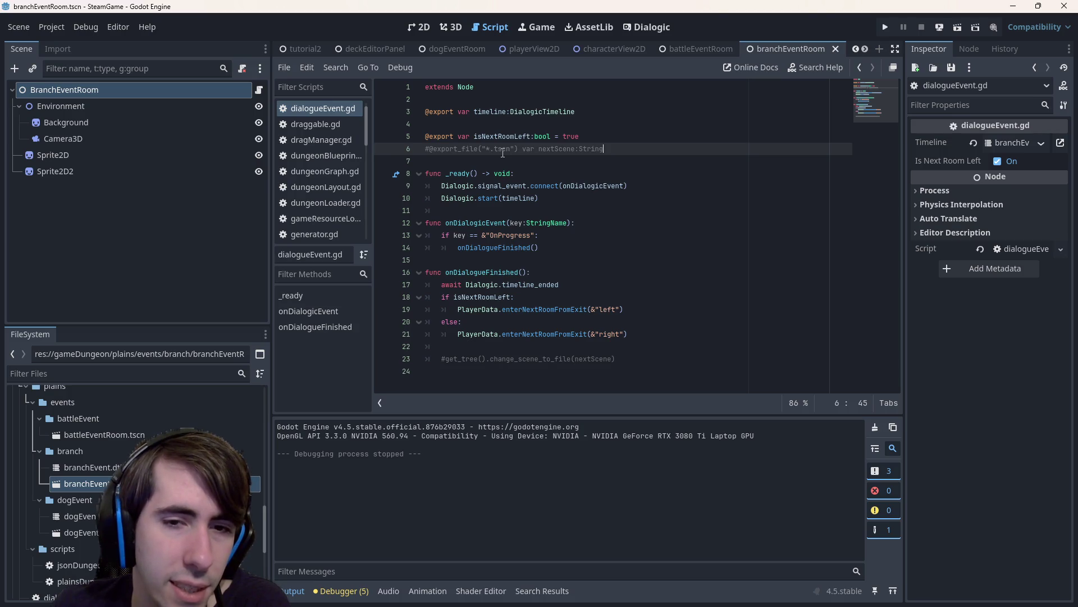
drag(616, 359, 372, 360)
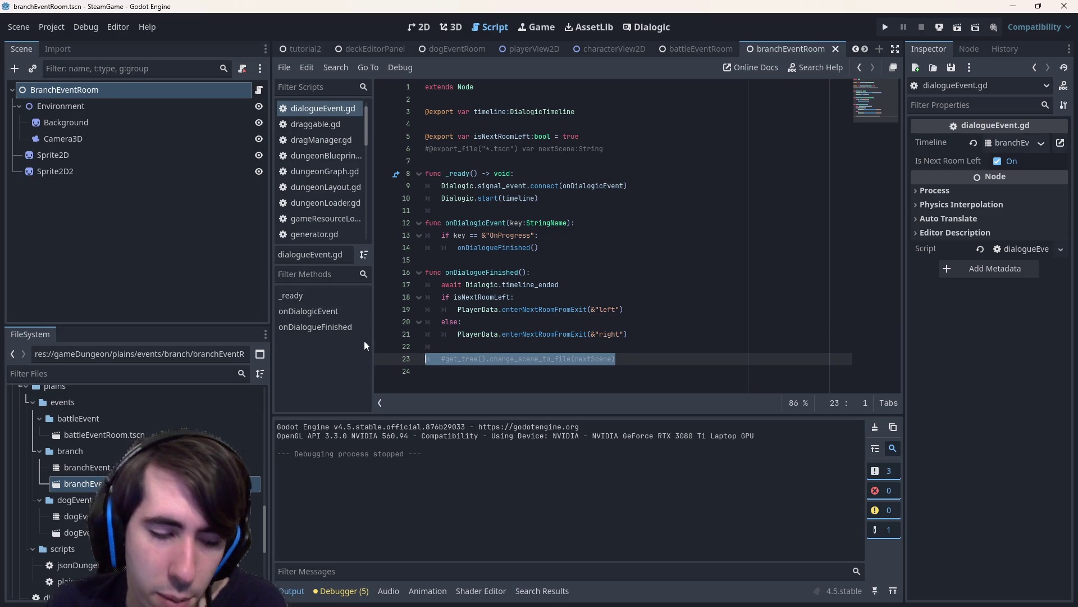
key(ctrl+k)
click(559, 292)
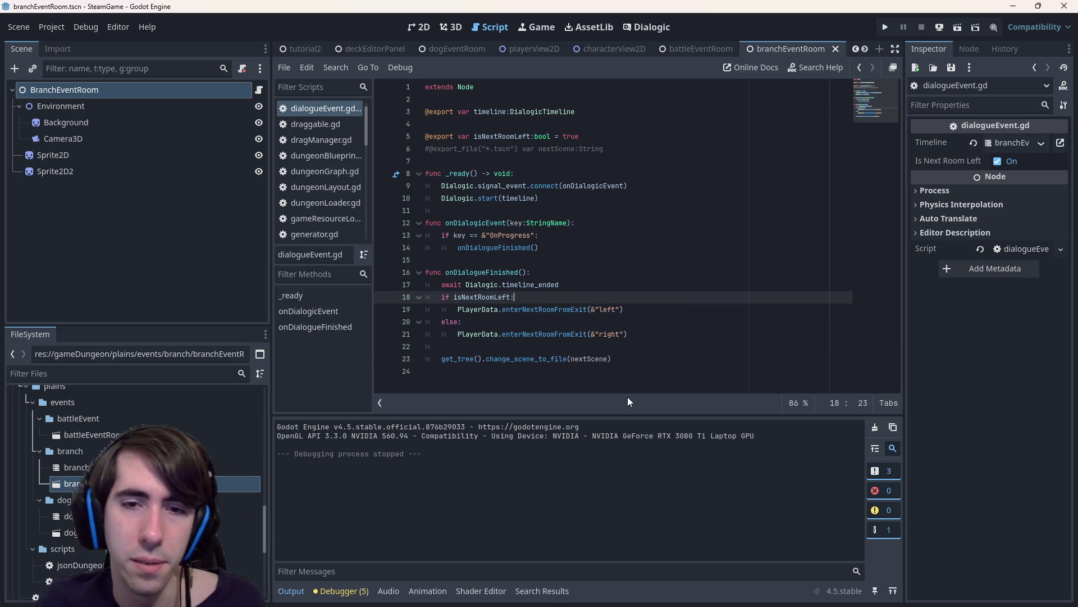
triple_click(645, 357)
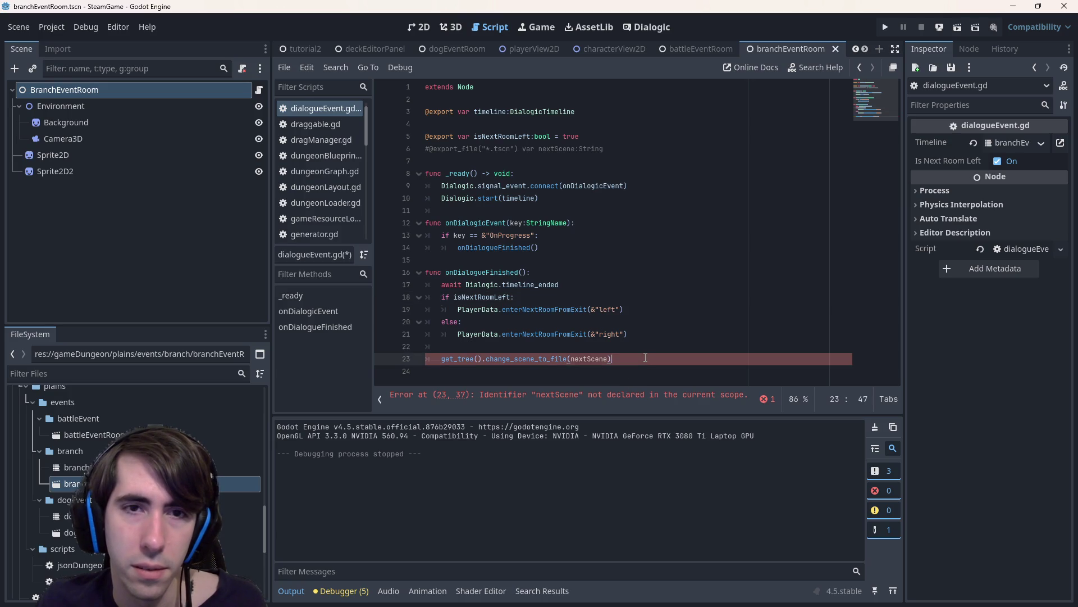
key(ctrl+k)
key(ctrl+s)
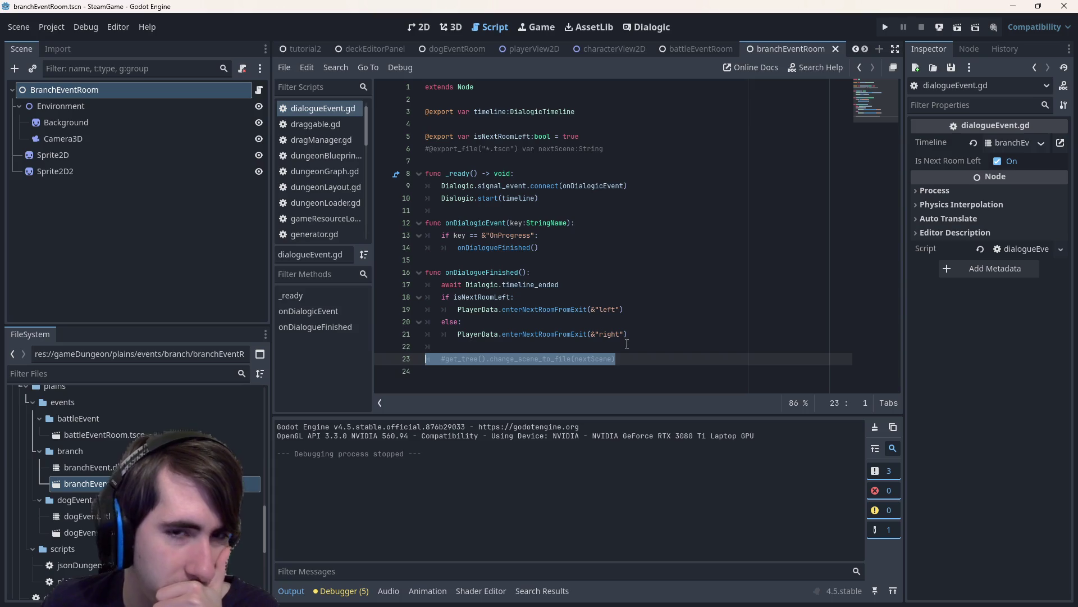
double_click(493, 273)
mouse_move(668, 362)
mouse_down()
mouse_move(435, 360)
mouse_move(450, 359)
mouse_up()
click(617, 149)
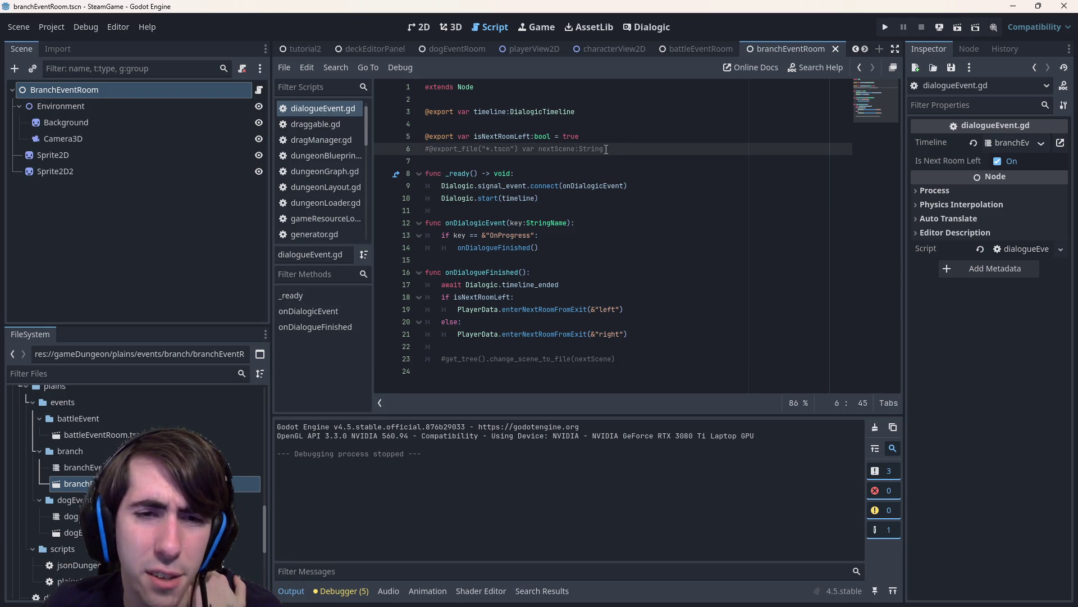
click(484, 300)
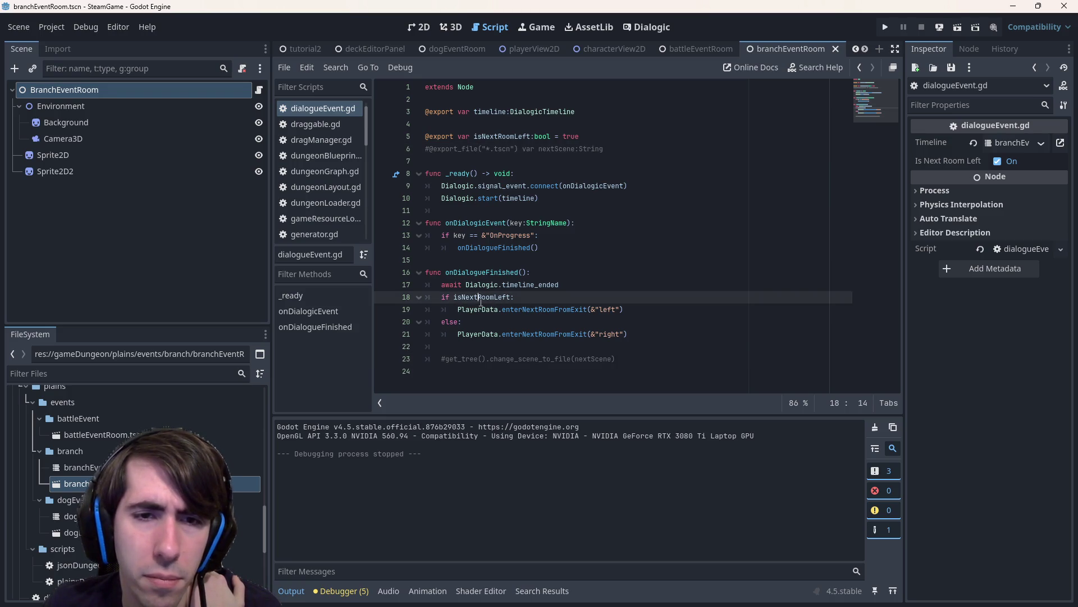
click(627, 136)
key(Return)
text(@export var)
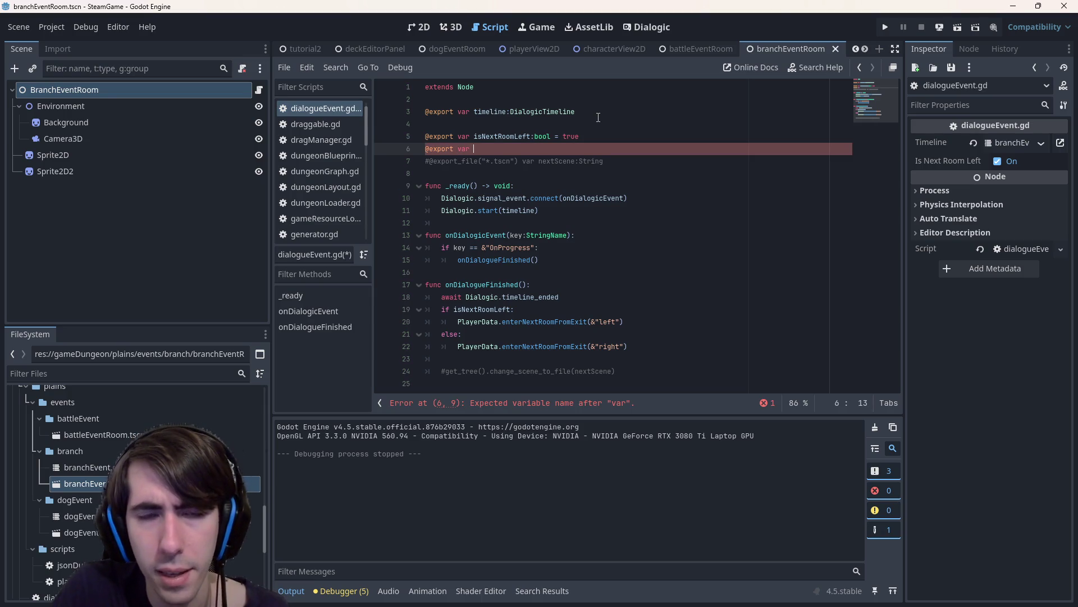
text(loadNext)
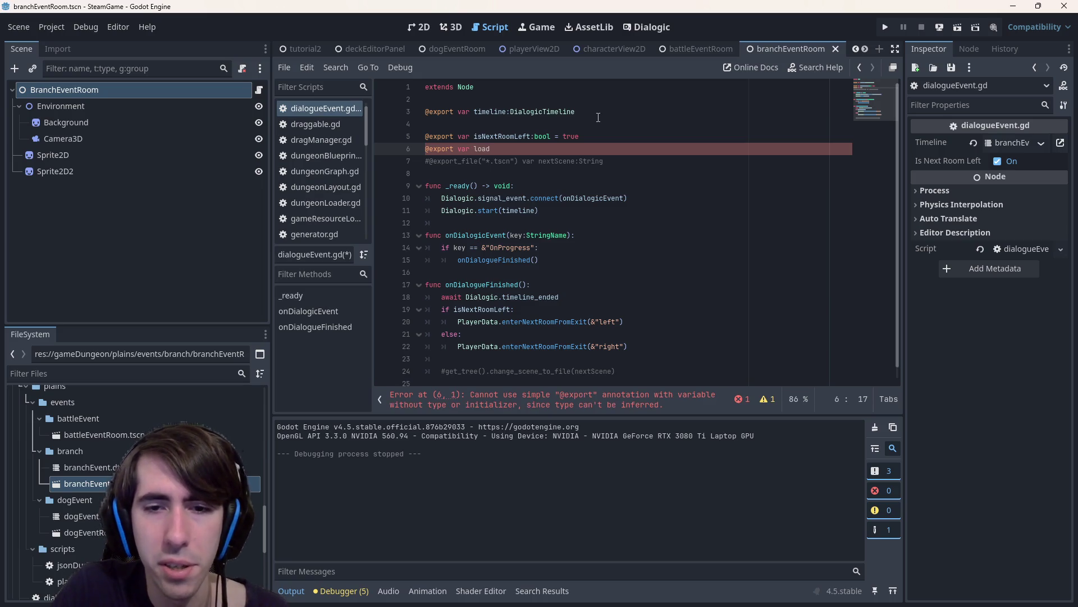
text(Scene)
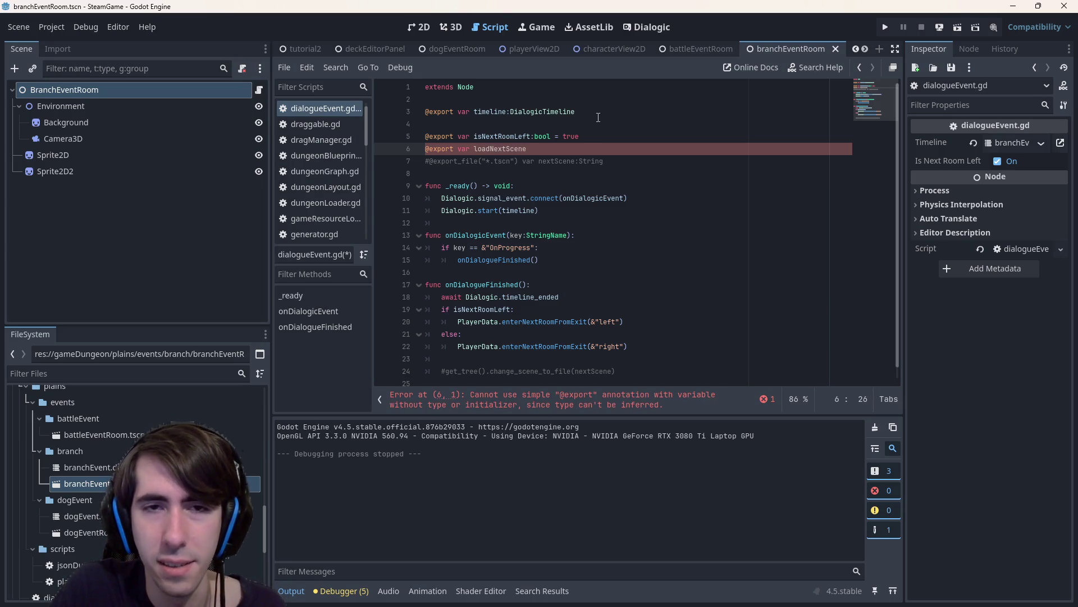
text(:bool = fal)
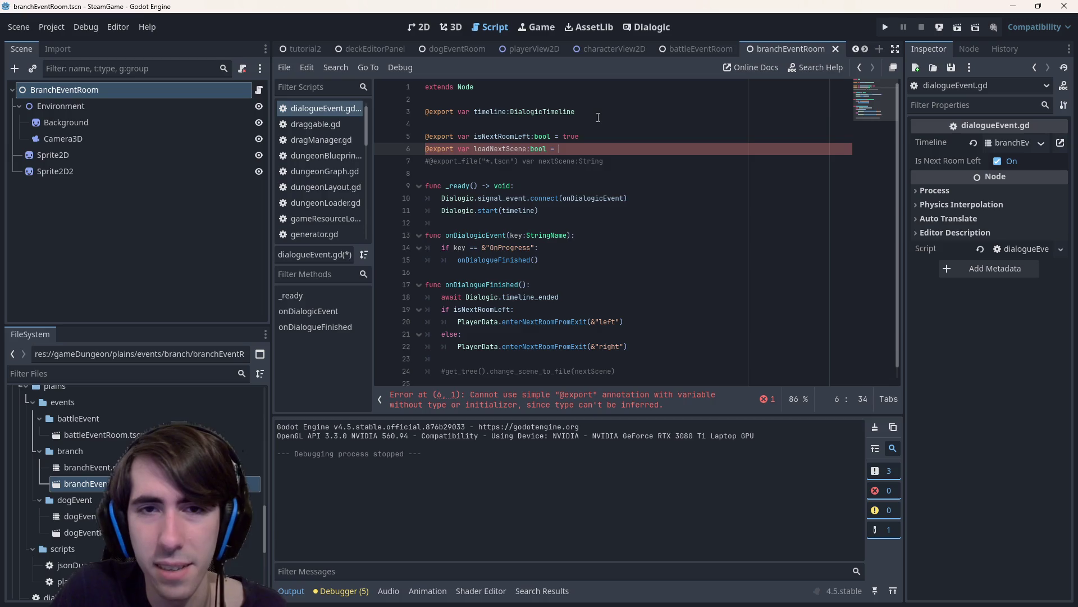
text(se)
key(BackSpace)
key(BackSpace)
key(BackSpace)
text(true)
key(ctrl+Left)
key(ctrl+Left)
key(ctrl+Left)
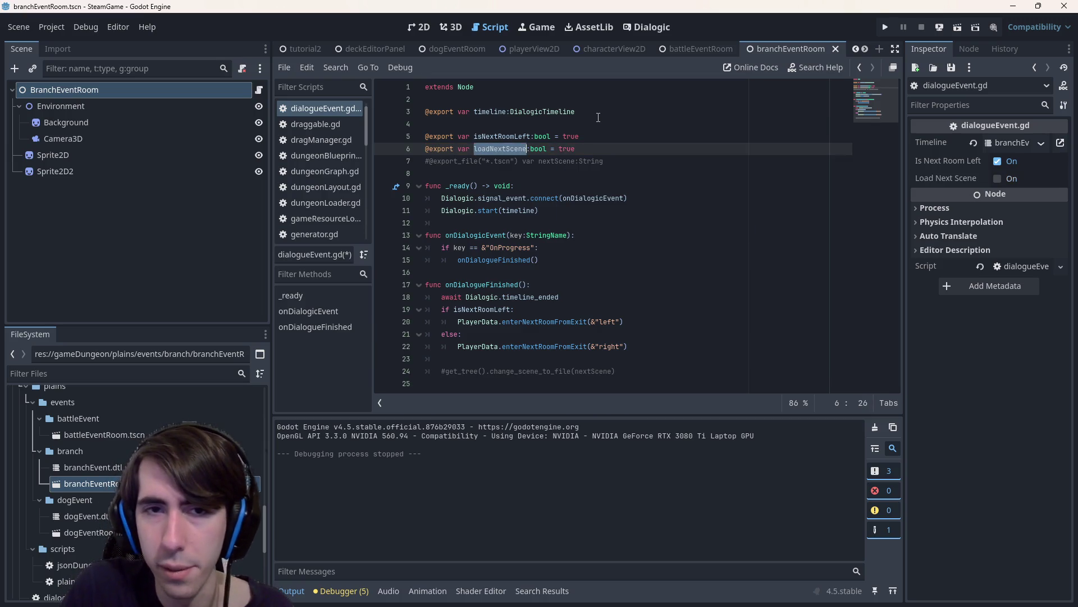
key(Right)
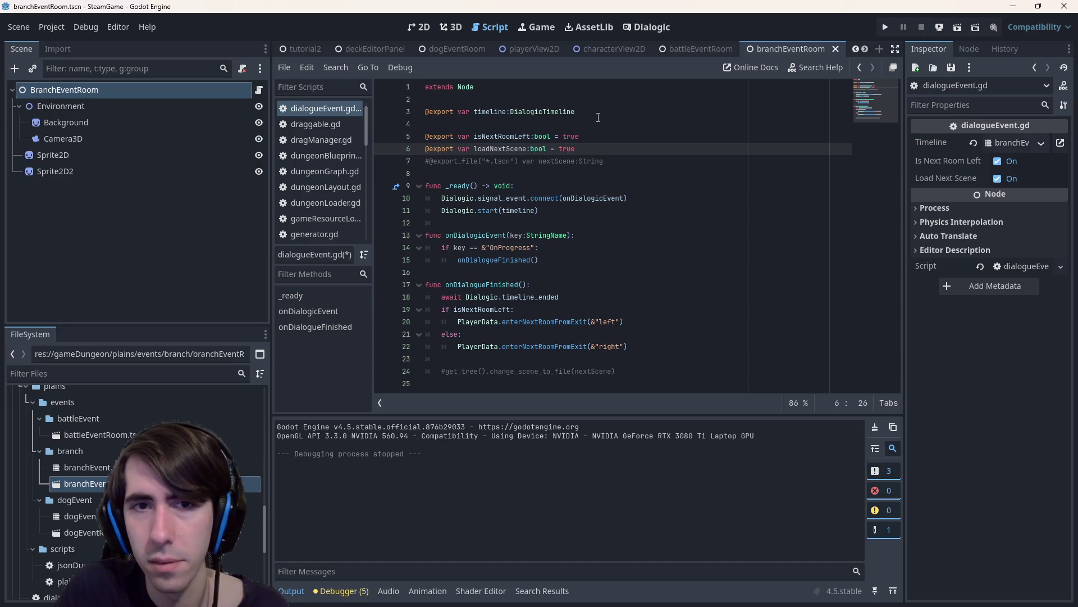
text(Auto)
key(ctrl+BackSpace)
text(autoLoadNextScene)
key(ctrl+shift+Left)
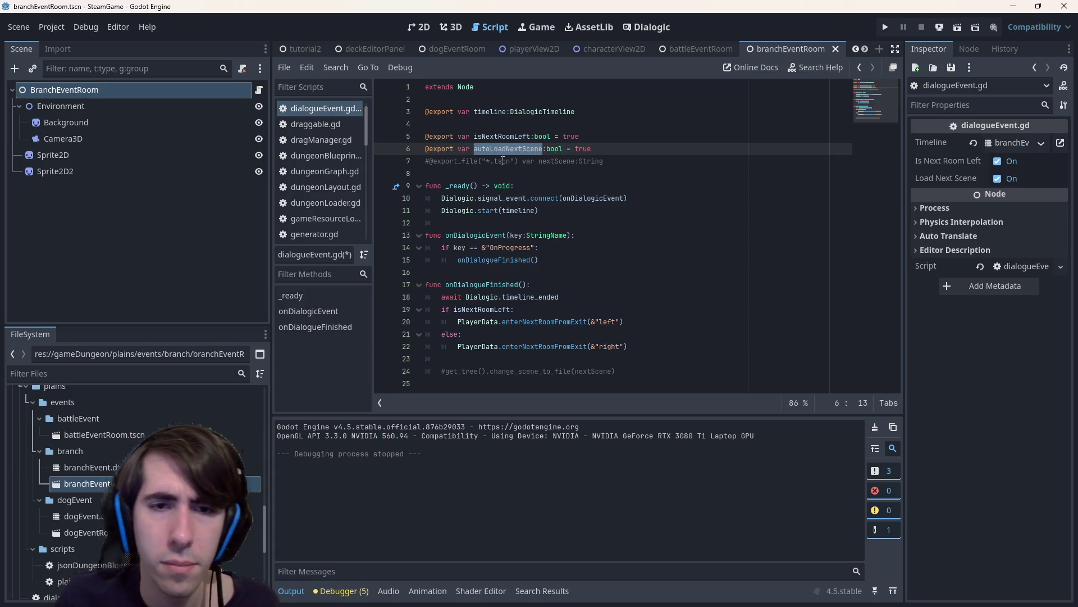
Add 'if (autoLoadNextScene):' right after the timeline_ended await in onDialogueFinished.
click(602, 297)
key(Return)
key(Return)
key(Up)
text(if (autoLoadNextScene):)
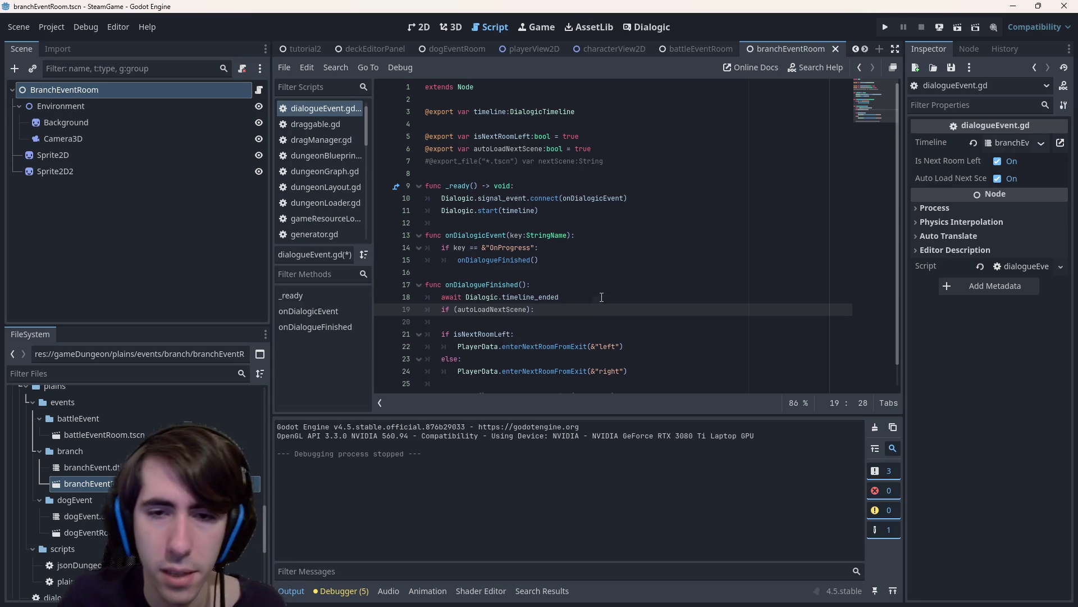
Move the change_scene_to_file line into the if block, indented, and save.
scroll(602, 297, down, 1)
drag(616, 371, 426, 371)
key(ctrl+x)
click(546, 286)
key(Down)
key(Return)
key(Return)
key(Up)
key(Tab)
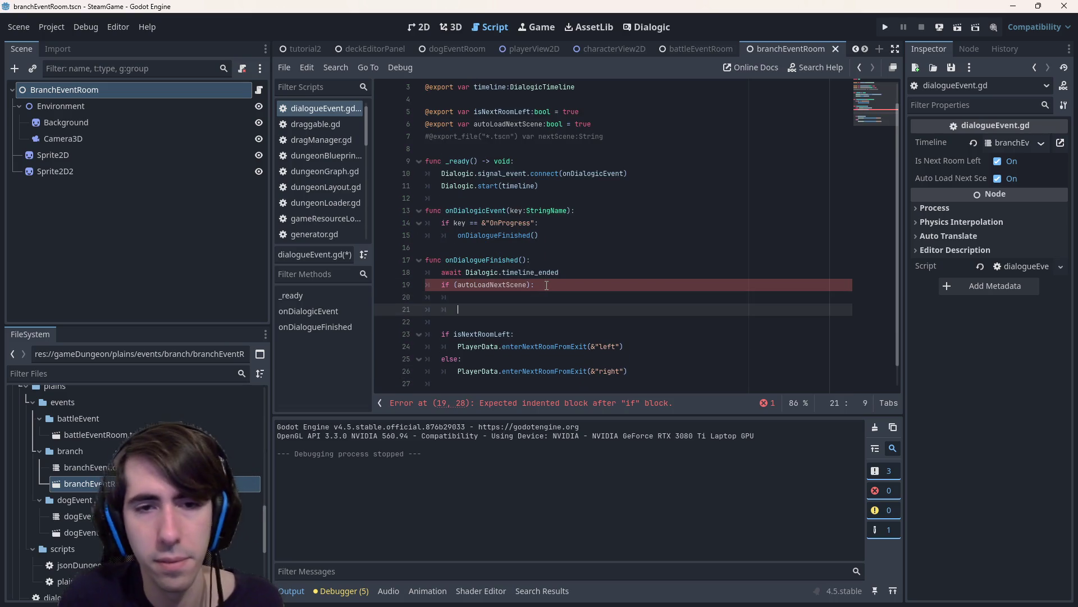
key(ctrl+z)
key(ctrl+z)
key(ctrl+z)
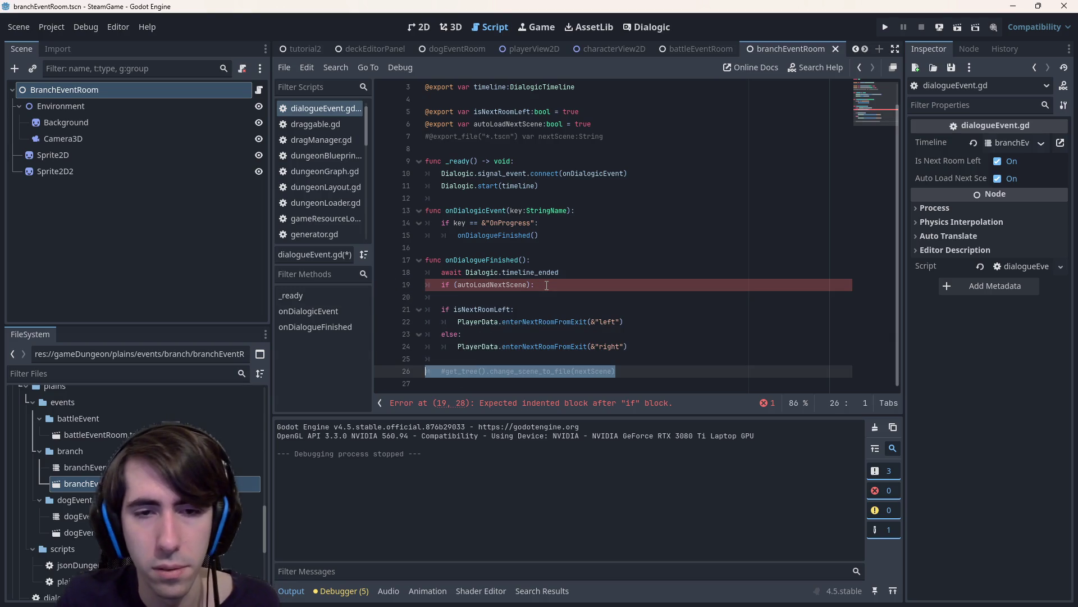
key(ctrl+x)
click(518, 297)
key(Tab)
key(Return)
key(ctrl+v)
key(Up)
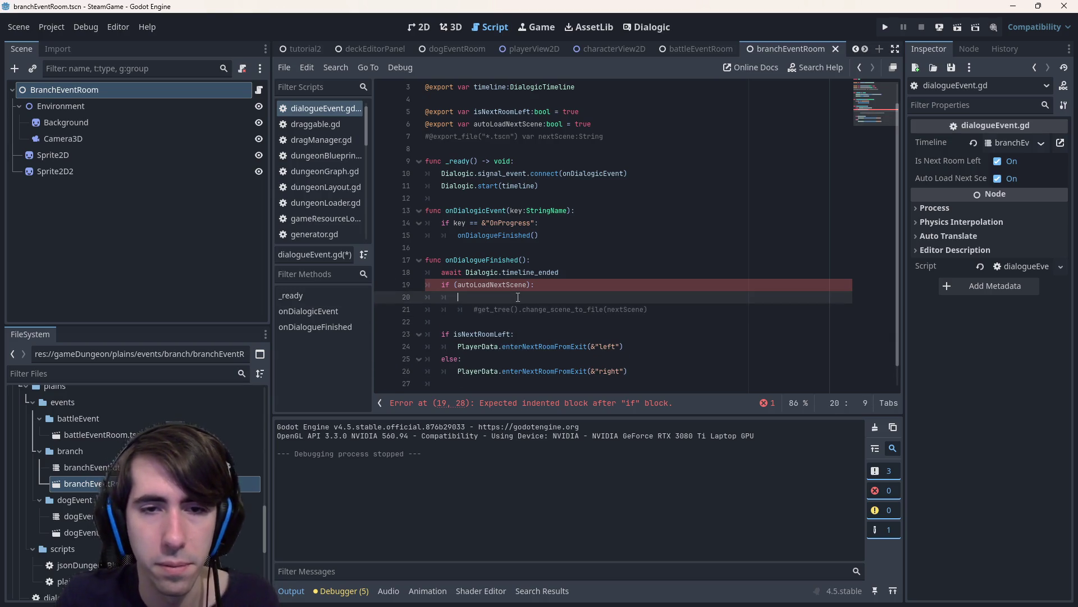
key(Delete)
key(Delete)
key(Delete)
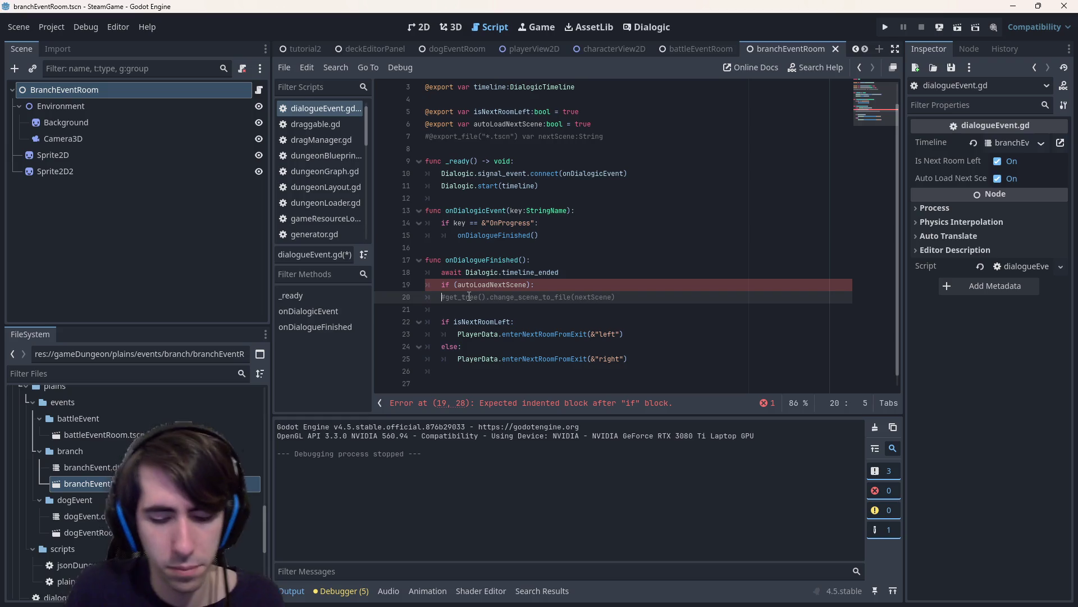
key(Tab)
key(ctrl+s)
Add PlayerData.enterNextRoom() inside the if block, adapted from the enterNextRoomFromExit call.
click(613, 298)
scroll(612, 300, up, 1)
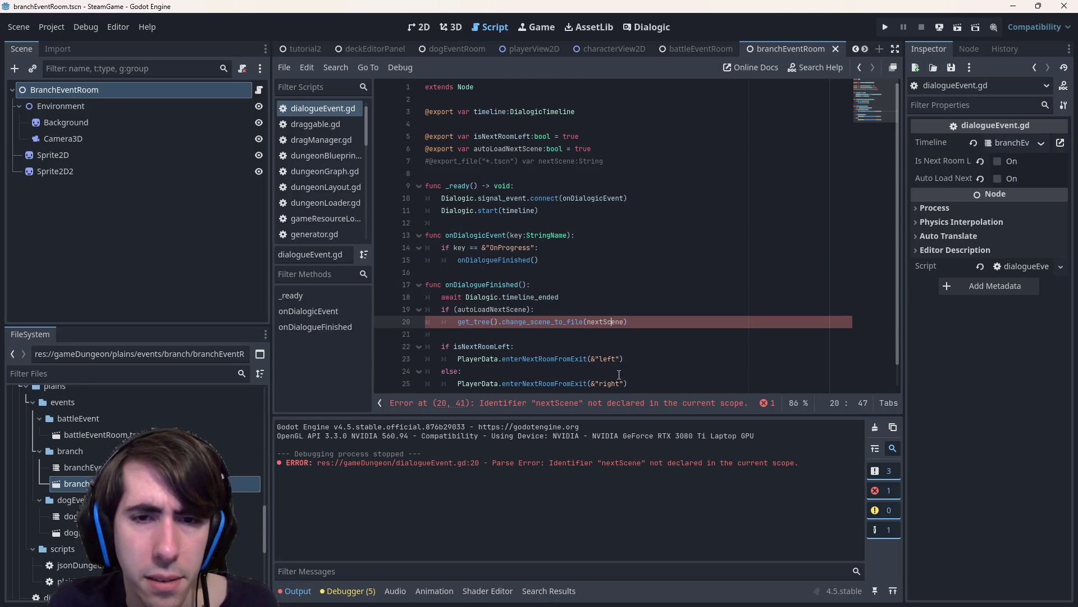
double_click(596, 320)
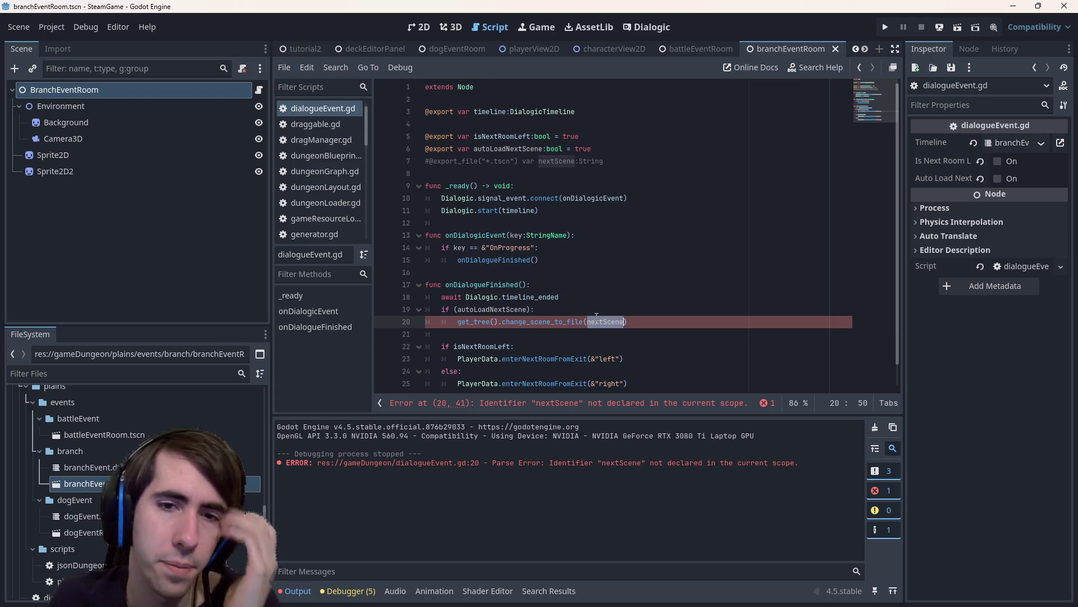
drag(623, 358, 458, 359)
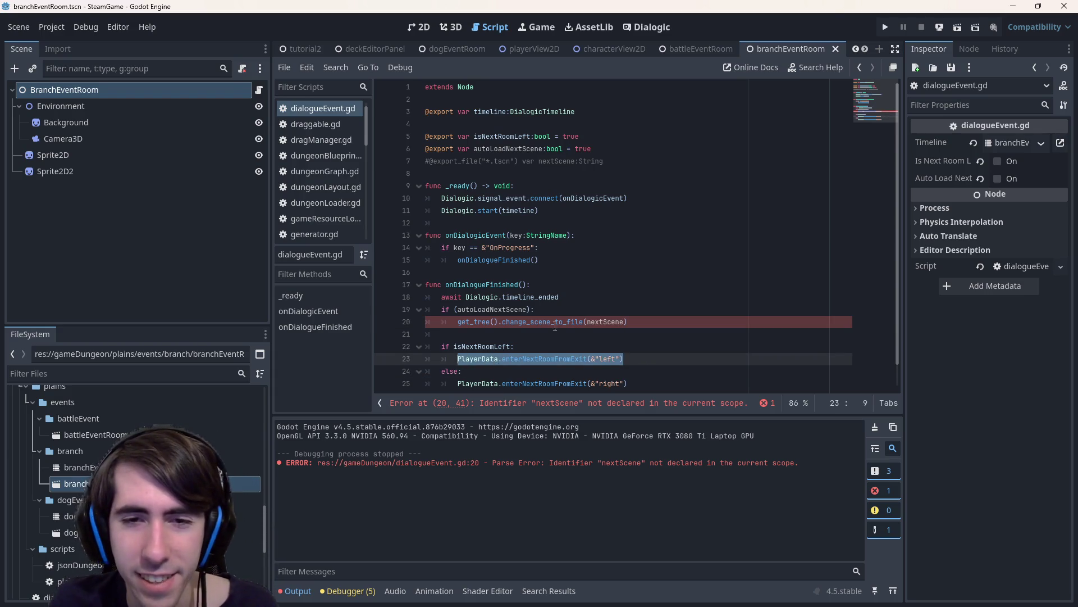
key(ctrl+c)
click(539, 334)
key(ctrl+v)
key(alt+Up)
double_click(545, 321)
text(enterN)
key(Return)
key(shift+End)
key(shift+Left)
key(BackSpace)
key(Down)
key(End)
key(Left)
Delete the change_scene_to_file line and commented nextScene export, then save.
key(End)
key(ctrl+shift+Left)
key(ctrl+shift+Left)
key(ctrl+shift+Left)
key(shift+Home)
key(BackSpace)
key(BackSpace)
drag(613, 161, 368, 150)
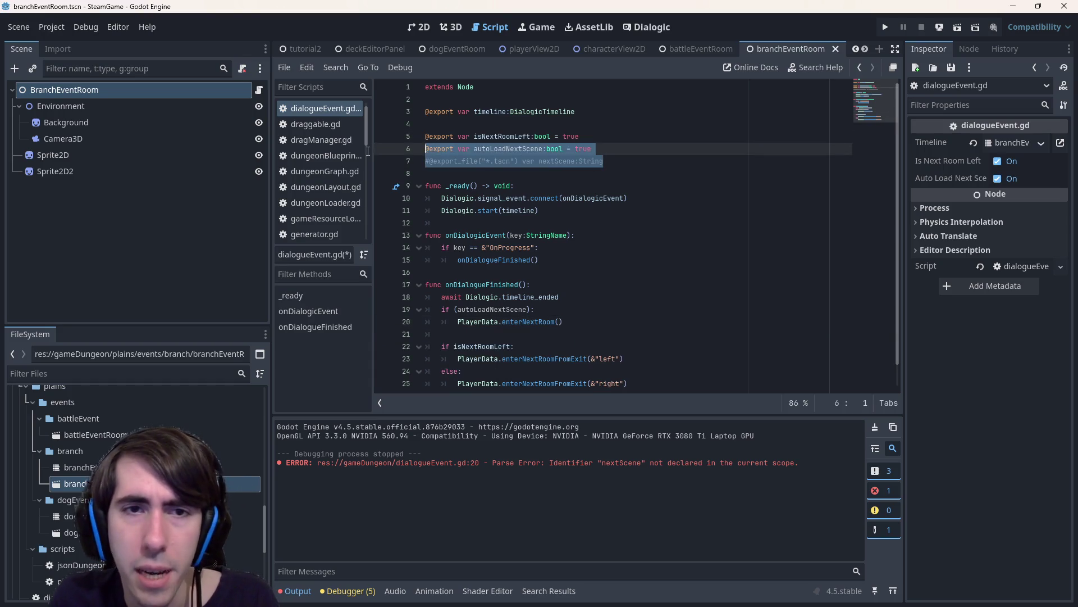
key(shift+Down)
key(BackSpace)
key(BackSpace)
click(628, 335)
key(ctrl+s)
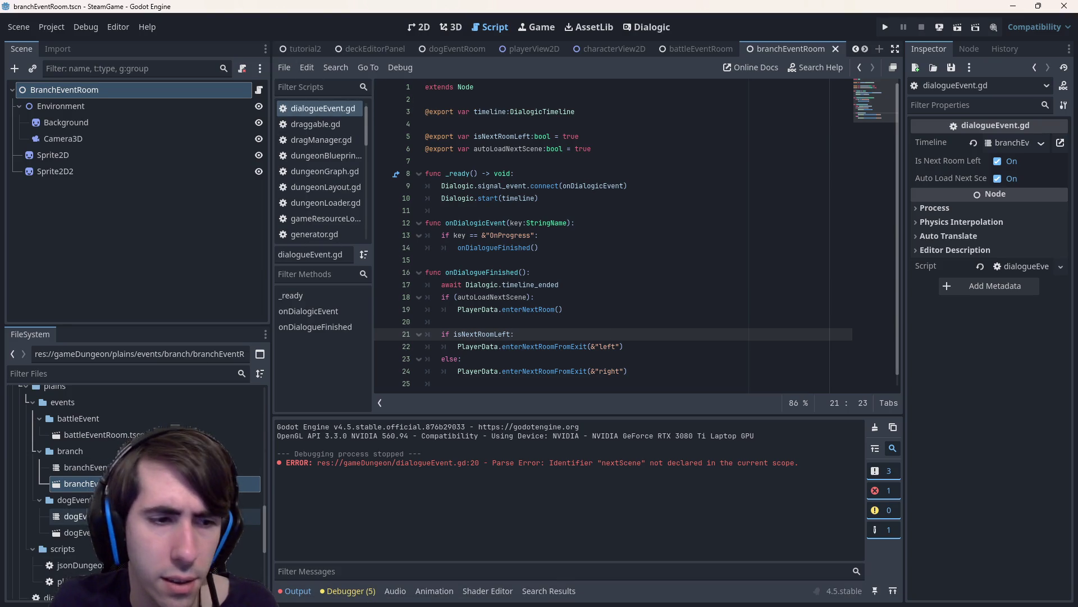
click(79, 483)
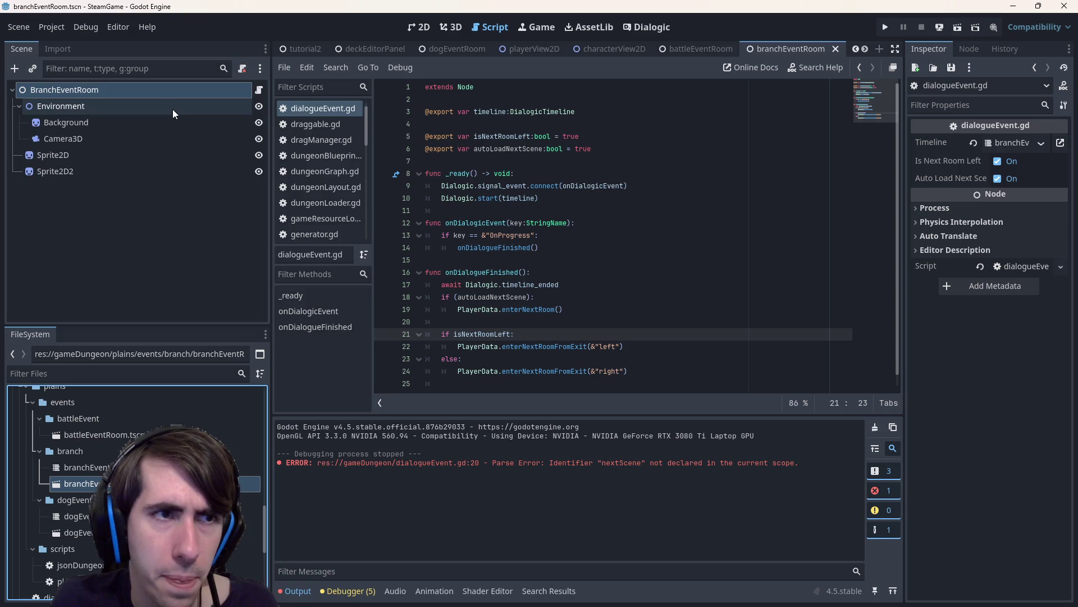
Check the node's Timeline setting and available timelines in the Inspector.
click(416, 28)
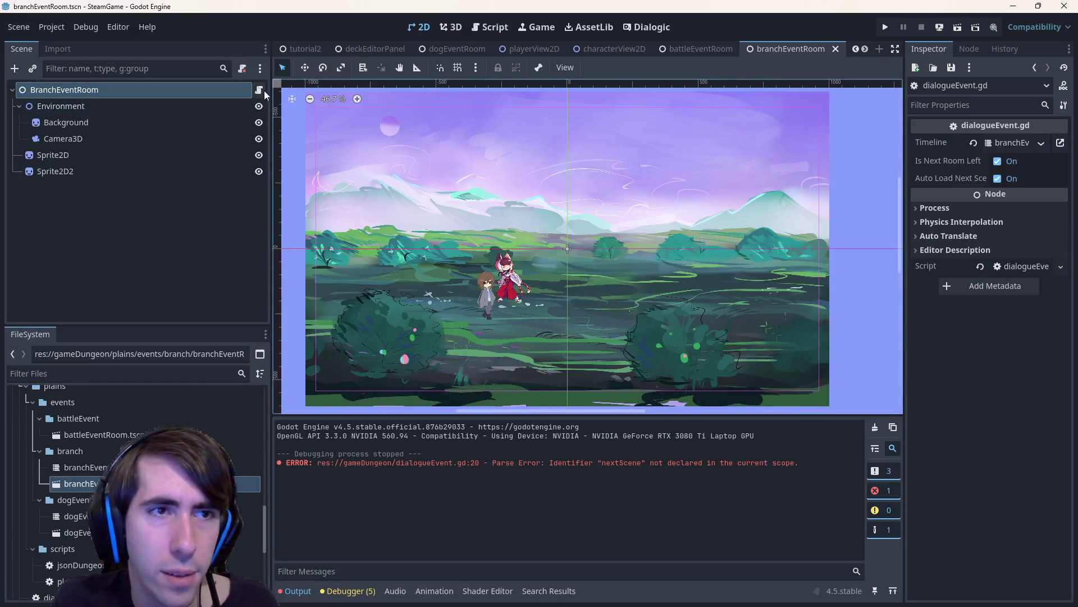
click(259, 91)
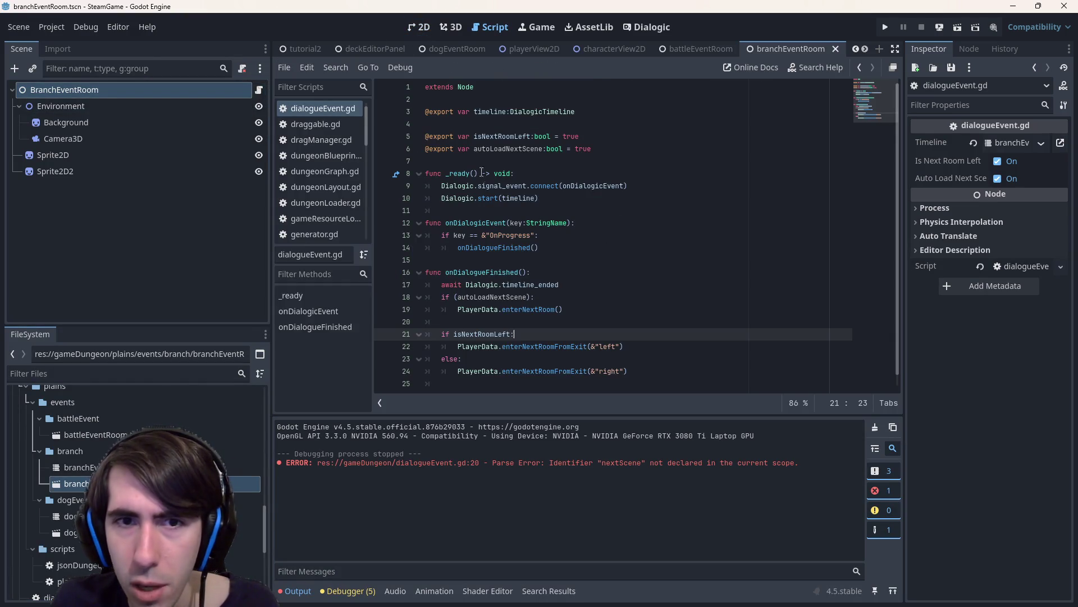
click(955, 145)
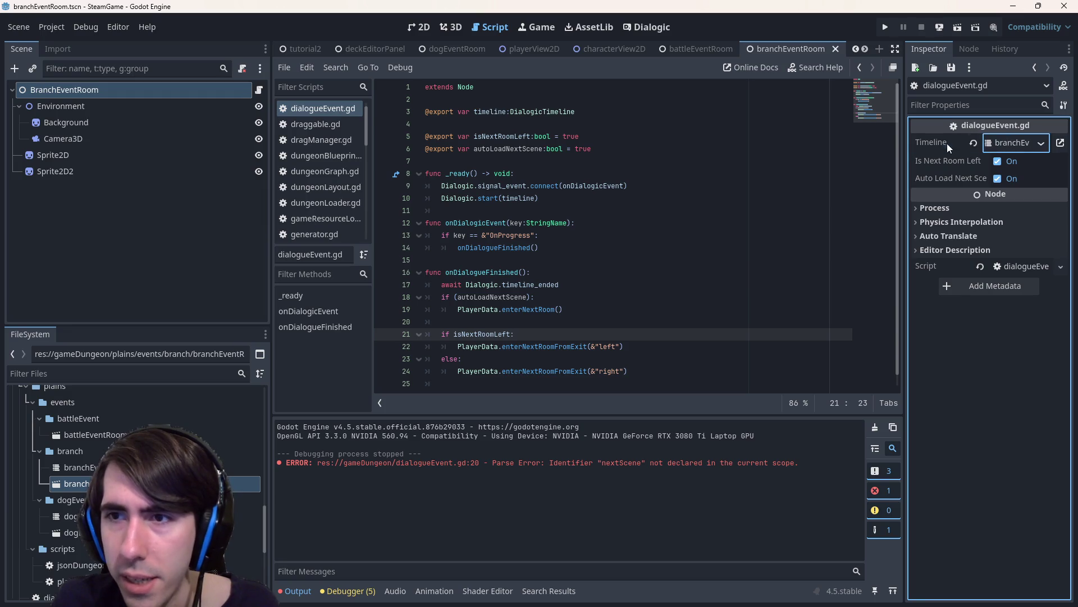
click(1040, 144)
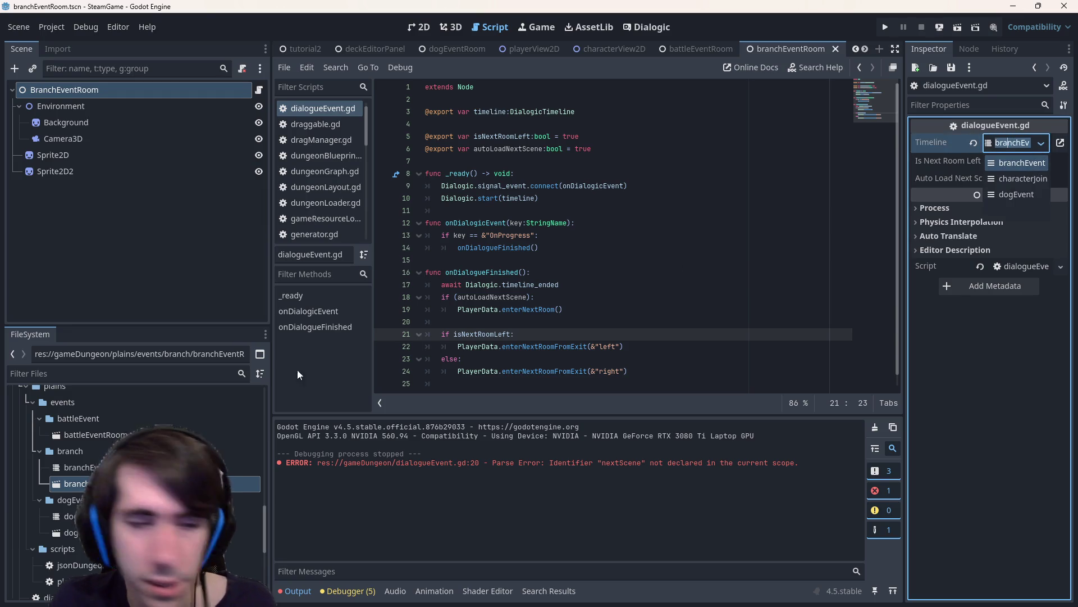
Open branchEvent.dtl in Dialogic and view it in the Text Editor.
click(62, 370)
scroll(112, 461, up, 3)
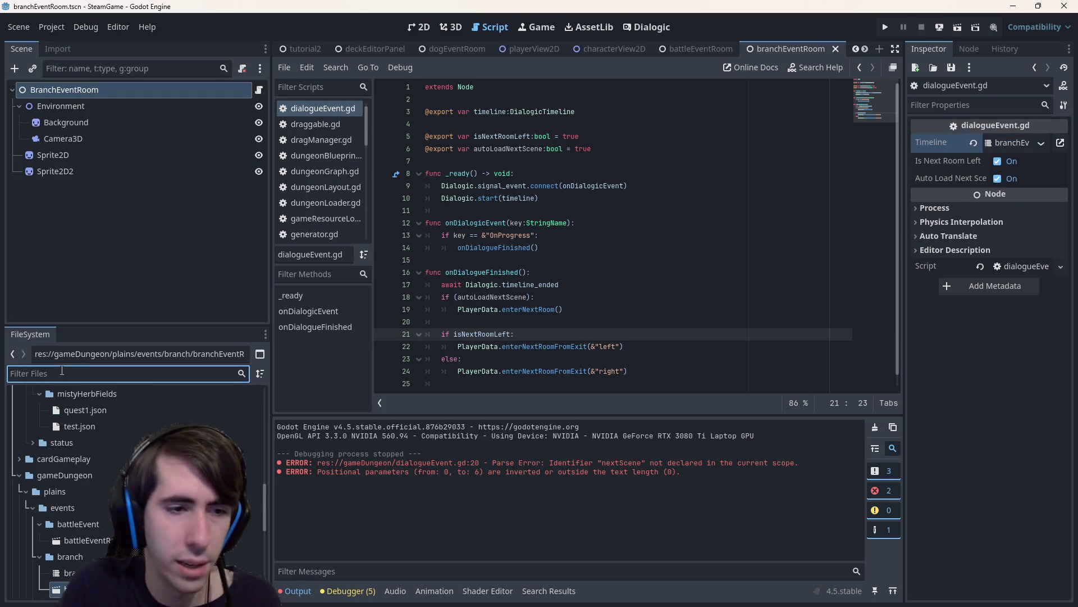
scroll(140, 478, down, 2)
click(78, 493)
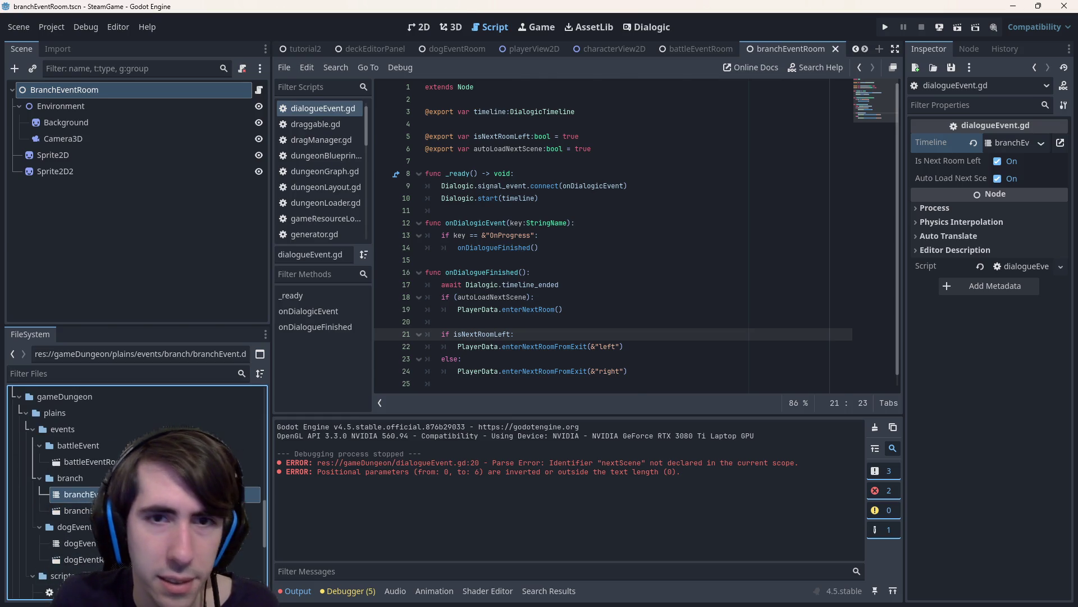
scroll(564, 282, down, 5)
click(813, 92)
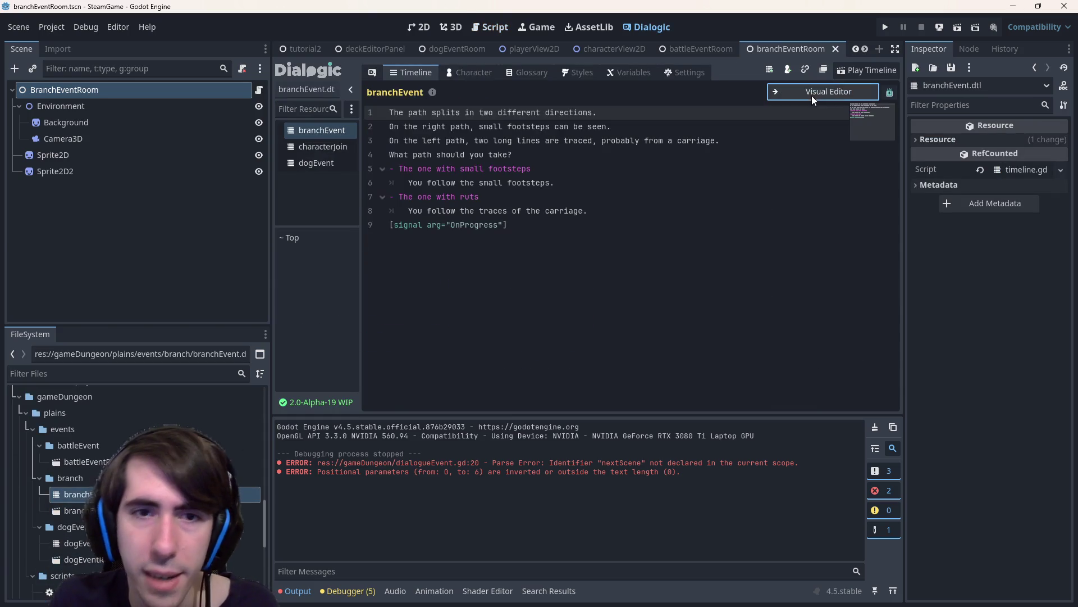
Switch branchEvent to the Visual Editor and review both path choices and the OnProgress signal.
click(662, 265)
key(ctrl+a)
click(590, 247)
key(ctrl+a)
click(797, 92)
scroll(558, 166, down, 4)
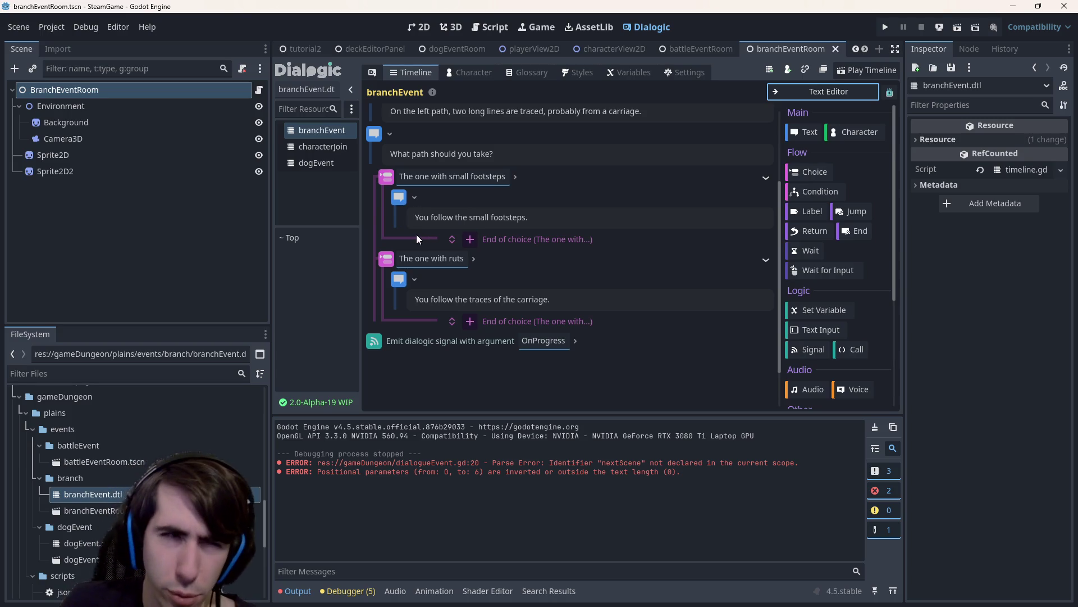
scroll(849, 253, down, 4)
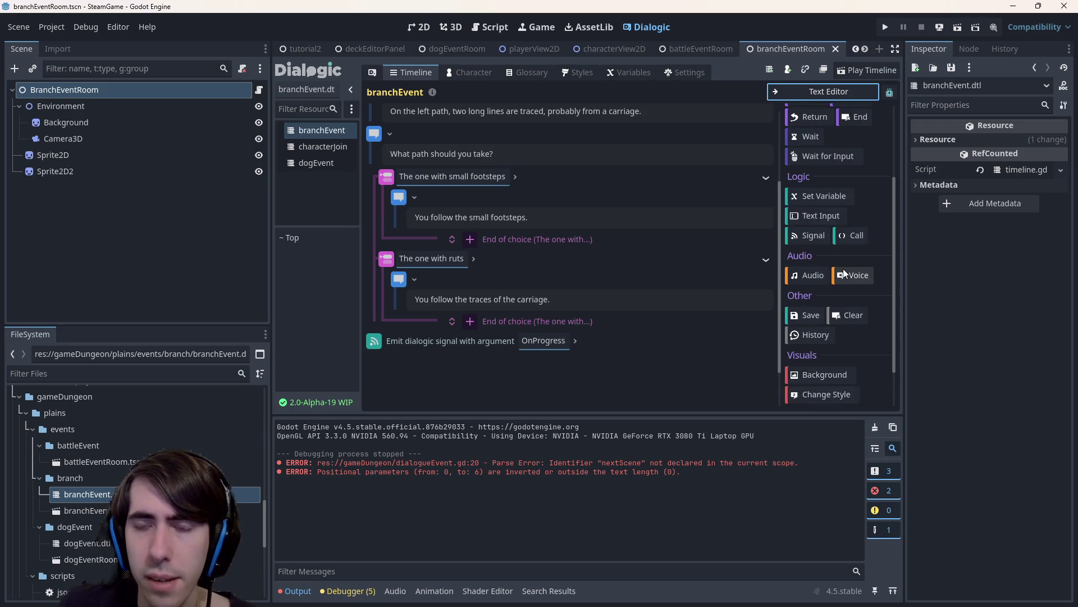
scroll(863, 282, down, 2)
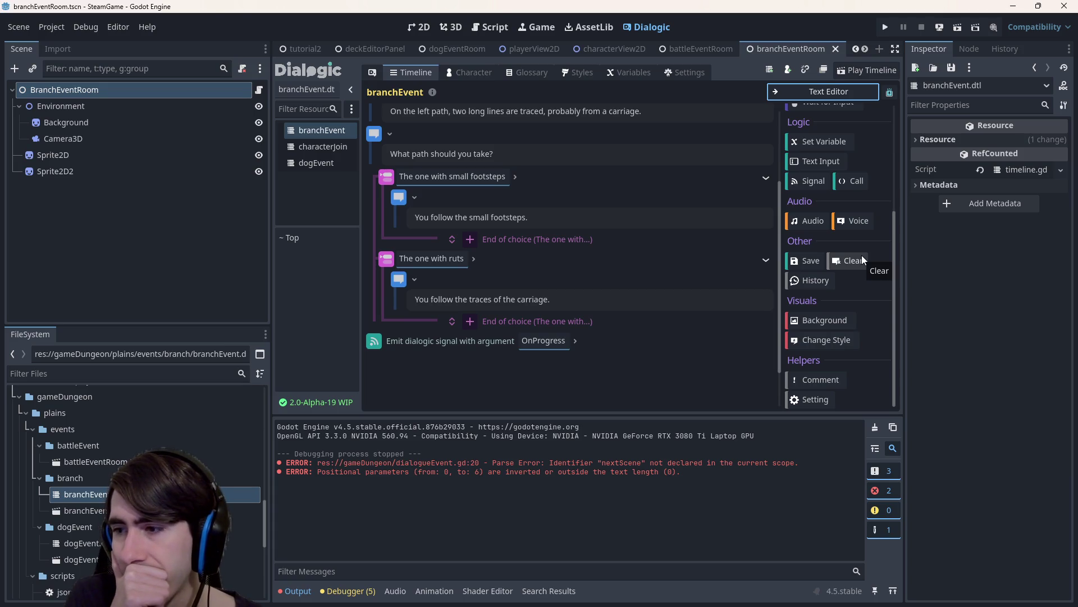
scroll(885, 249, up, 6)
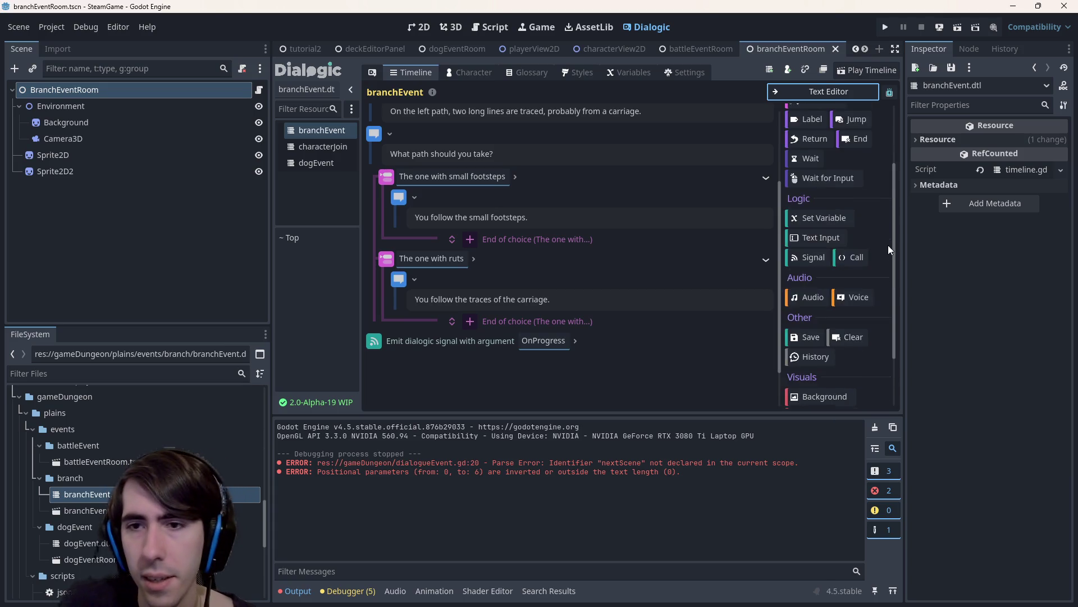
scroll(889, 244, down, 1)
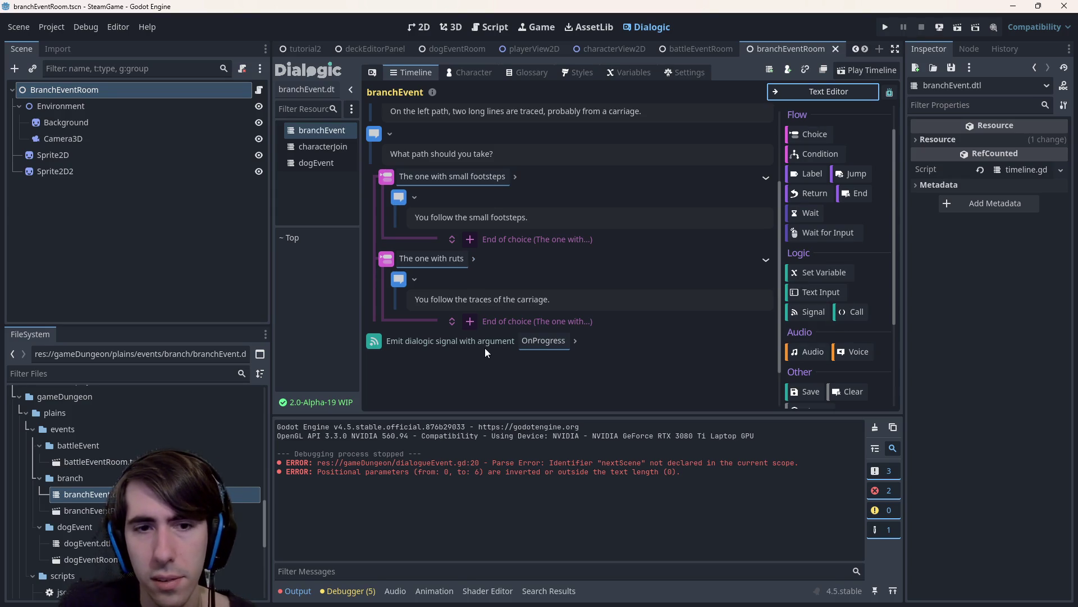
double_click(539, 342)
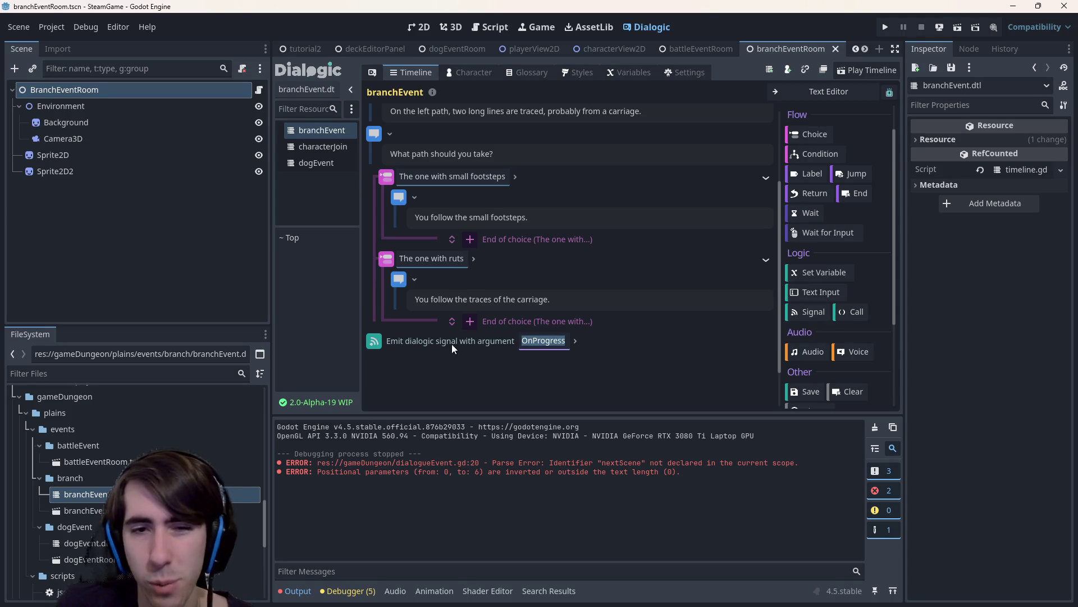